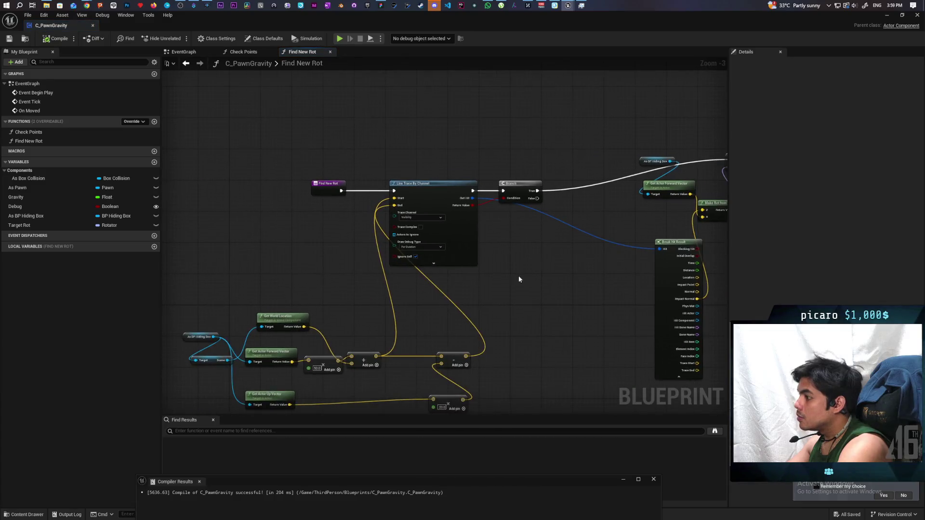
Add a Get Actor Right Vector node off As BP Hiding Box and wire it into the ×50 Multiply
{"action": "scroll", "coordinate": [519, 275], "scroll_direction": "up", "scroll_amount": 2}
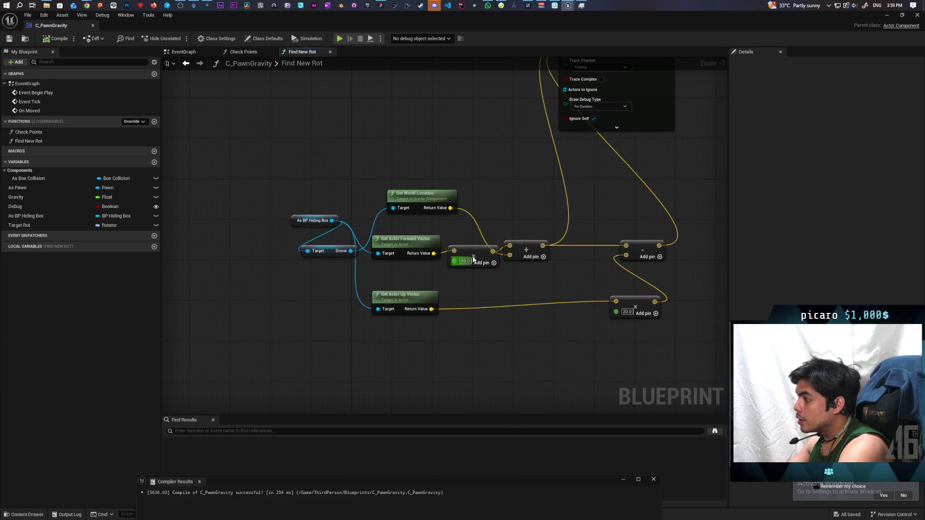
{"action": "left_click_drag", "start_coordinate": [525, 259], "coordinate": [571, 254]}
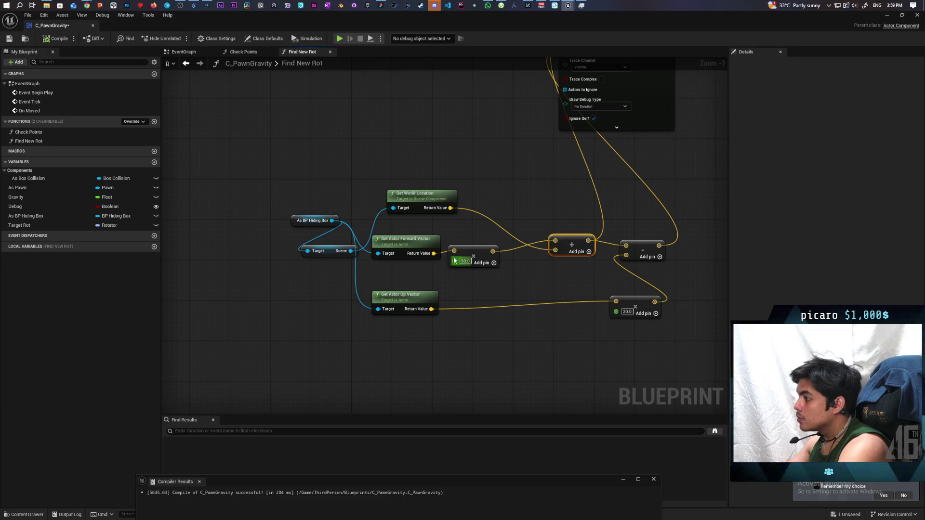
{"action": "left_click_drag", "start_coordinate": [332, 220], "coordinate": [348, 176]}
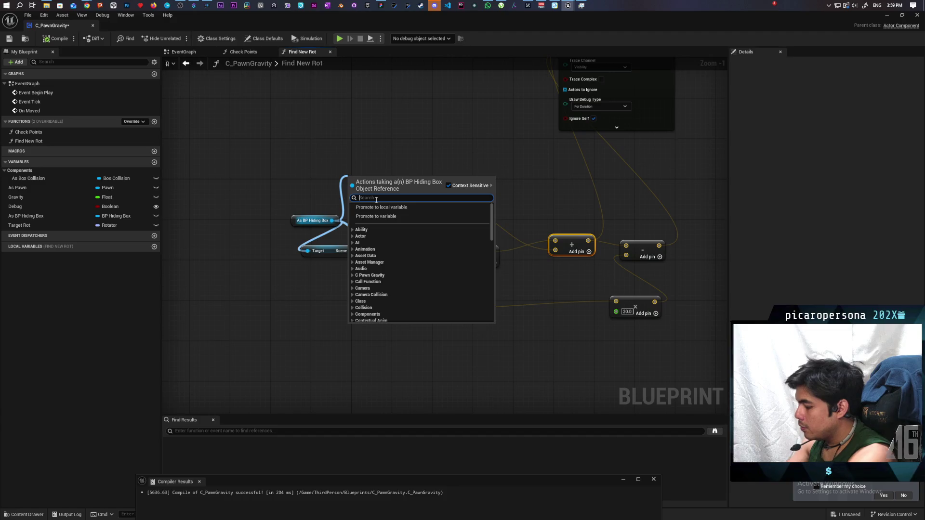
{"action": "type", "text": "ct"}
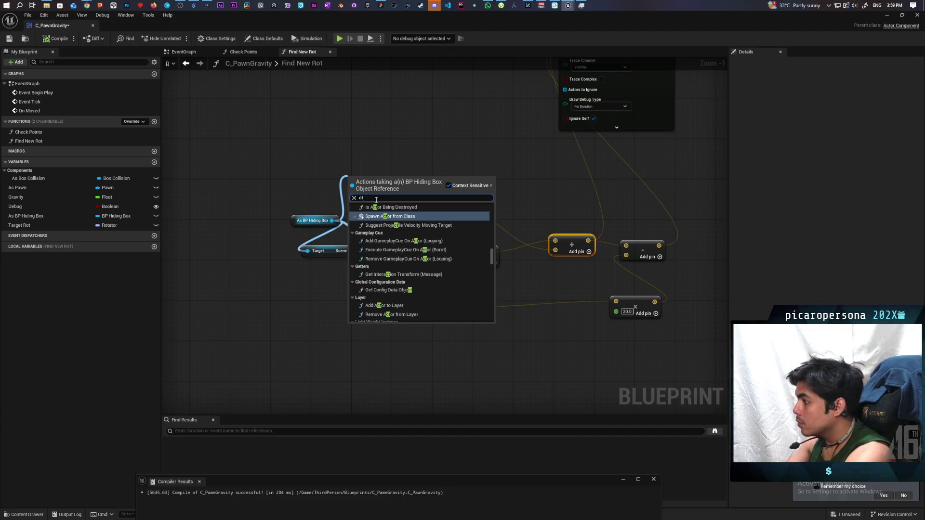
{"action": "key", "text": "BackSpace"}
{"action": "key", "text": "BackSpace"}
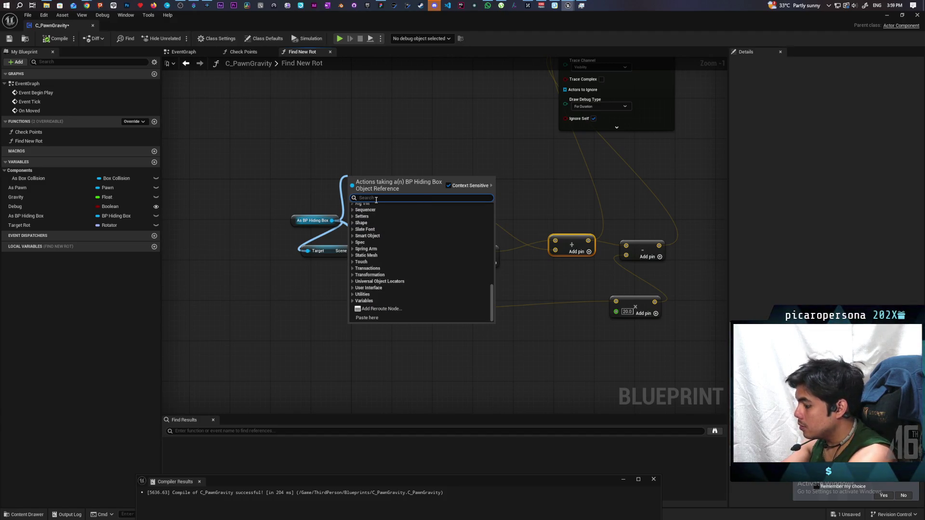
{"action": "type", "text": "right"}
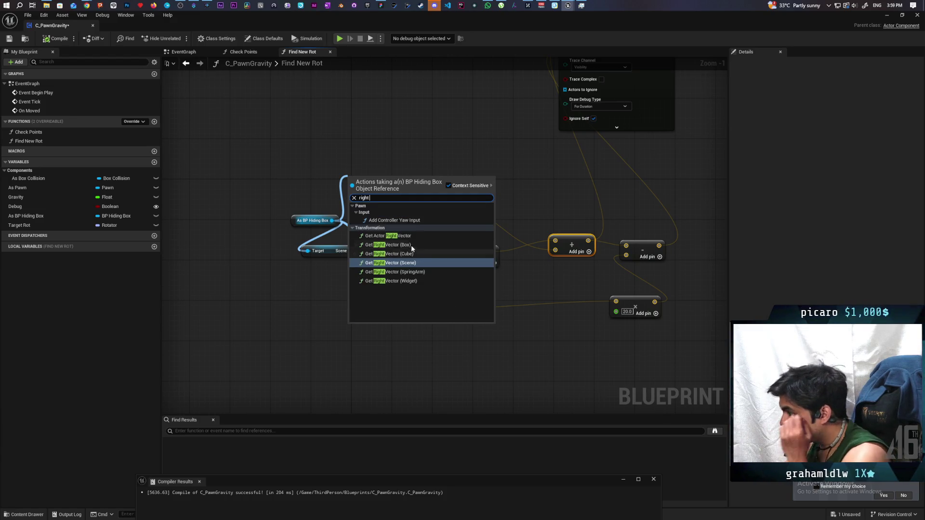
{"action": "left_click", "coordinate": [387, 235]}
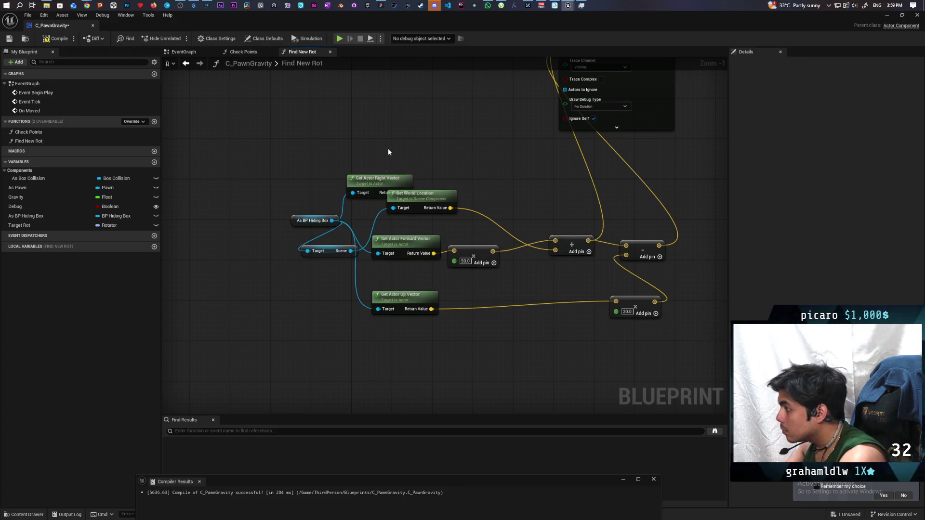
{"action": "mouse_move", "coordinate": [389, 181]}
{"action": "left_mouse_down"}
{"action": "mouse_move", "coordinate": [408, 154]}
{"action": "mouse_move", "coordinate": [454, 251]}
{"action": "left_mouse_up"}
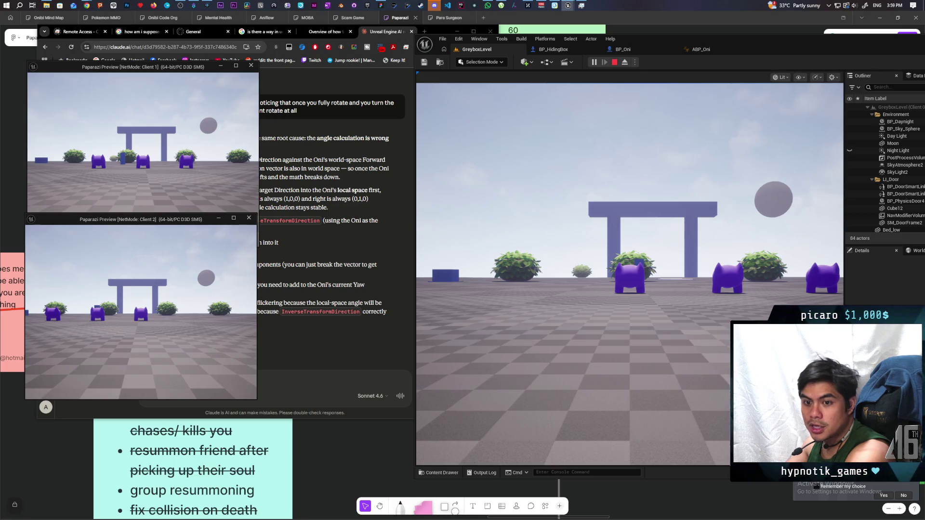
Playtest by walking to the blue box, hiding in it with F, moving, then return to C_PawnGravity
{"action": "left_click", "coordinate": [557, 200]}
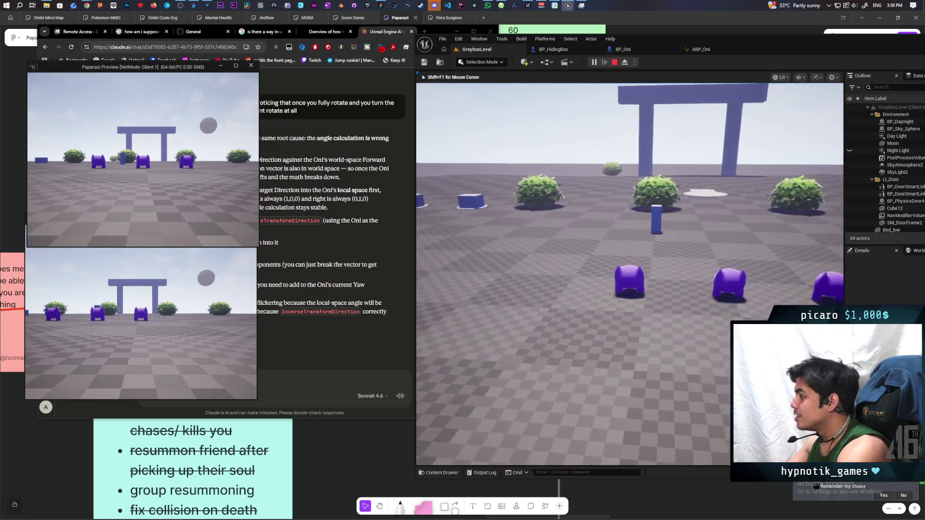
{"action": "key", "text": "w"}
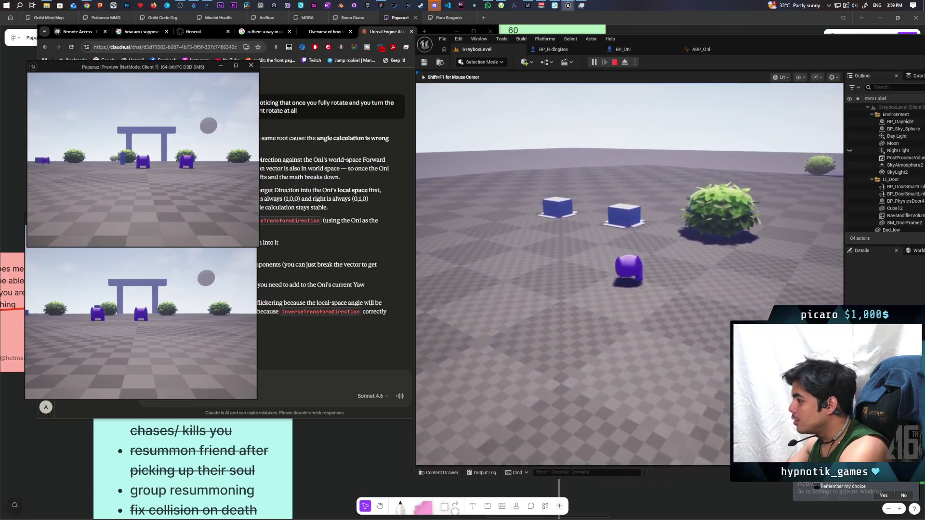
{"action": "key", "text": "f"}
{"action": "key", "text": "w"}
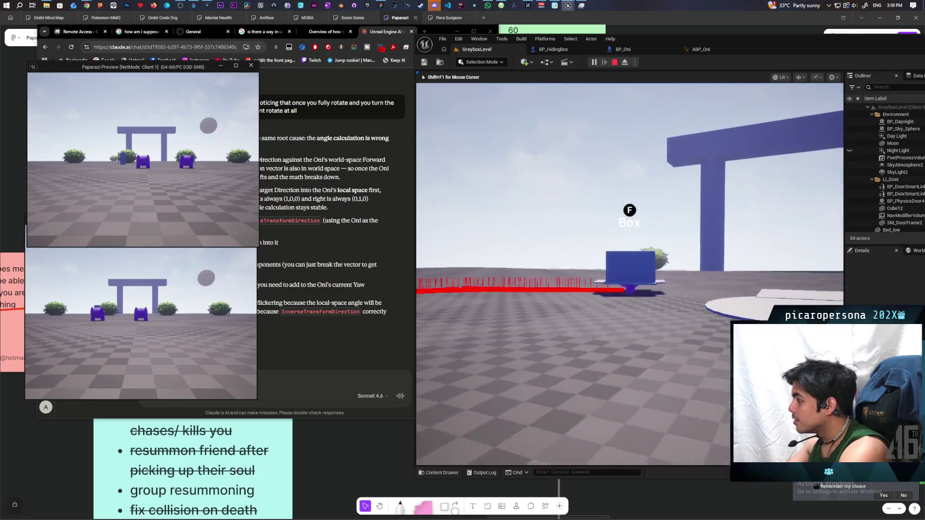
{"action": "key", "text": "Escape"}
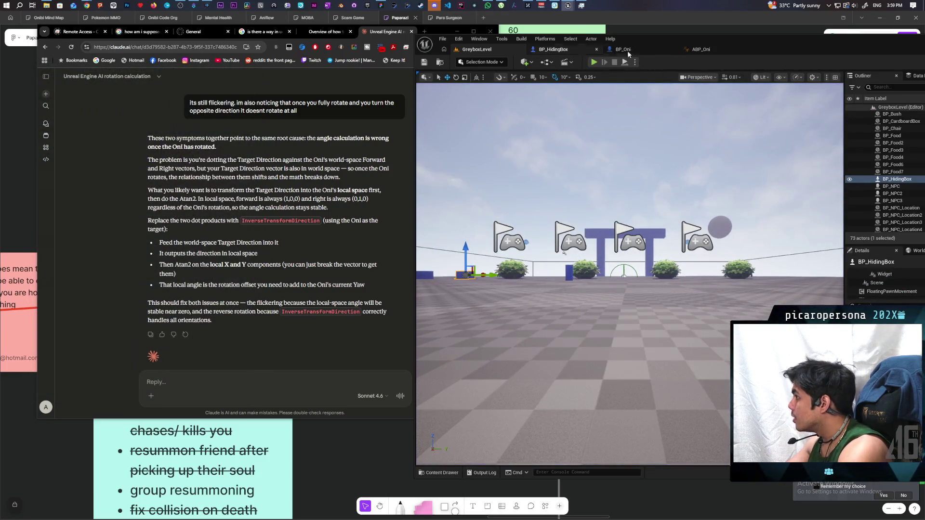
{"action": "mouse_move", "coordinate": [569, 7]}
{"action": "left_click", "coordinate": [530, 43]}
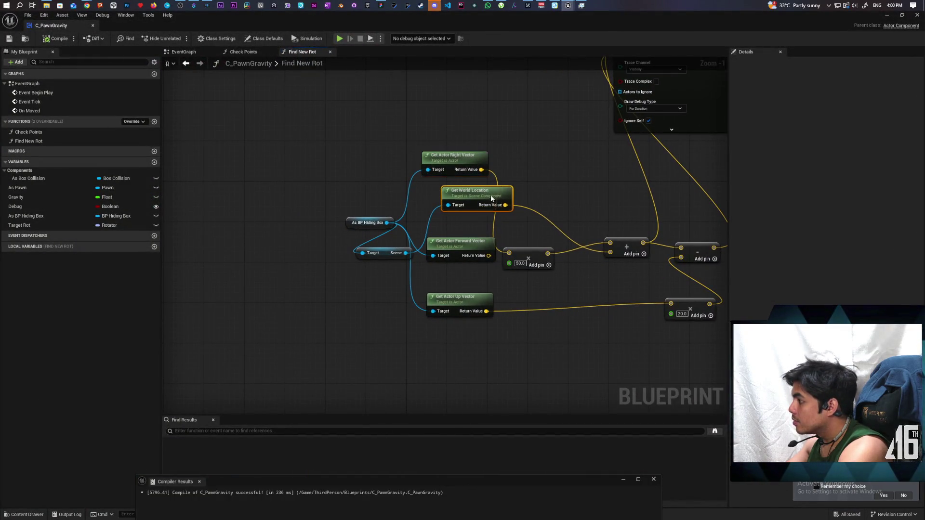
Insert a Negate Vector between Get Actor Right Vector and the 50.0 multiply, then save C_PawnGravity
{"action": "mouse_move", "coordinate": [502, 215]}
{"action": "left_mouse_down"}
{"action": "mouse_move", "coordinate": [509, 201]}
{"action": "mouse_move", "coordinate": [538, 201]}
{"action": "mouse_move", "coordinate": [509, 253]}
{"action": "mouse_move", "coordinate": [559, 259]}
{"action": "left_mouse_up"}
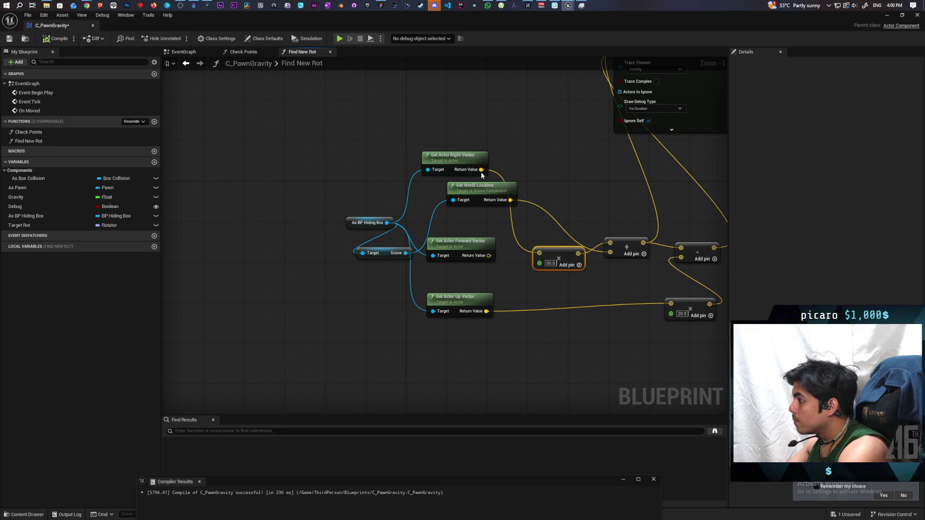
{"action": "left_click_drag", "start_coordinate": [482, 170], "coordinate": [517, 165]}
{"action": "type", "text": "negate"}
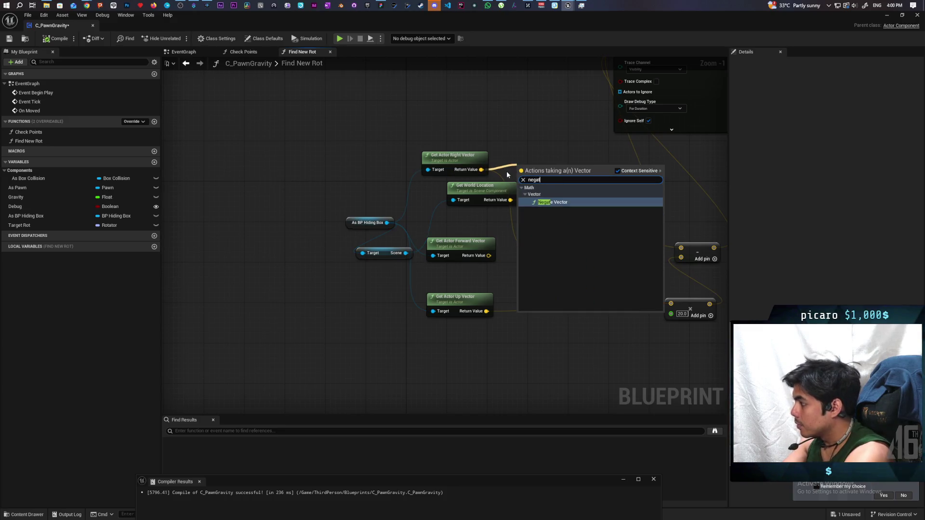
{"action": "key", "text": "Return"}
{"action": "left_click_drag", "start_coordinate": [558, 178], "coordinate": [539, 253]}
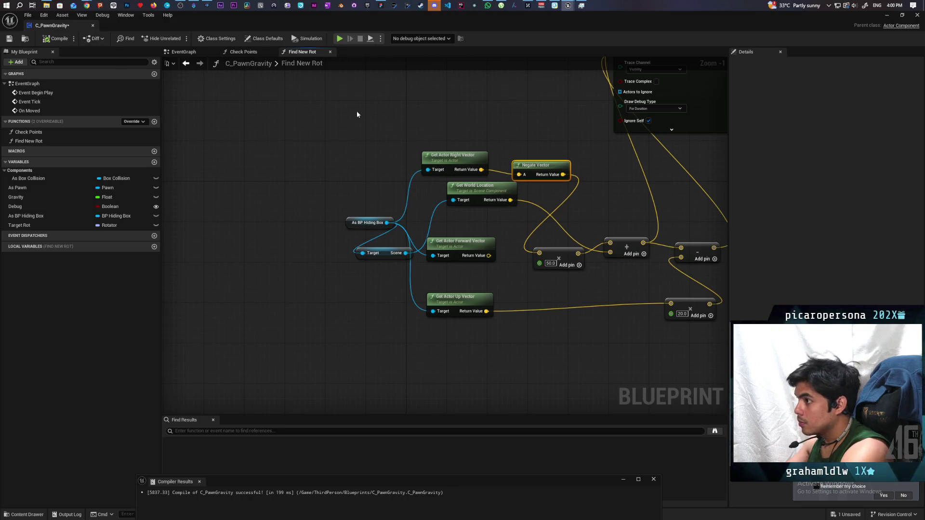
{"action": "key", "text": "ctrl+s"}
{"action": "left_click", "coordinate": [886, 15]}
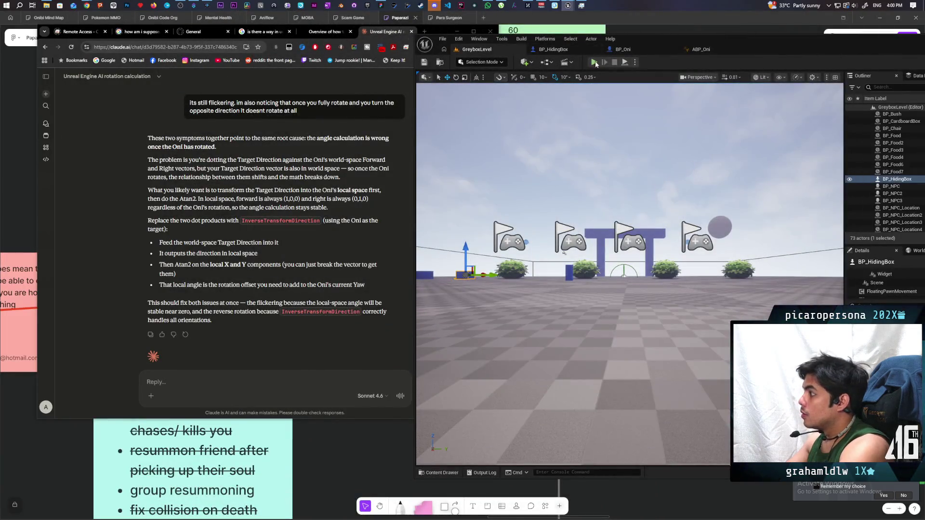
{"action": "key", "text": "alt+p"}
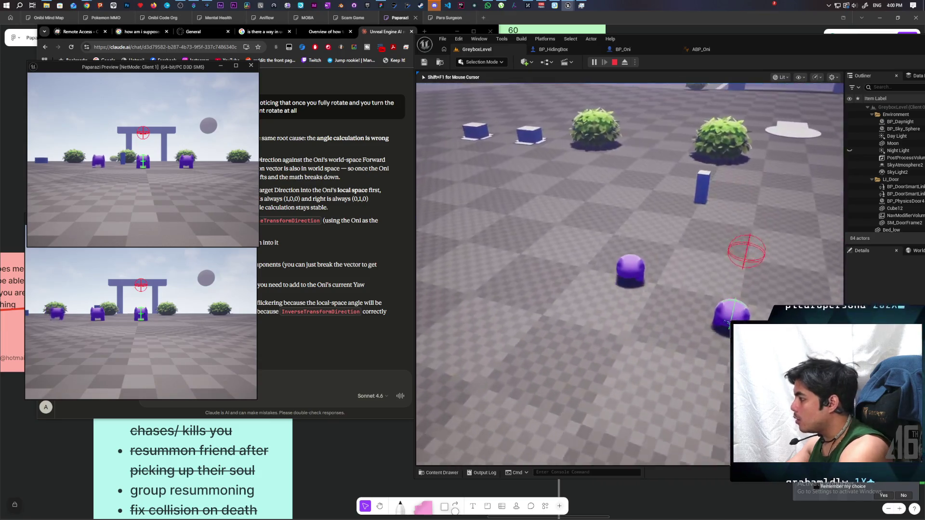
{"action": "key", "text": "w"}
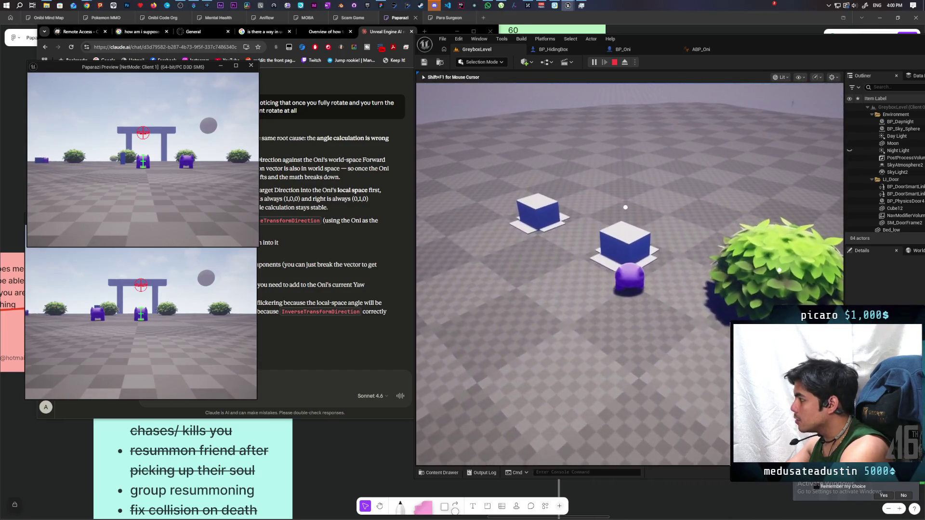
{"action": "key", "text": "f"}
{"action": "key", "text": "w"}
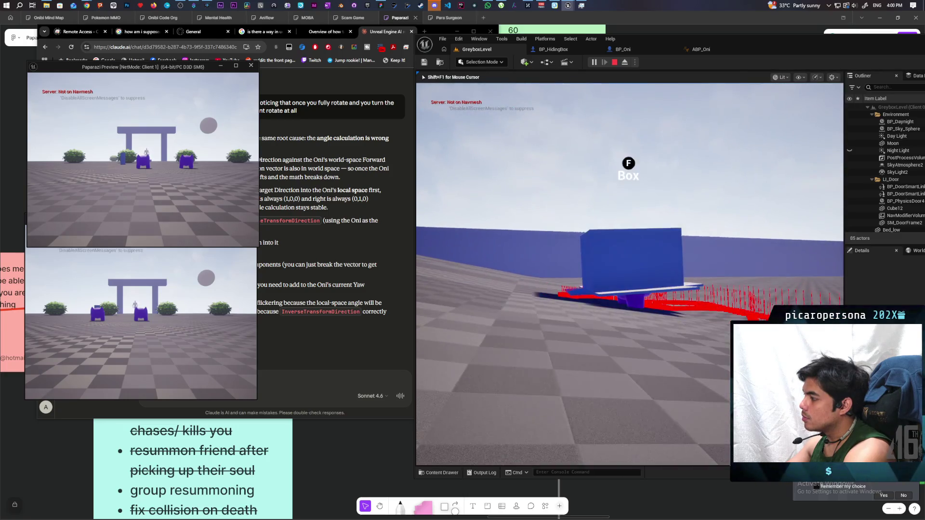
{"action": "key", "text": "Escape"}
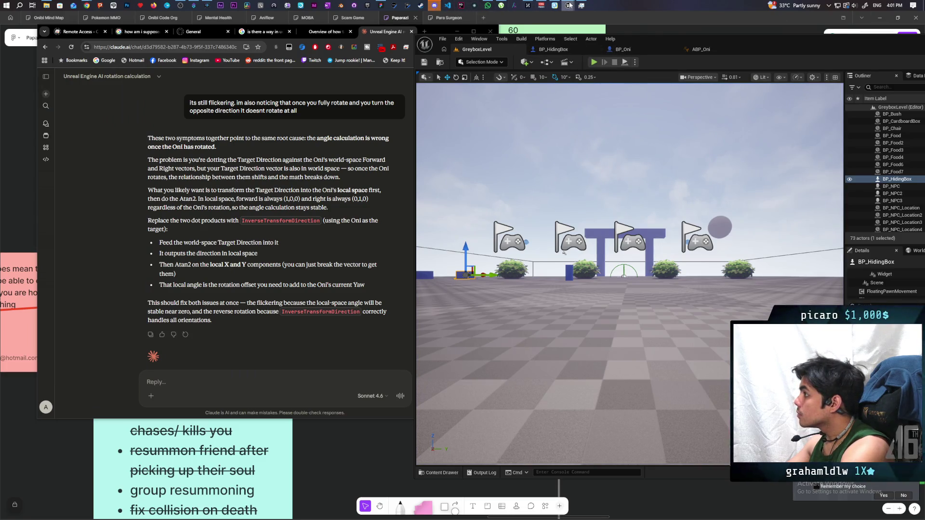
{"action": "mouse_move", "coordinate": [568, 5]}
{"action": "left_click", "coordinate": [608, 46]}
Change the up-vector Multiply value from 20.0 to 50.0 and compile C_PawnGravity with F7
{"action": "left_click_drag", "start_coordinate": [614, 176], "coordinate": [503, 156]}
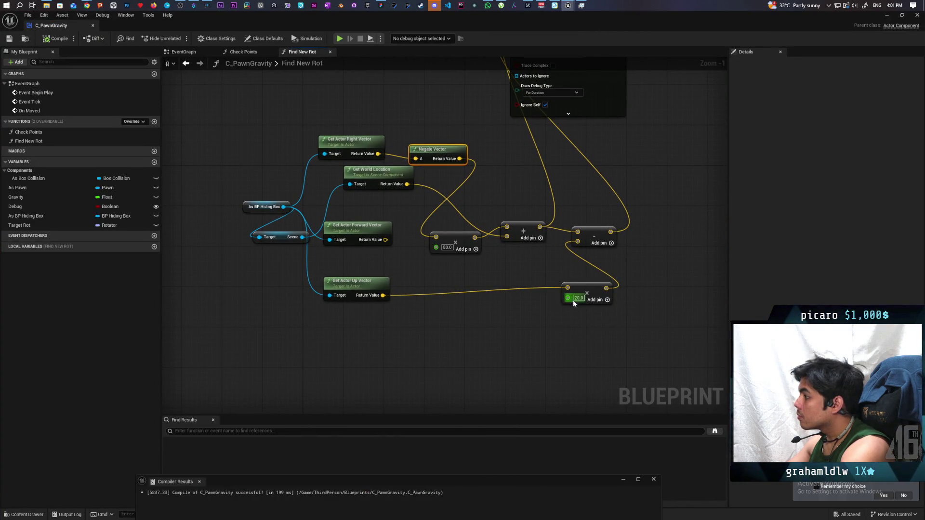
{"action": "mouse_move", "coordinate": [573, 300]}
{"action": "left_mouse_down"}
{"action": "mouse_move", "coordinate": [502, 330]}
{"action": "mouse_move", "coordinate": [524, 348]}
{"action": "left_mouse_up"}
{"action": "left_click", "coordinate": [527, 357]}
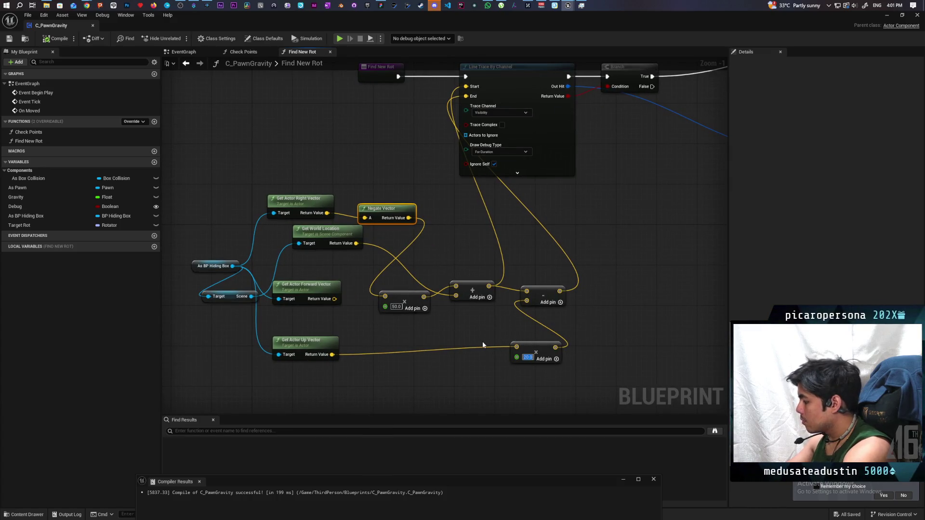
{"action": "type", "text": "50"}
{"action": "key", "text": "Return"}
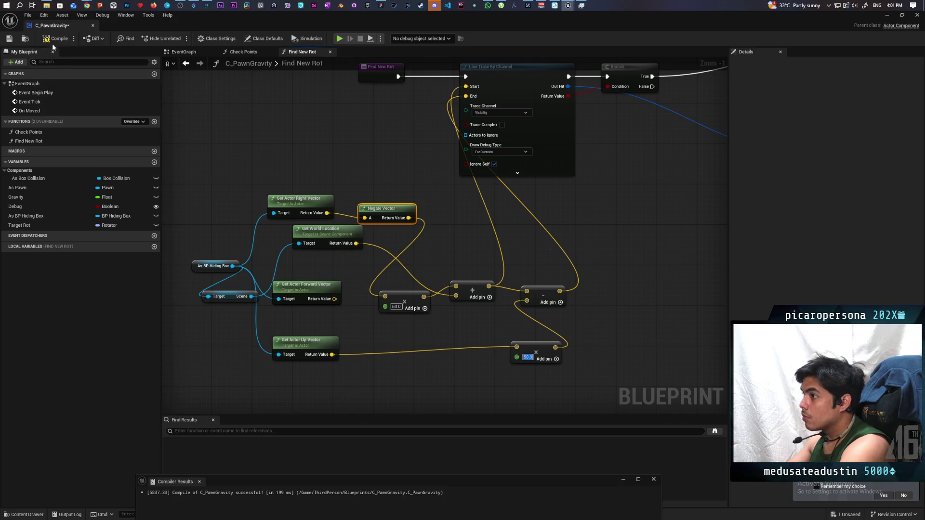
{"action": "key", "text": "F7"}
{"action": "left_click", "coordinate": [889, 16]}
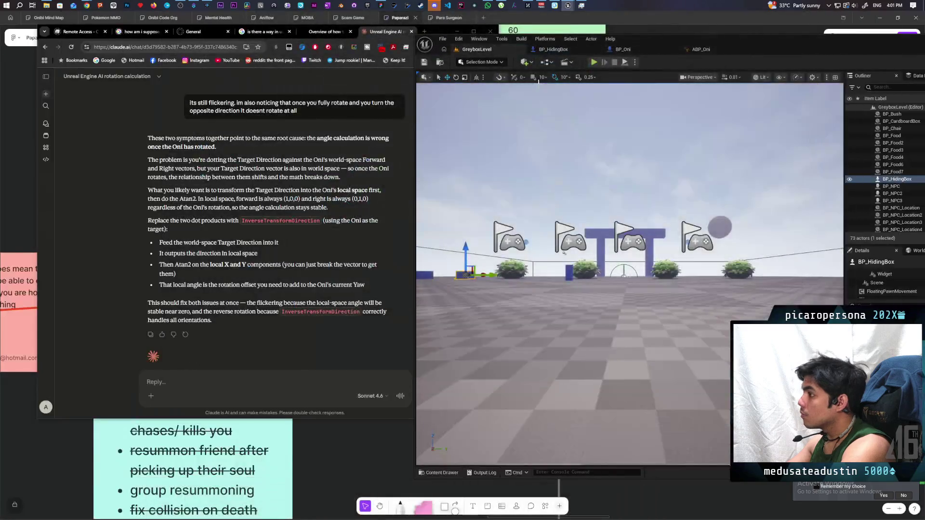
{"action": "left_click", "coordinate": [594, 63]}
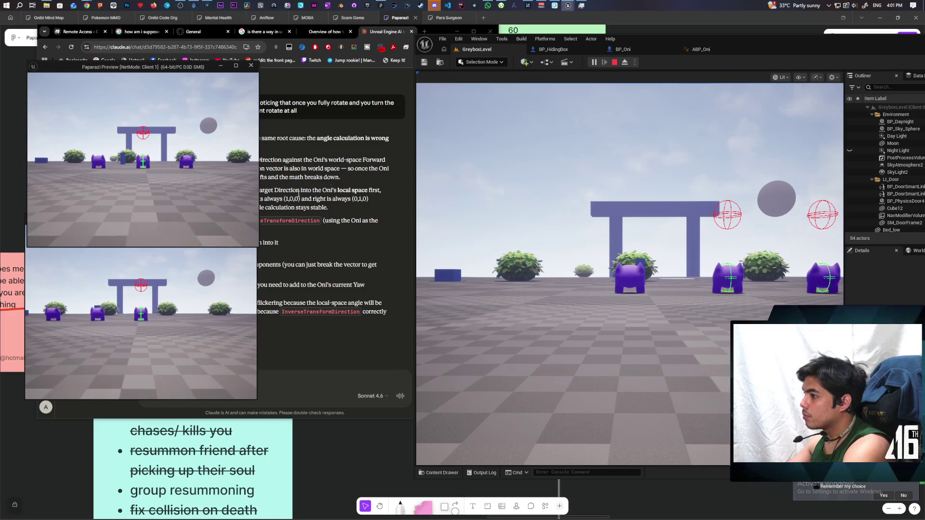
{"action": "key", "text": "w"}
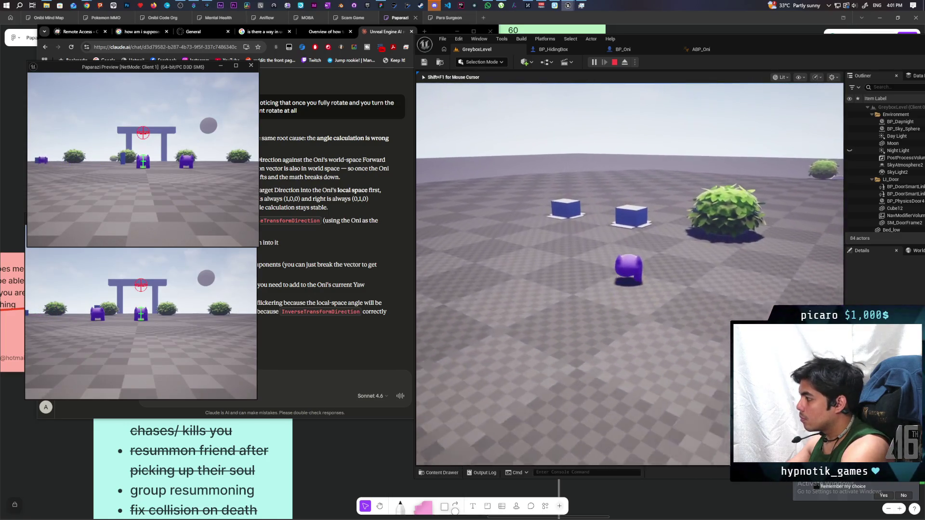
{"action": "mouse_move", "coordinate": [631, 274]}
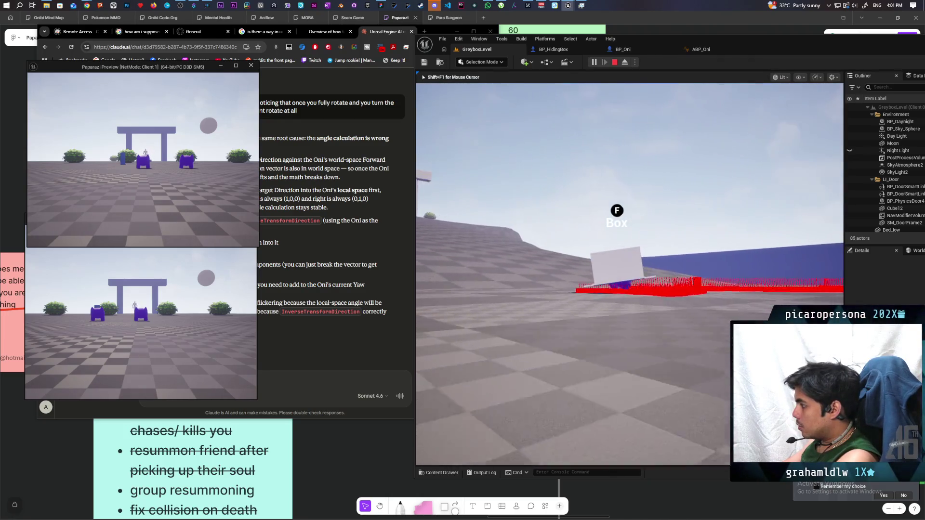
{"action": "key", "text": "Escape"}
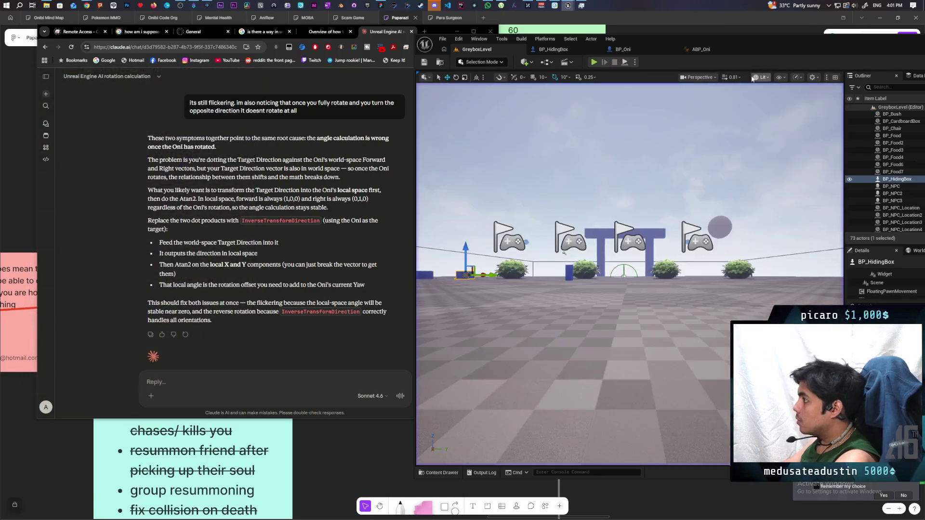
Bring the C_PawnGravity Blueprint editor to the front from the taskbar preview
{"action": "double_click", "coordinate": [768, 39]}
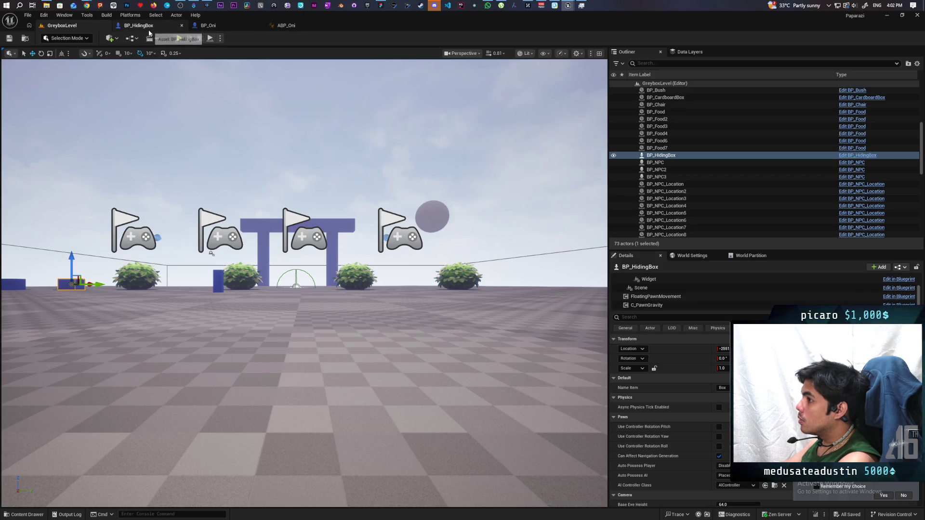
{"action": "double_click", "coordinate": [568, 15]}
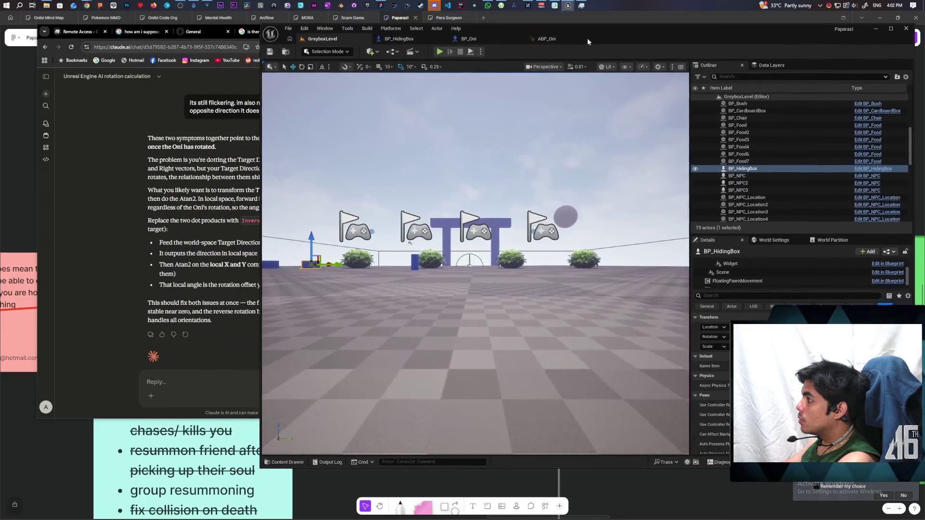
{"action": "mouse_move", "coordinate": [568, 5]}
{"action": "left_click", "coordinate": [603, 41]}
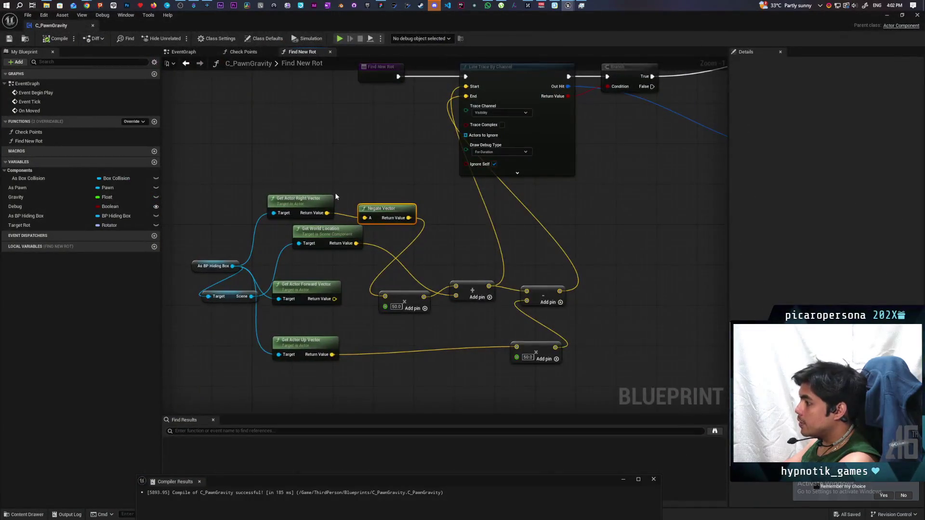
Nudge Find New Rot's Break Hit Result node slightly left and up
{"action": "scroll", "coordinate": [336, 196], "scroll_direction": "down", "scroll_amount": 3}
{"action": "scroll", "coordinate": [488, 249], "scroll_direction": "up", "scroll_amount": 2}
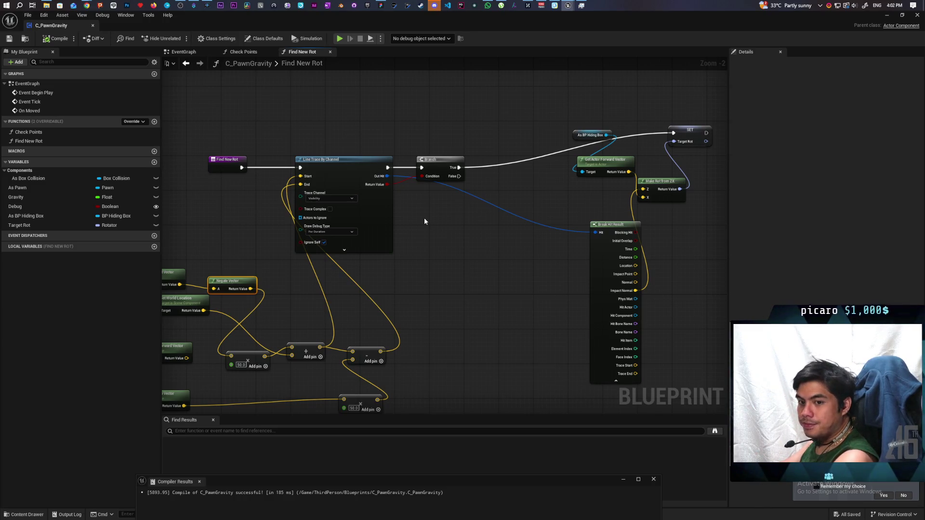
{"action": "left_click", "coordinate": [448, 173]}
{"action": "left_click_drag", "start_coordinate": [546, 97], "coordinate": [686, 313]}
{"action": "left_click", "coordinate": [565, 111]}
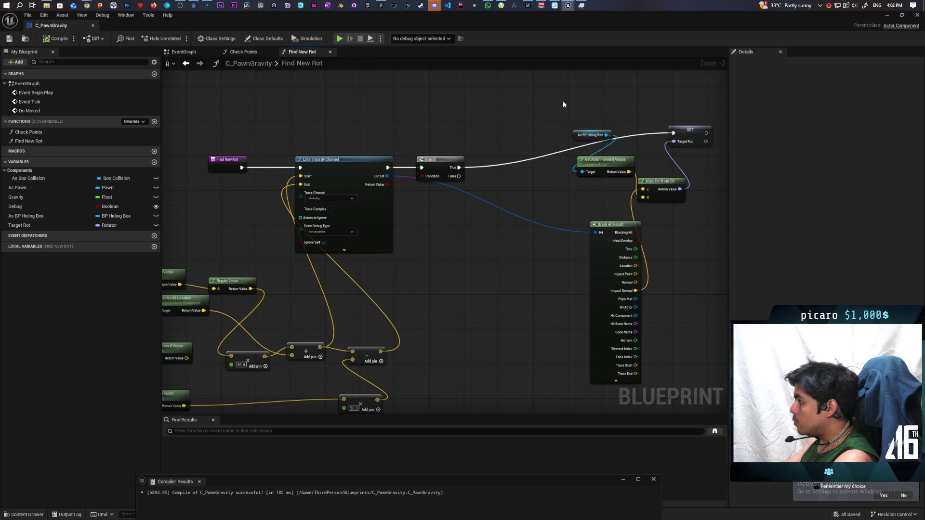
{"action": "left_click_drag", "start_coordinate": [615, 229], "coordinate": [583, 225]}
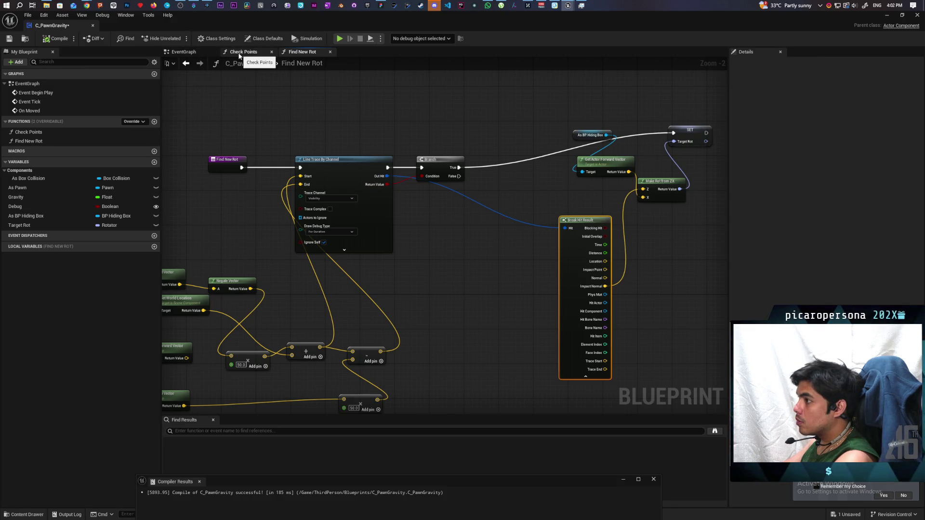
{"action": "left_click", "coordinate": [177, 52]}
Delete the SET Target Rot node after the second Set Actor Rotation and save the blueprint
{"action": "scroll", "coordinate": [455, 208], "scroll_direction": "down", "scroll_amount": 4}
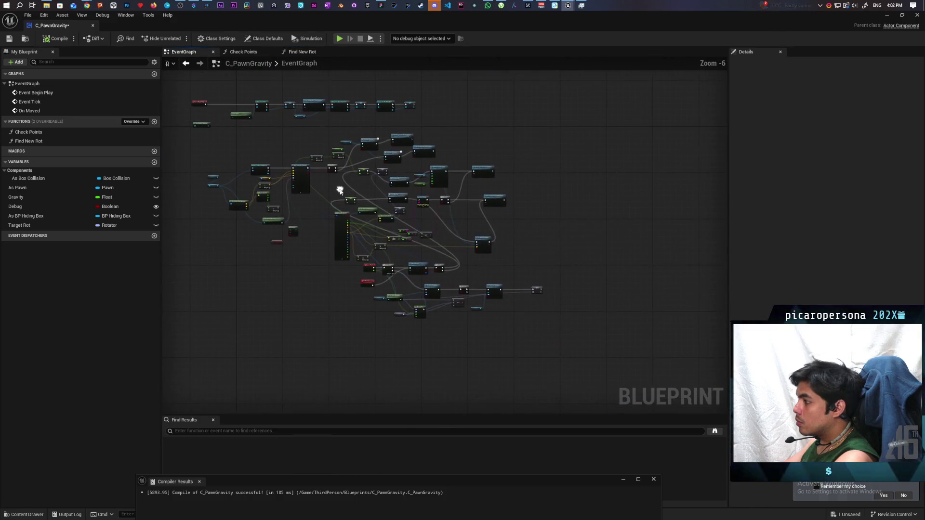
{"action": "scroll", "coordinate": [392, 228], "scroll_direction": "up", "scroll_amount": 4}
{"action": "scroll", "coordinate": [408, 228], "scroll_direction": "down", "scroll_amount": 4}
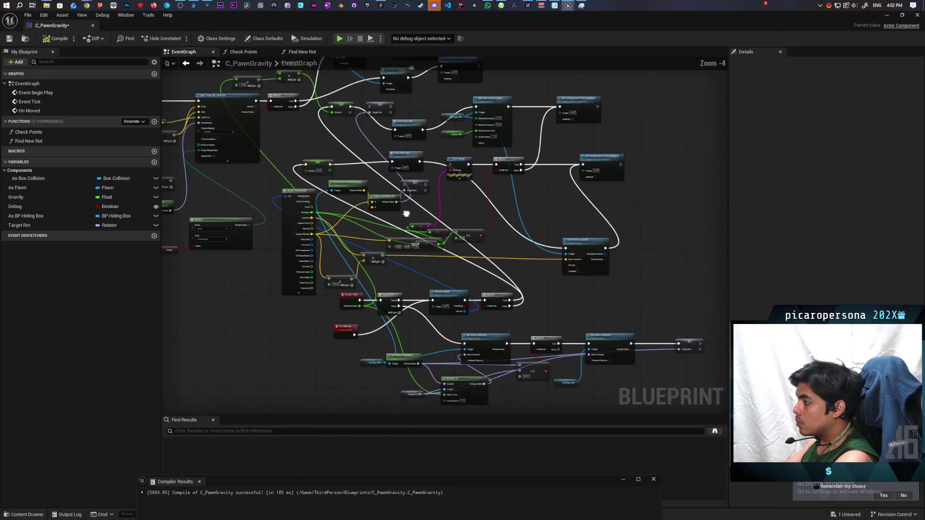
{"action": "scroll", "coordinate": [420, 245], "scroll_direction": "up", "scroll_amount": 2}
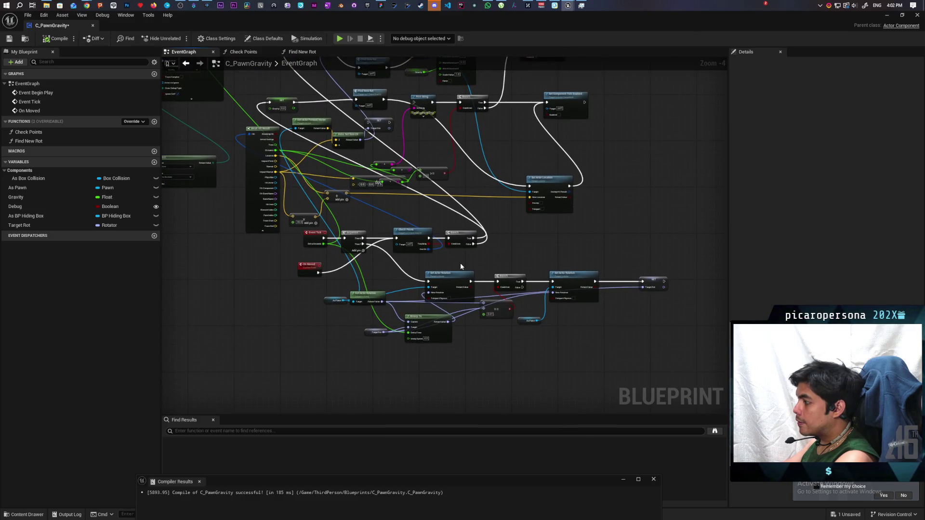
{"action": "scroll", "coordinate": [505, 232], "scroll_direction": "up", "scroll_amount": 2}
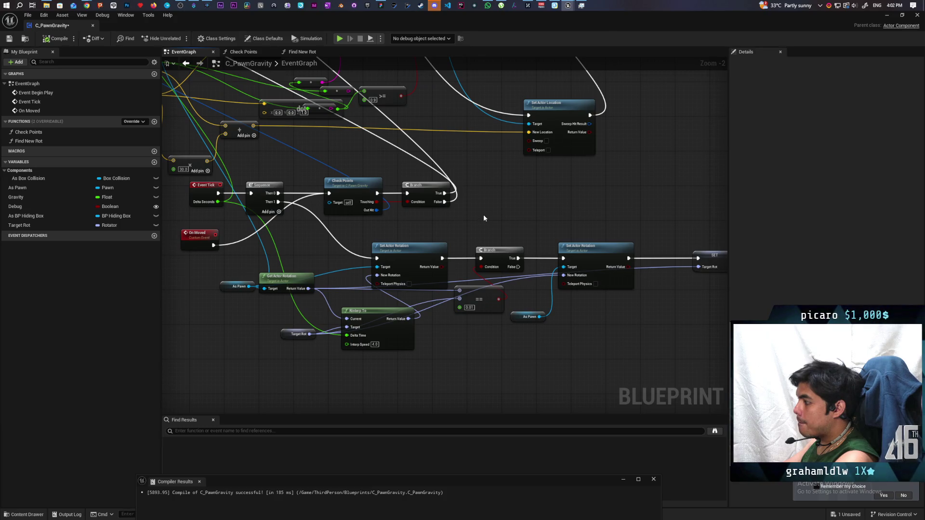
{"action": "scroll", "coordinate": [484, 216], "scroll_direction": "down", "scroll_amount": 1}
{"action": "mouse_move", "coordinate": [681, 259]}
{"action": "left_mouse_down"}
{"action": "mouse_move", "coordinate": [641, 275]}
{"action": "mouse_move", "coordinate": [687, 318]}
{"action": "mouse_move", "coordinate": [683, 298]}
{"action": "mouse_move", "coordinate": [677, 307]}
{"action": "left_mouse_up"}
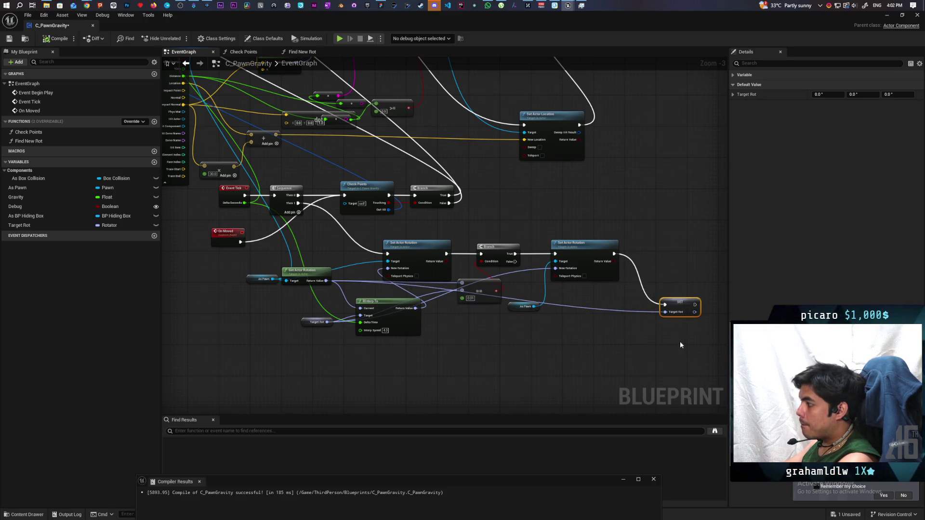
{"action": "key", "text": "Delete"}
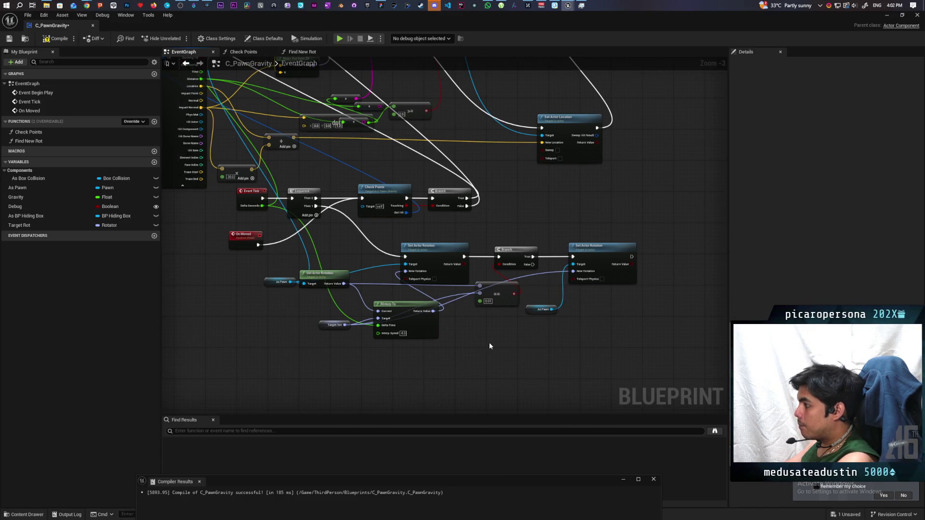
{"action": "key", "text": "ctrl+s"}
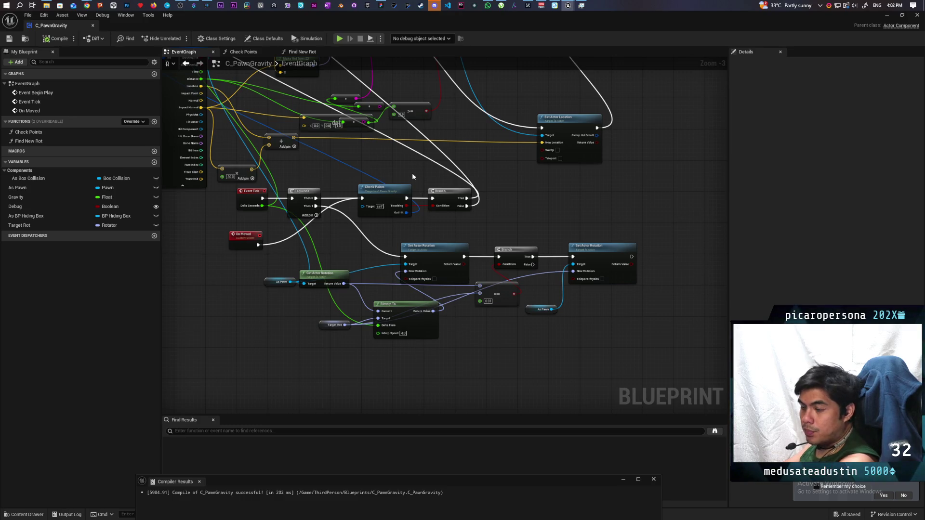
Shift the Branch, ==, As Pawn and Set Actor Rotation nodes right to make room
{"action": "mouse_move", "coordinate": [412, 176]}
{"action": "left_mouse_down"}
{"action": "mouse_move", "coordinate": [479, 222]}
{"action": "mouse_move", "coordinate": [547, 244]}
{"action": "mouse_move", "coordinate": [479, 196]}
{"action": "mouse_move", "coordinate": [475, 246]}
{"action": "mouse_move", "coordinate": [310, 208]}
{"action": "left_mouse_up"}
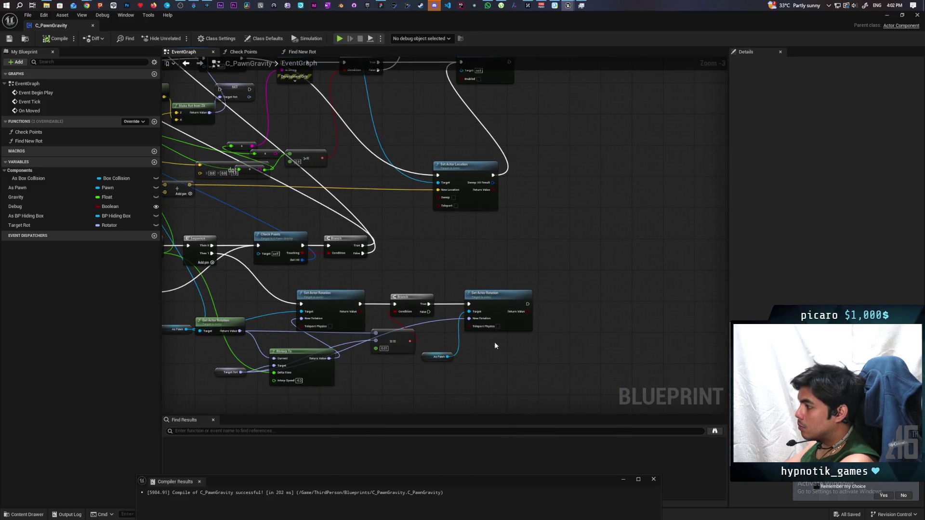
{"action": "scroll", "coordinate": [472, 343], "scroll_direction": "up", "scroll_amount": 2}
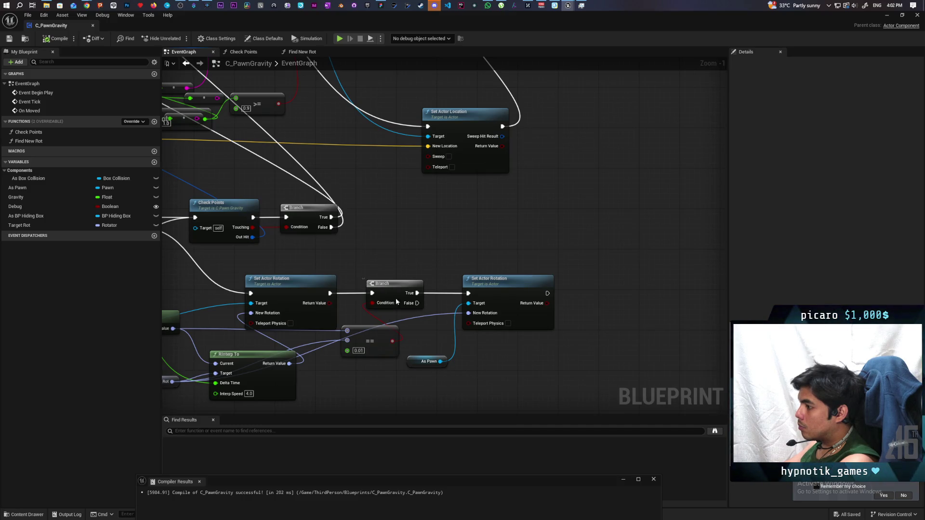
{"action": "left_click_drag", "start_coordinate": [362, 276], "coordinate": [487, 371]}
{"action": "left_click_drag", "start_coordinate": [392, 289], "coordinate": [569, 294]}
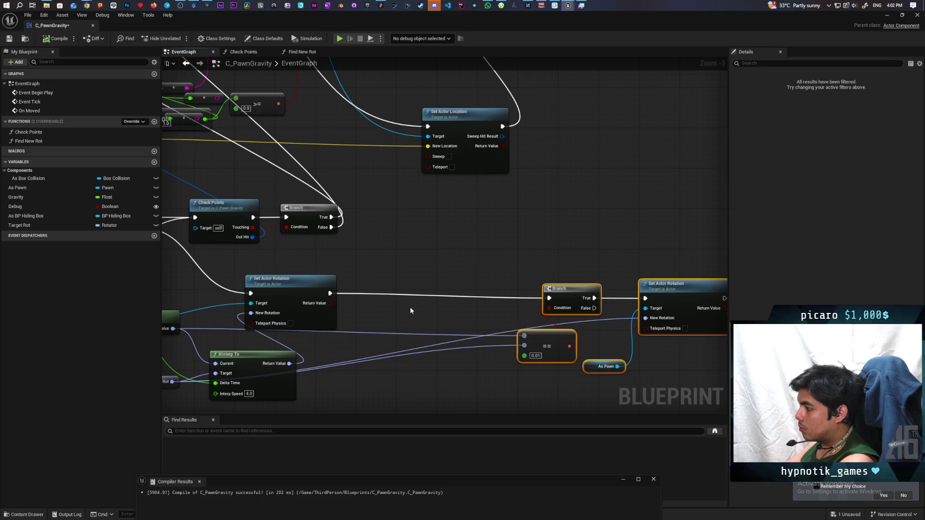
Insert a Print String node between Set Actor Rotation and the Branch
{"action": "left_click_drag", "start_coordinate": [441, 301], "coordinate": [391, 285]}
{"action": "left_click", "coordinate": [373, 302]}
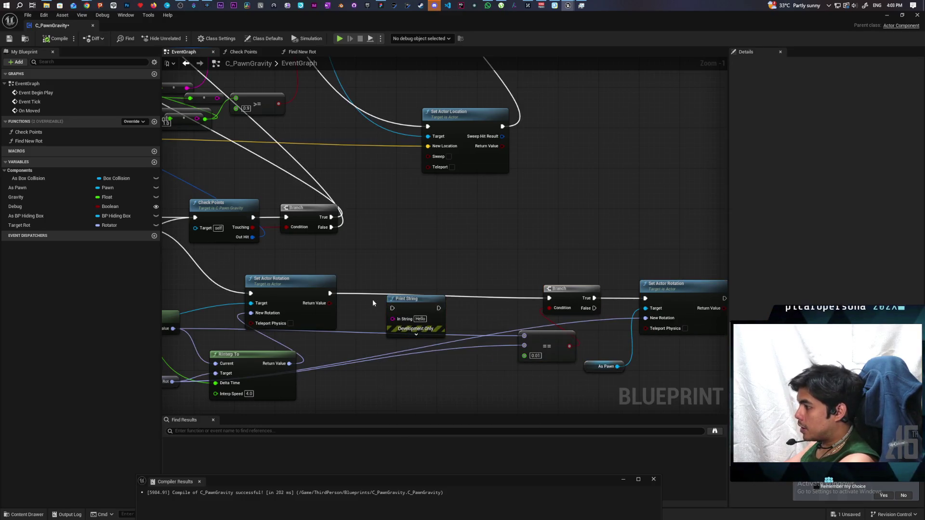
{"action": "left_click", "coordinate": [334, 294]}
{"action": "mouse_move", "coordinate": [330, 293]}
{"action": "left_mouse_down"}
{"action": "mouse_move", "coordinate": [392, 308]}
{"action": "mouse_move", "coordinate": [550, 298]}
{"action": "left_mouse_up"}
{"action": "left_click_drag", "start_coordinate": [429, 311], "coordinate": [448, 295]}
Set the Print String's In String text to 'rotating'
{"action": "left_click", "coordinate": [440, 304]}
{"action": "key", "text": "BackSpace"}
{"action": "key", "text": "Return"}
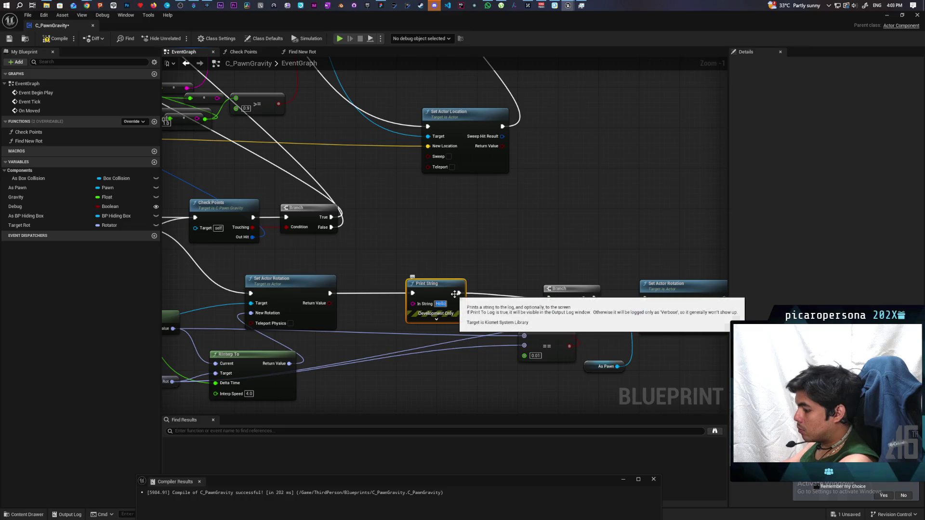
{"action": "type", "text": "rotating"}
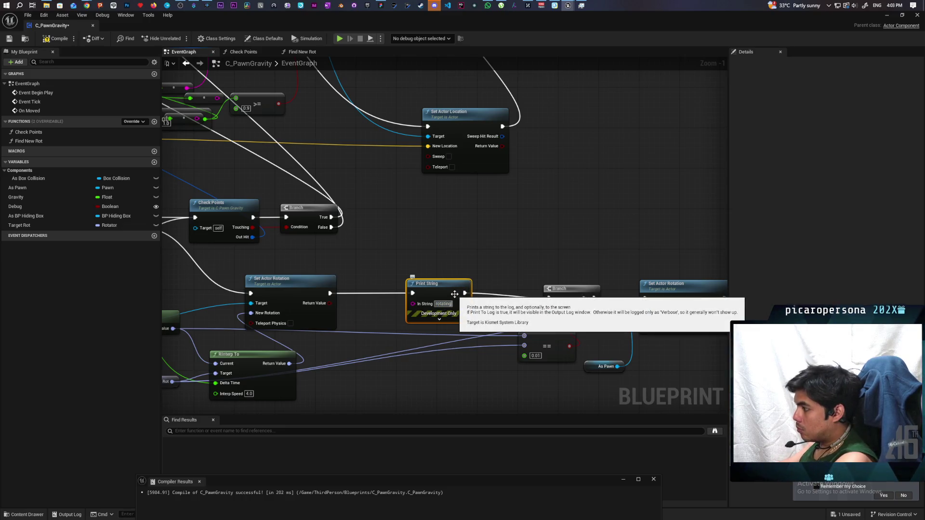
{"action": "key", "text": "Return"}
{"action": "scroll", "coordinate": [461, 236], "scroll_direction": "down", "scroll_amount": 2}
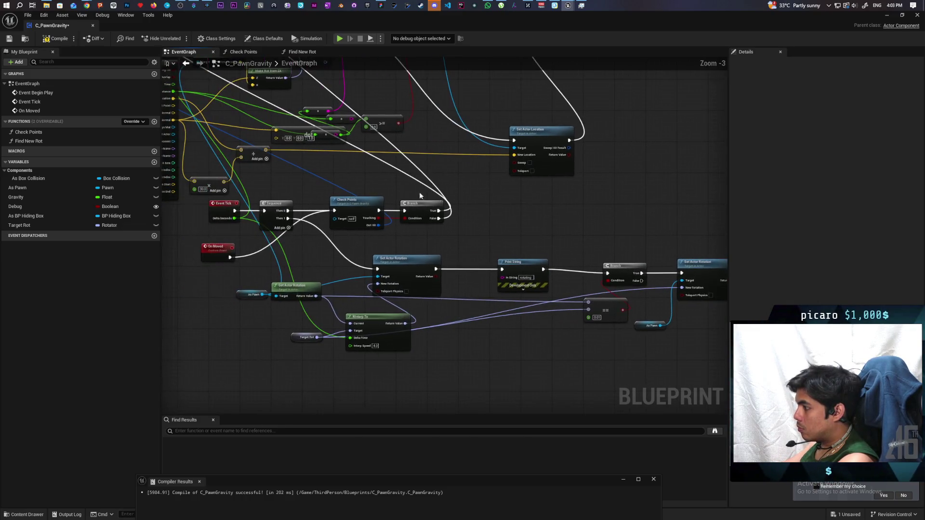
{"action": "left_click", "coordinate": [888, 15]}
Play in editor, hide in the blue box with F, and drive it with W/A until 'Server: rotating' prints
{"action": "key", "text": "alt+p"}
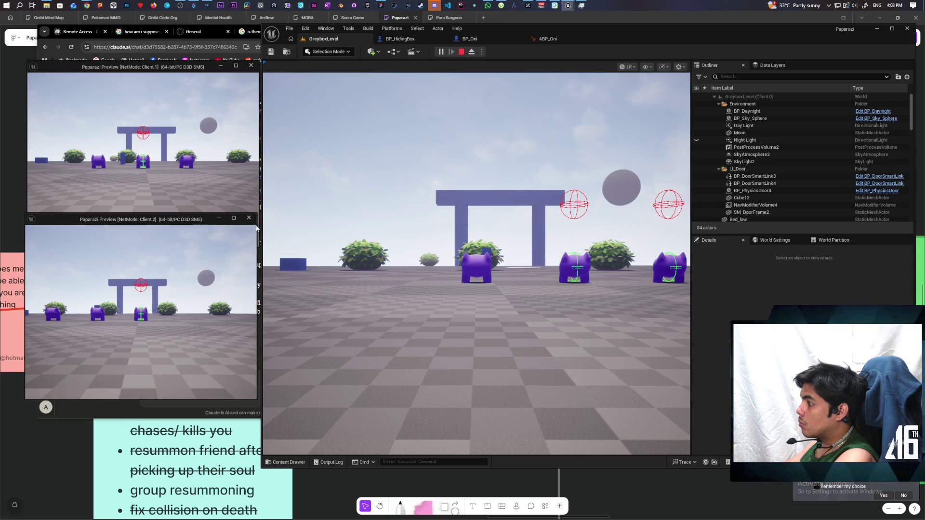
{"action": "left_click", "coordinate": [477, 265]}
{"action": "key", "text": "w"}
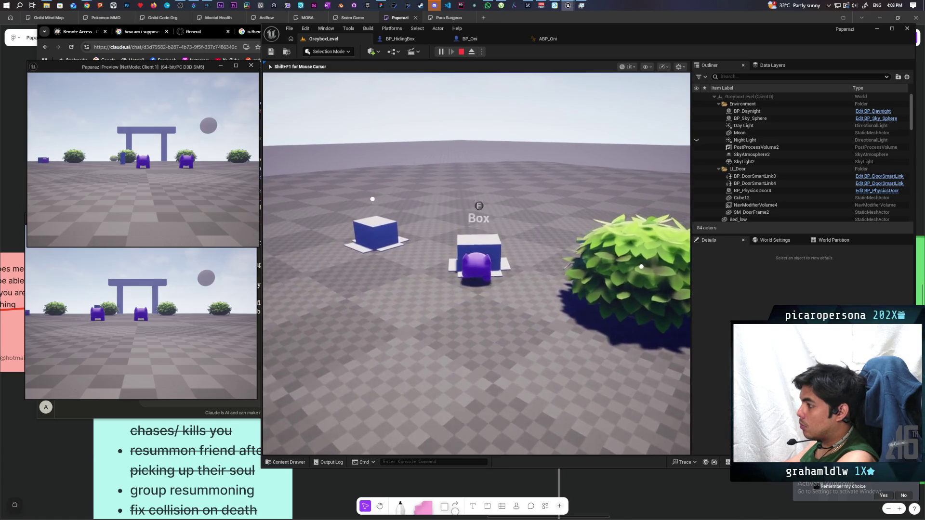
{"action": "key", "text": "f"}
{"action": "key", "text": "w"}
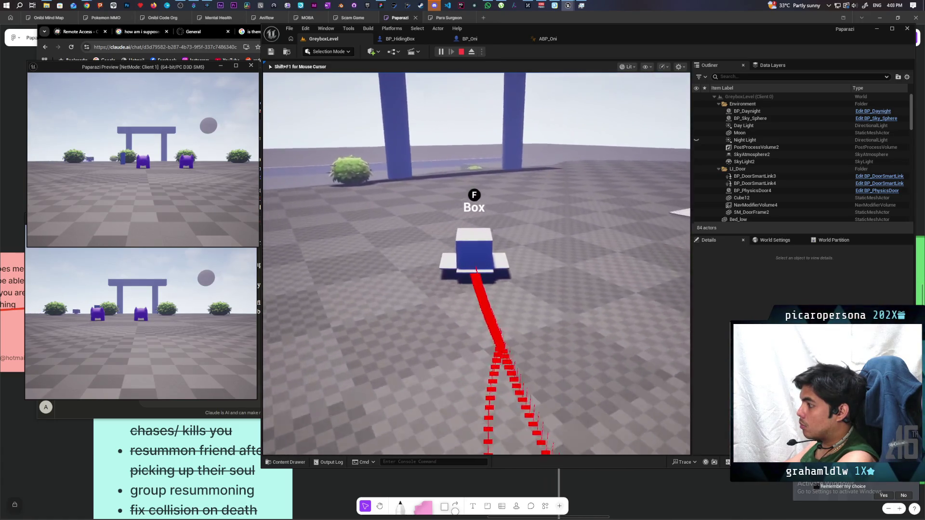
{"action": "key", "text": "a"}
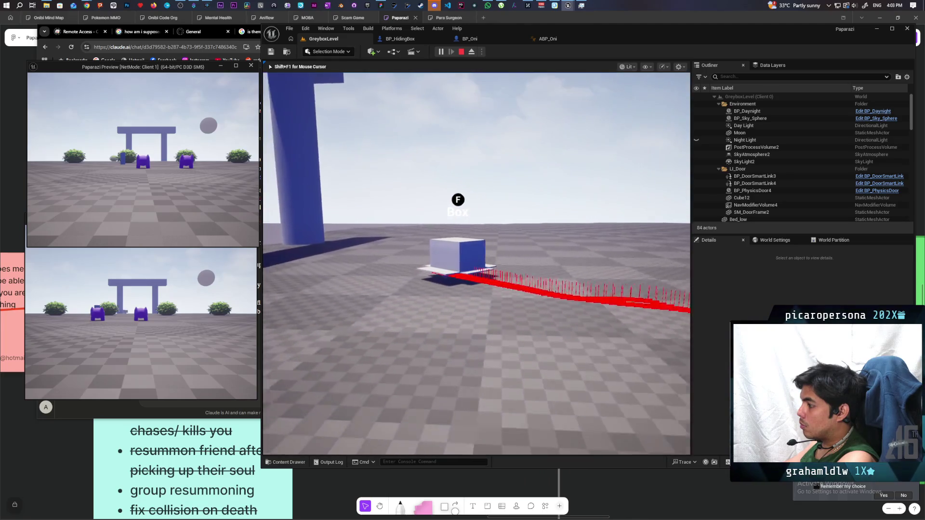
{"action": "key", "text": "w"}
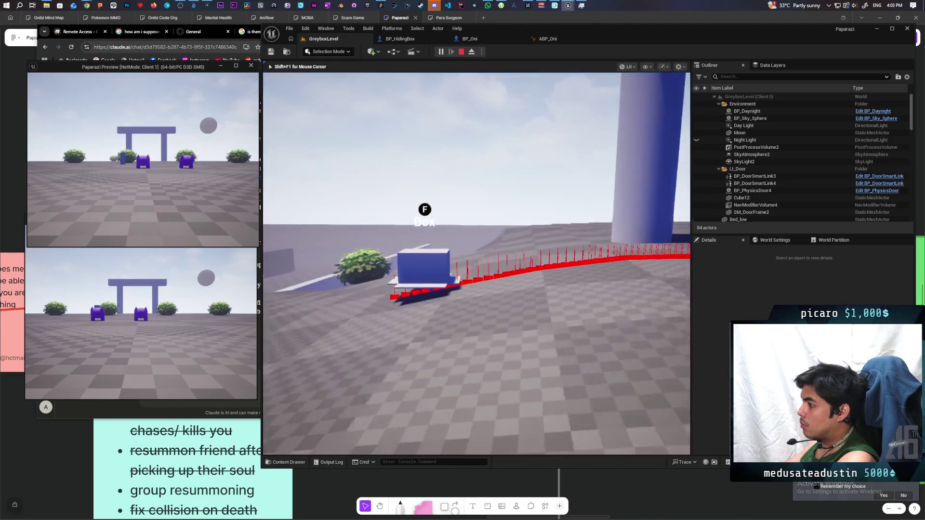
{"action": "key", "text": "w"}
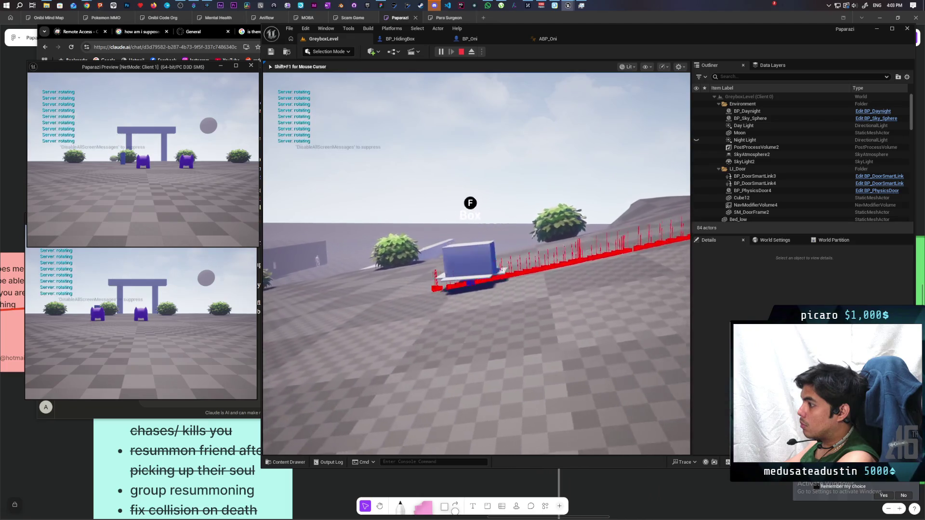
{"action": "key", "text": "w"}
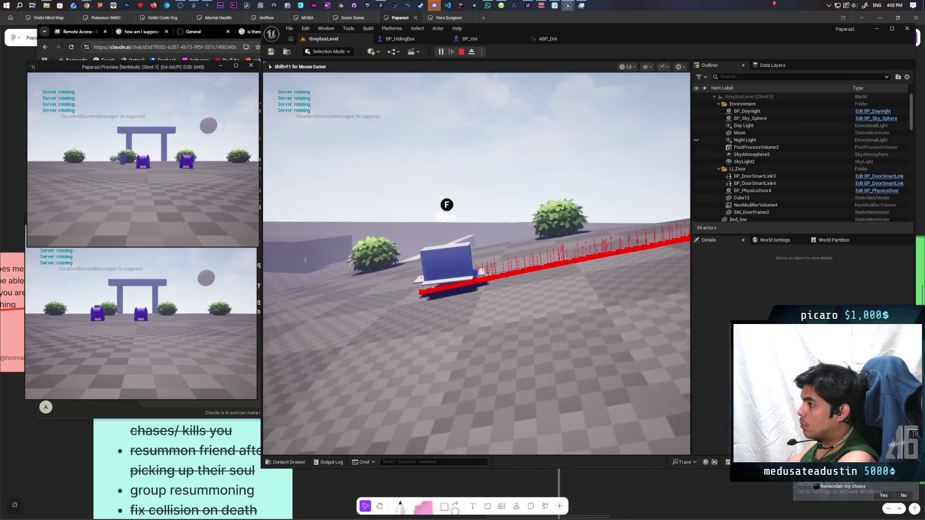
{"action": "key", "text": "Escape"}
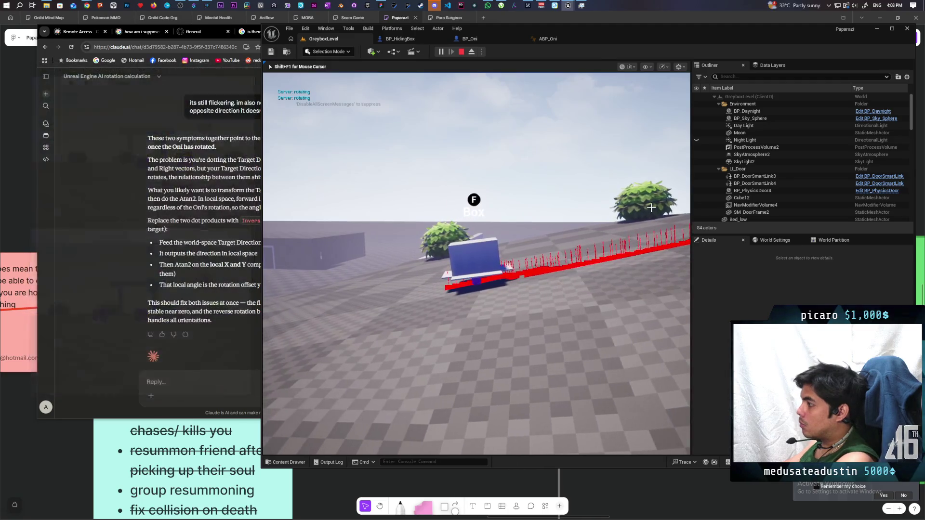
Switch from BP_HidingBox's graph back to the GreyboxLevel viewport and end the play session
{"action": "left_click", "coordinate": [400, 39]}
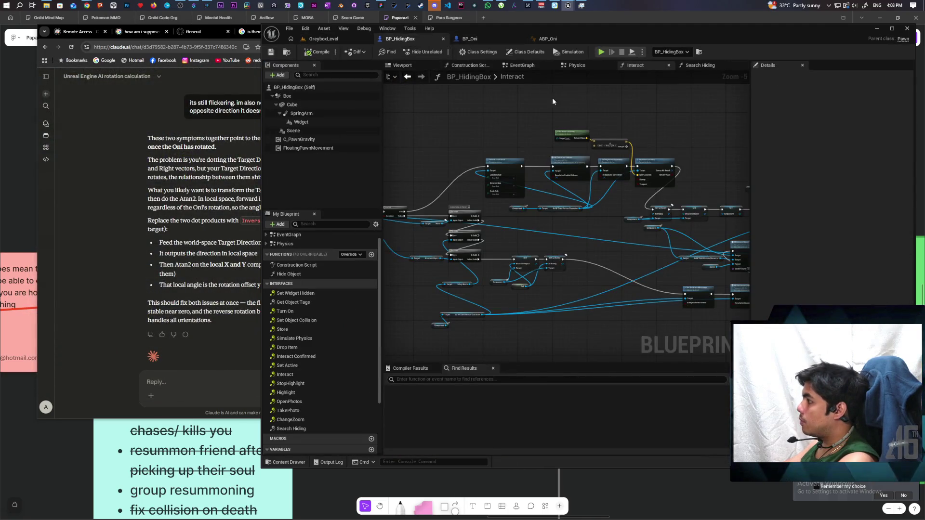
{"action": "left_click", "coordinate": [326, 40]}
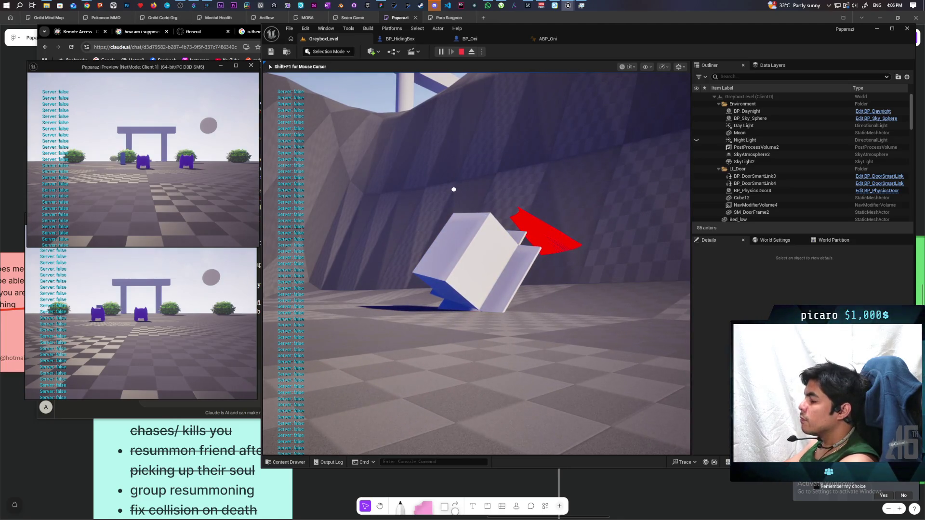
{"action": "key", "text": "Escape"}
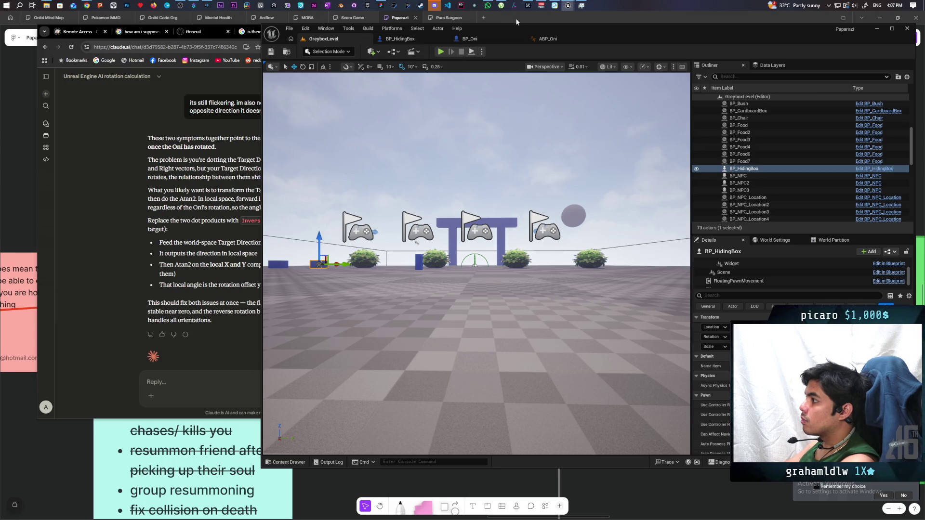
Bring up C_PawnGravity and open its Find New Rot function graph
{"action": "mouse_move", "coordinate": [568, 6]}
{"action": "left_click", "coordinate": [568, 46]}
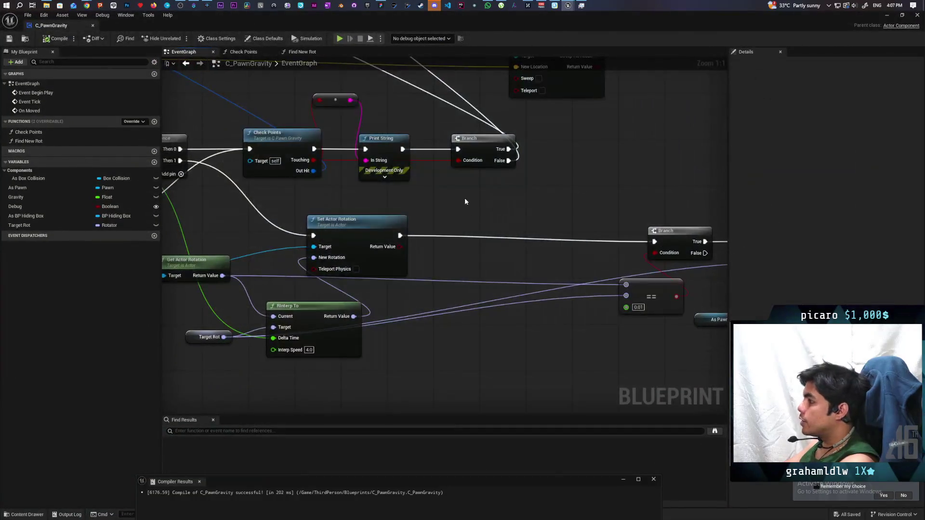
{"action": "scroll", "coordinate": [465, 198], "scroll_direction": "down", "scroll_amount": 5}
{"action": "left_click_drag", "start_coordinate": [473, 226], "coordinate": [515, 250]}
{"action": "scroll", "coordinate": [515, 250], "scroll_direction": "up", "scroll_amount": 4}
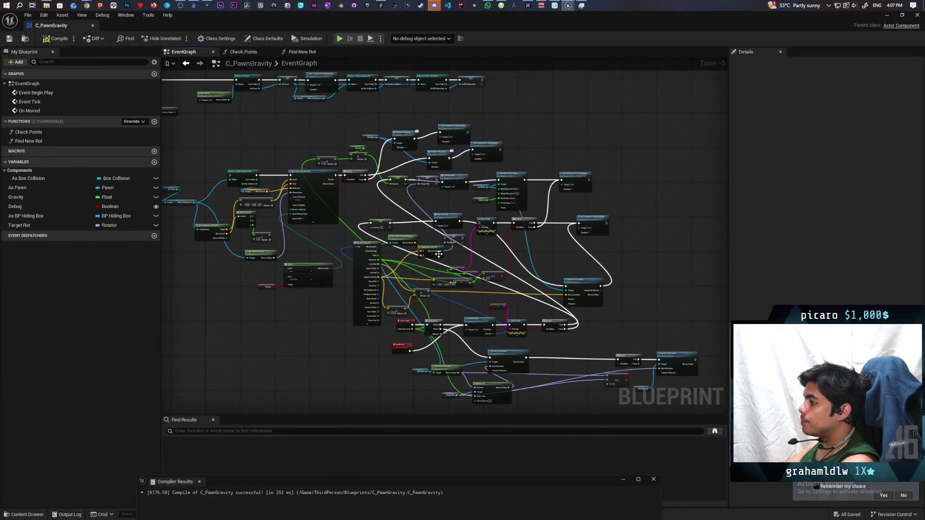
{"action": "double_click", "coordinate": [465, 202]}
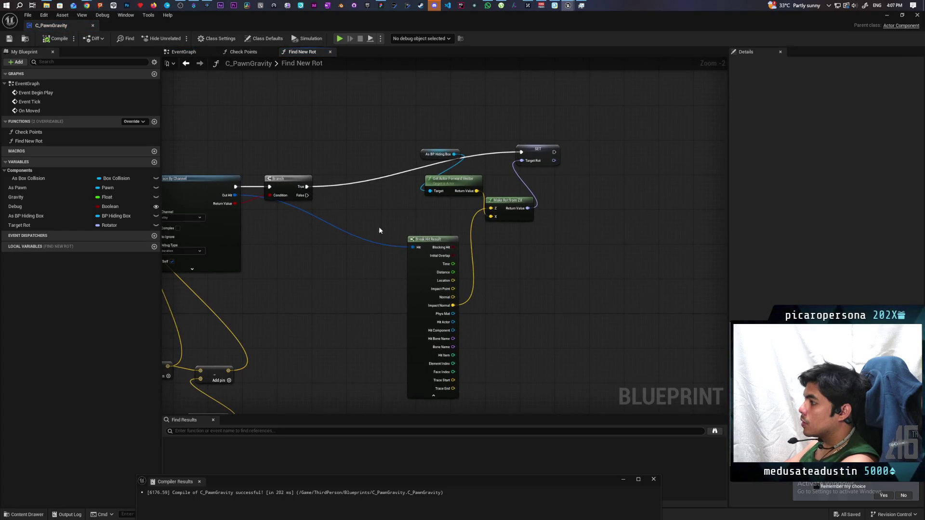
Add a SET Target Rot node and paste a duplicate As BP Hiding Box node
{"action": "left_click_drag", "start_coordinate": [29, 225], "coordinate": [334, 185]}
{"action": "scroll", "coordinate": [343, 213], "scroll_direction": "up", "scroll_amount": 2}
{"action": "mouse_move", "coordinate": [330, 245]}
{"action": "left_mouse_down"}
{"action": "mouse_move", "coordinate": [412, 231]}
{"action": "mouse_move", "coordinate": [479, 172]}
{"action": "left_mouse_up"}
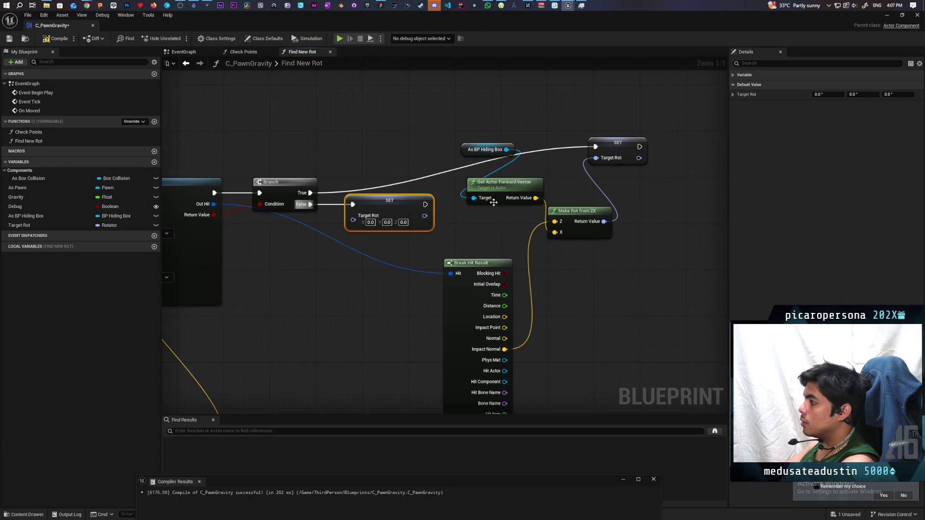
{"action": "left_click", "coordinate": [470, 154]}
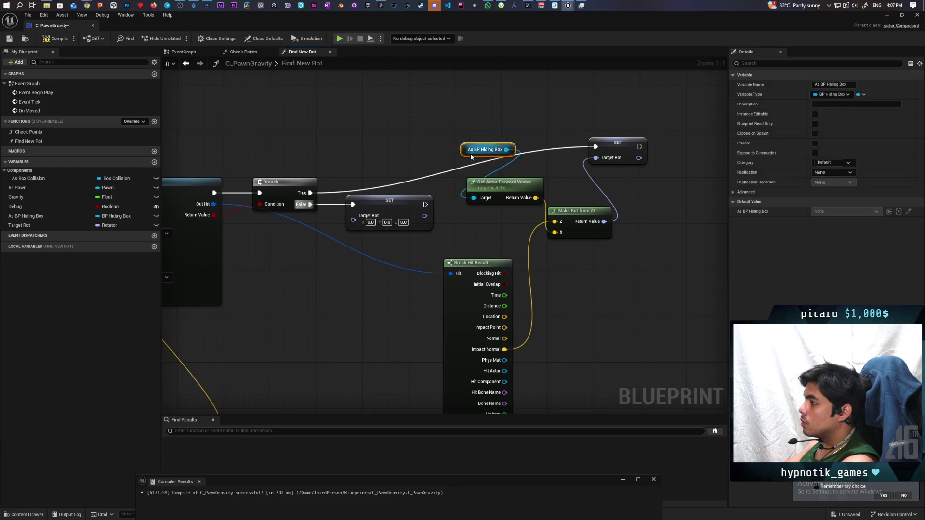
{"action": "key", "text": "ctrl+c"}
{"action": "key", "text": "ctrl+v"}
Add Get Actor Rotation off the hiding box copy and split its output into roll, pitch, yaw
{"action": "left_click_drag", "start_coordinate": [315, 282], "coordinate": [334, 301]}
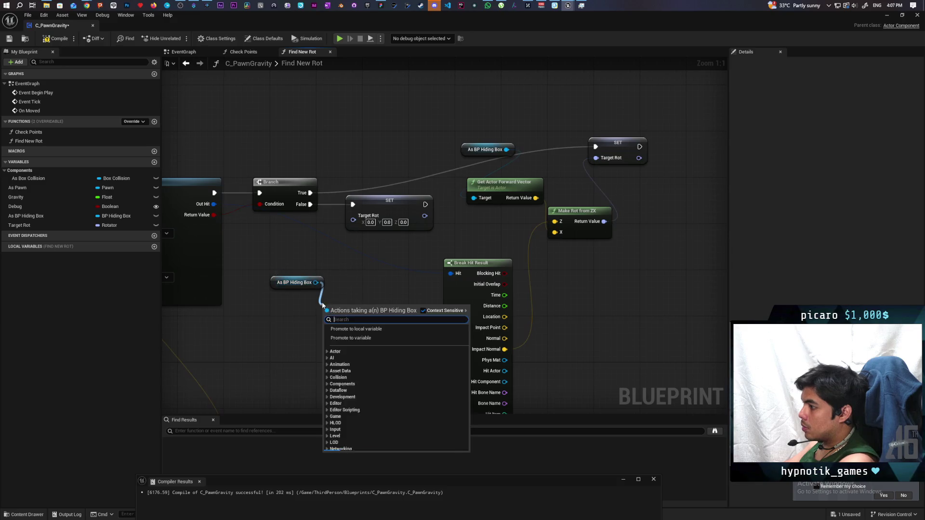
{"action": "type", "text": "get rotati"}
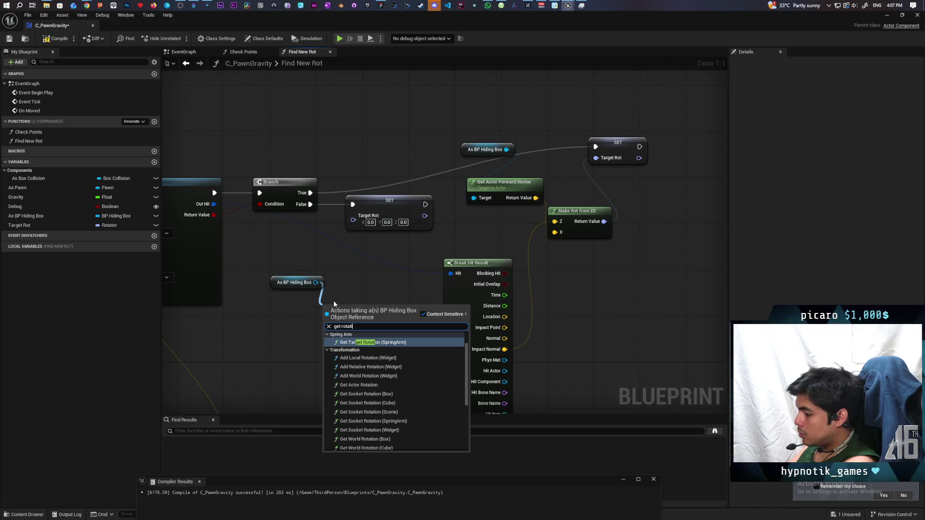
{"action": "type", "text": "on"}
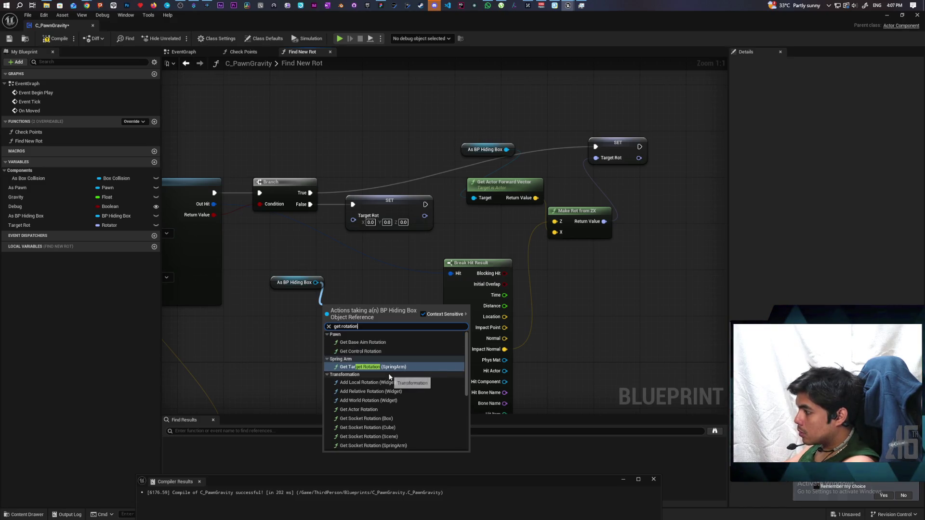
{"action": "left_click", "coordinate": [367, 410]}
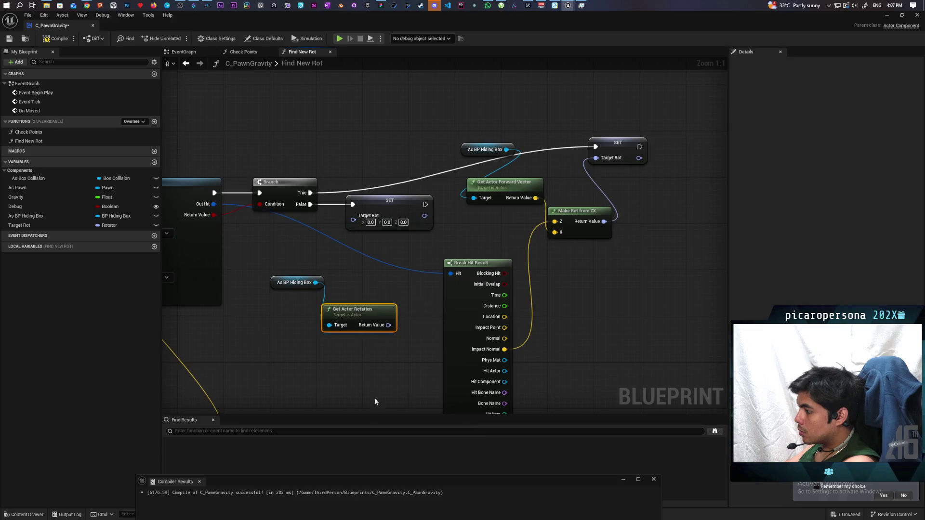
{"action": "right_click", "coordinate": [386, 330]}
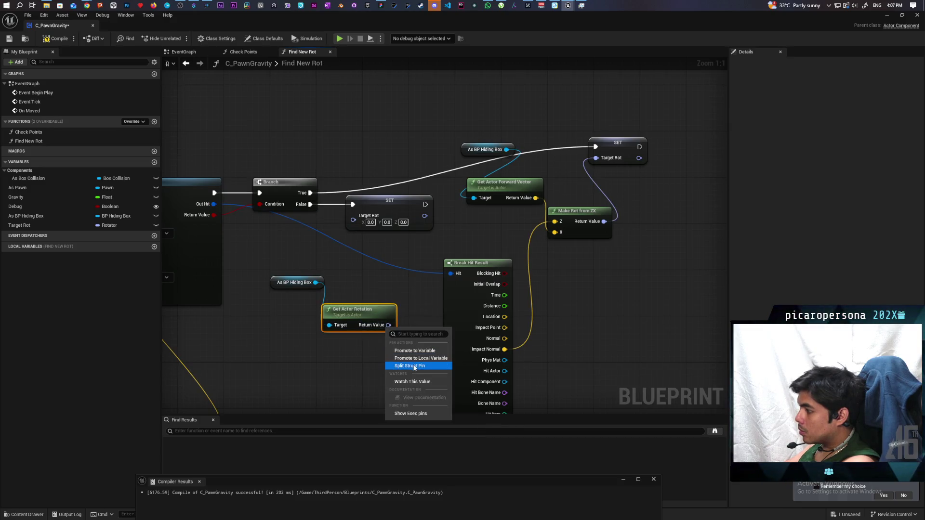
{"action": "left_click", "coordinate": [411, 364]}
{"action": "left_click_drag", "start_coordinate": [371, 311], "coordinate": [289, 306]}
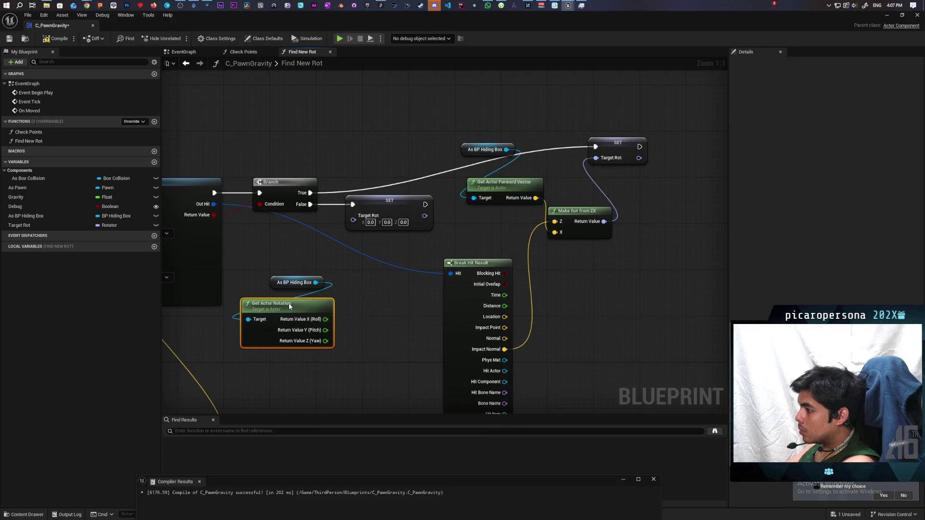
Split the Target Rot input and wire the hiding box's yaw into its Z (Yaw)
{"action": "right_click", "coordinate": [355, 222]}
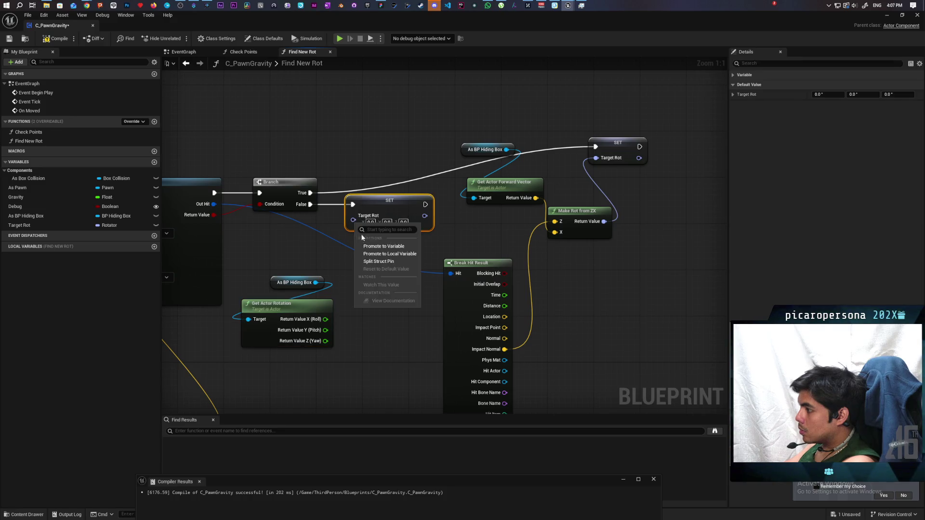
{"action": "left_click", "coordinate": [381, 263]}
{"action": "mouse_move", "coordinate": [325, 341]}
{"action": "left_mouse_down"}
{"action": "mouse_move", "coordinate": [367, 313]}
{"action": "mouse_move", "coordinate": [355, 242]}
{"action": "left_mouse_up"}
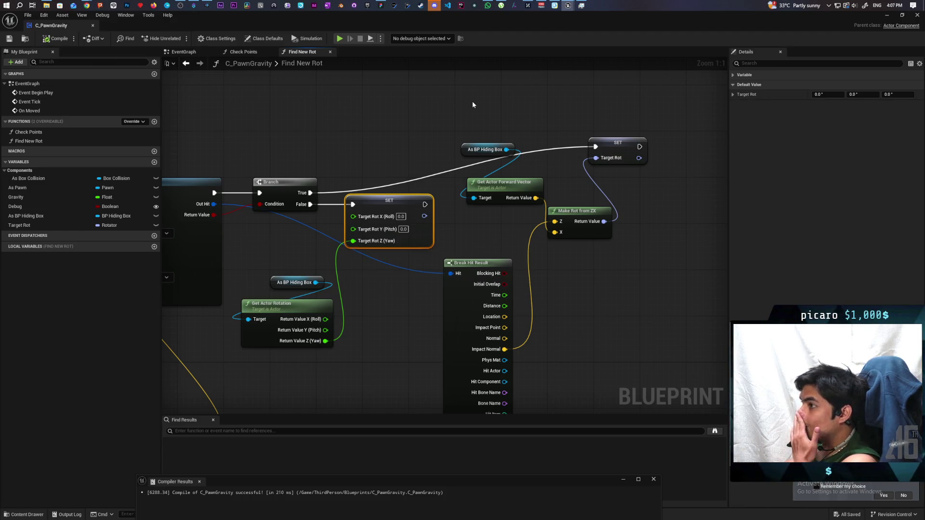
{"action": "left_click", "coordinate": [887, 18]}
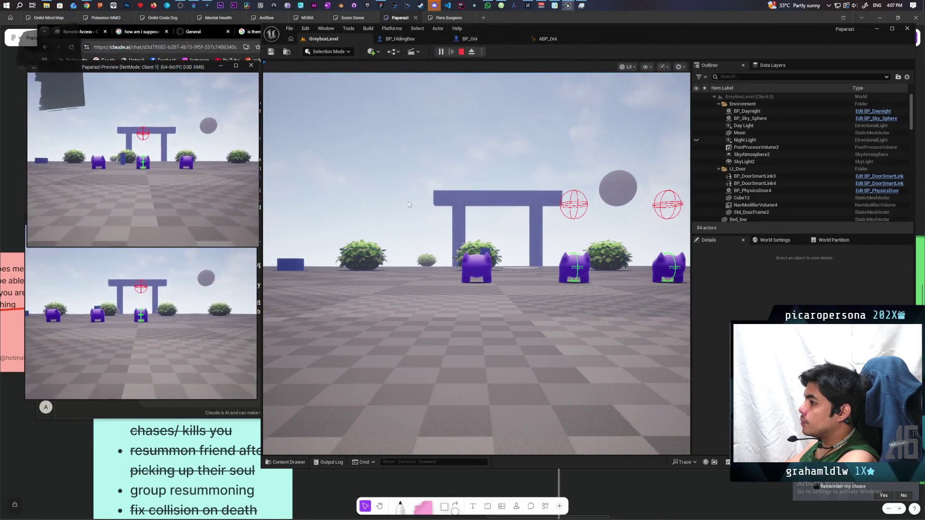
In the running game, walk to the hiding box and drive it around the level and up the ramp
{"action": "left_click", "coordinate": [477, 265]}
{"action": "key", "text": "w"}
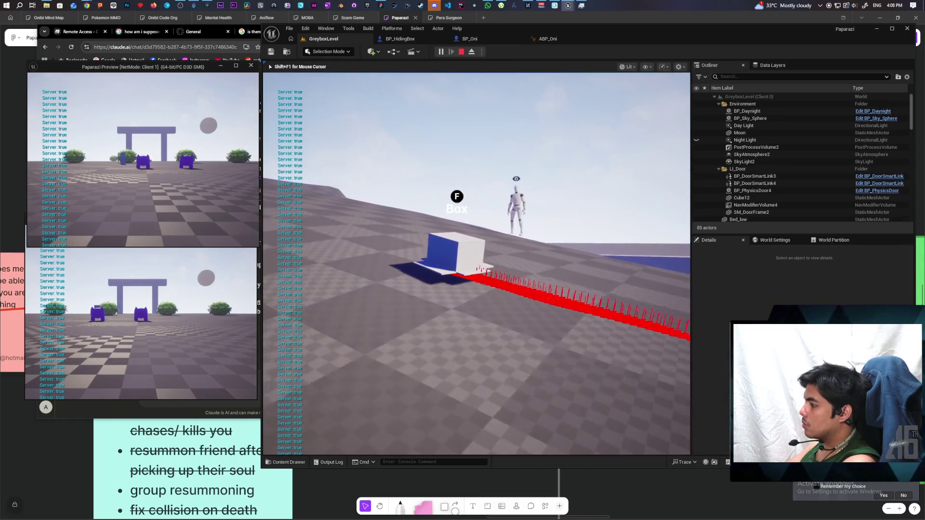
{"action": "key", "text": "w"}
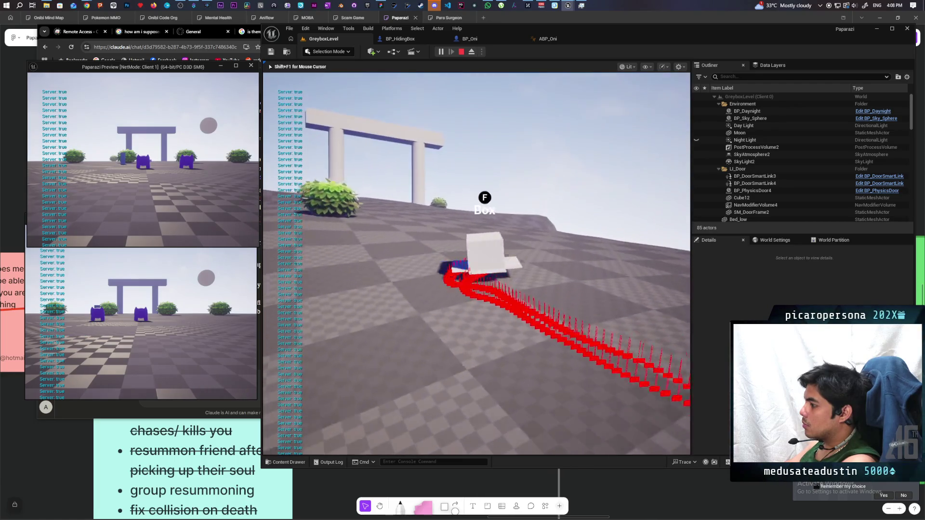
{"action": "key", "text": "w"}
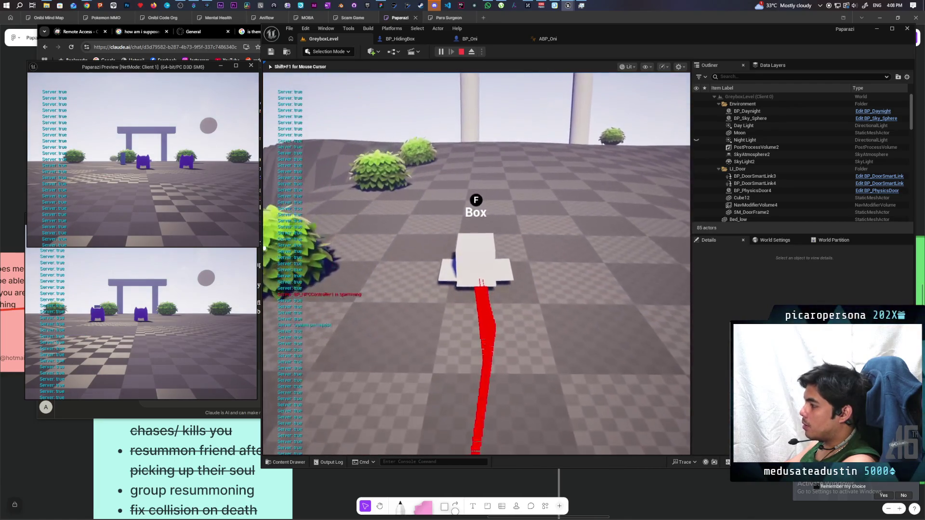
{"action": "key", "text": "w"}
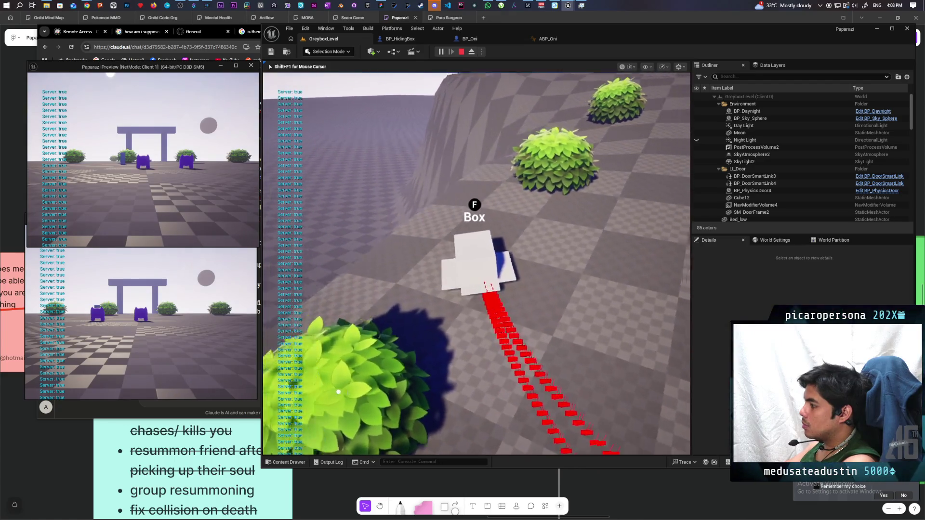
{"action": "key", "text": "w"}
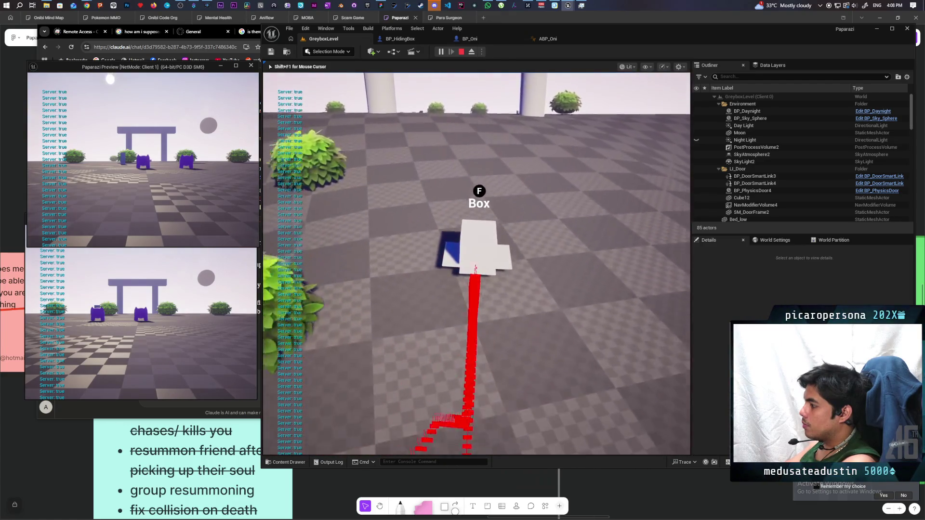
{"action": "key", "text": "w"}
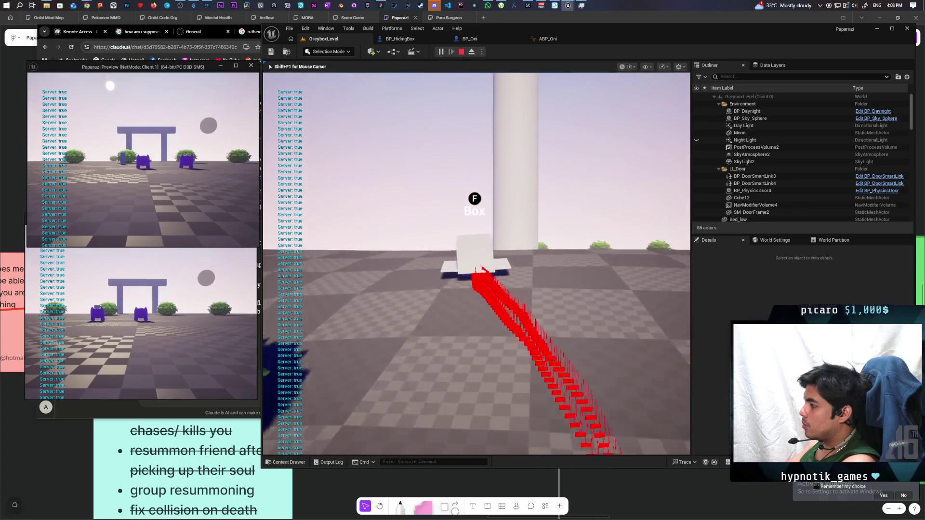
{"action": "key", "text": "w"}
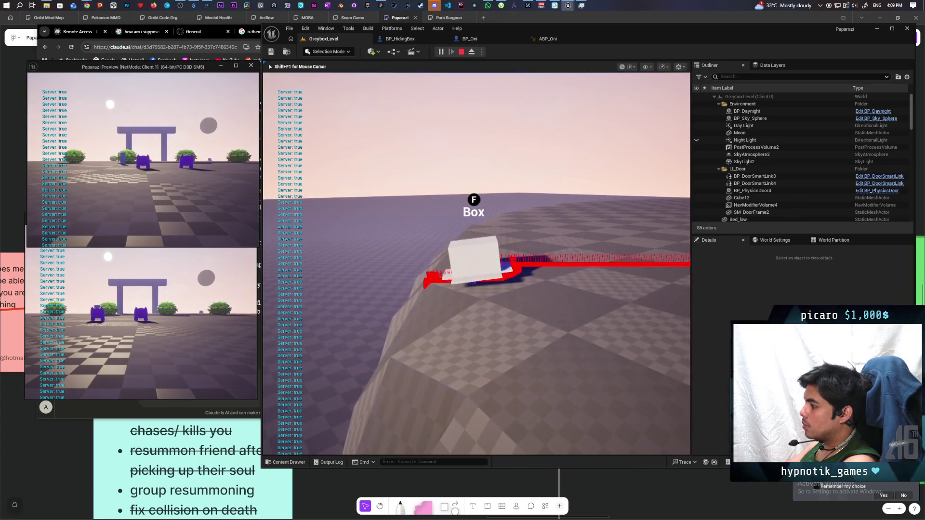
{"action": "key", "text": "w"}
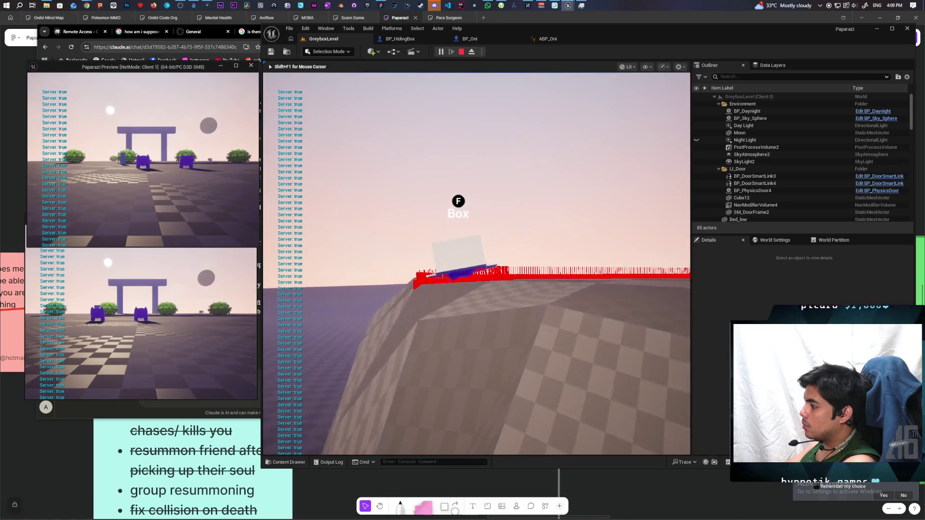
{"action": "key", "text": "w"}
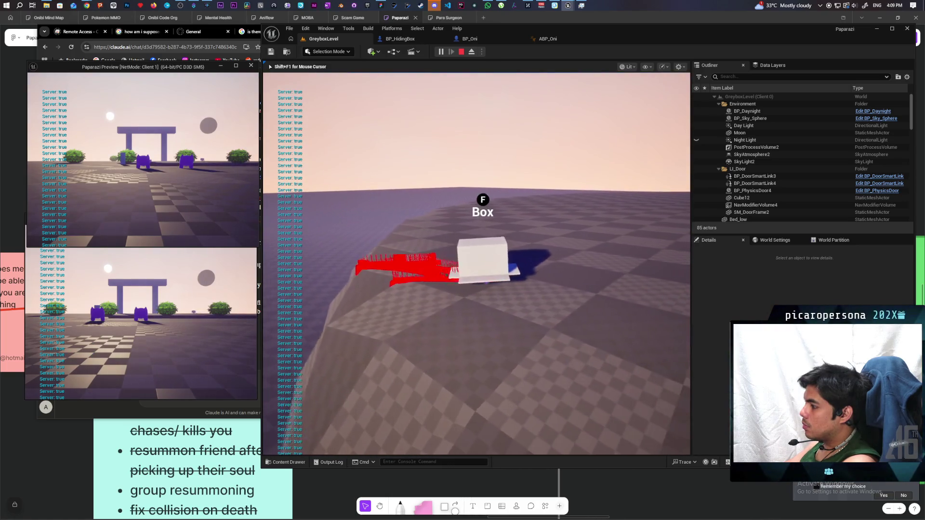
{"action": "key", "text": "w"}
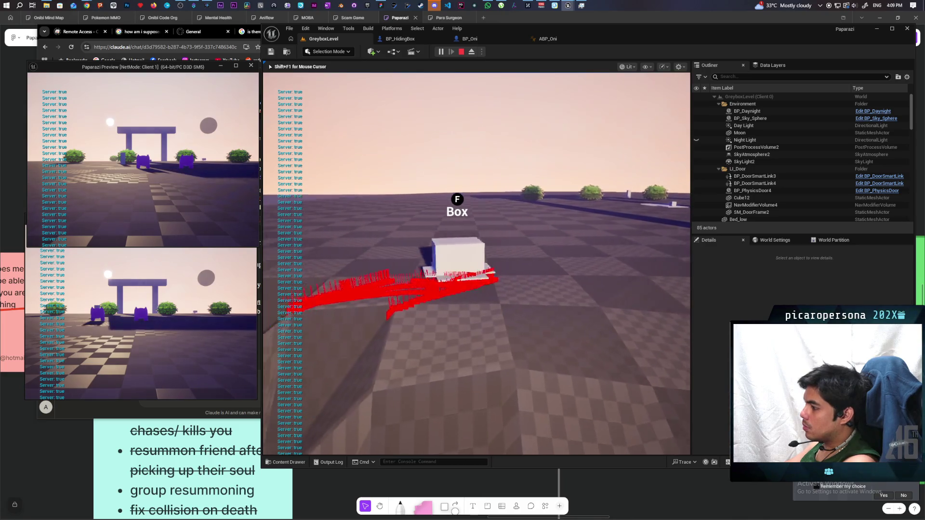
{"action": "key", "text": "w"}
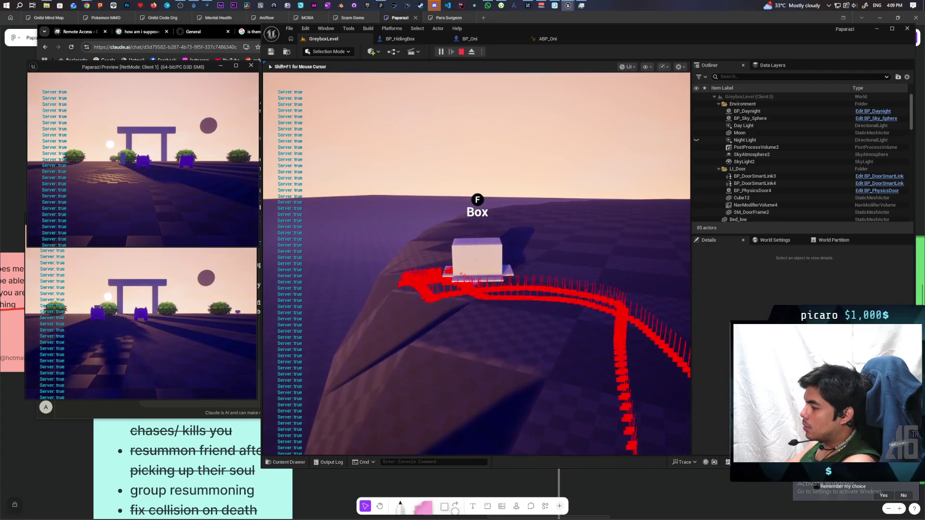
Release the mouse and bring the C_PawnGravity Find New Rot graph back to the front
{"action": "key", "text": "shift+F1"}
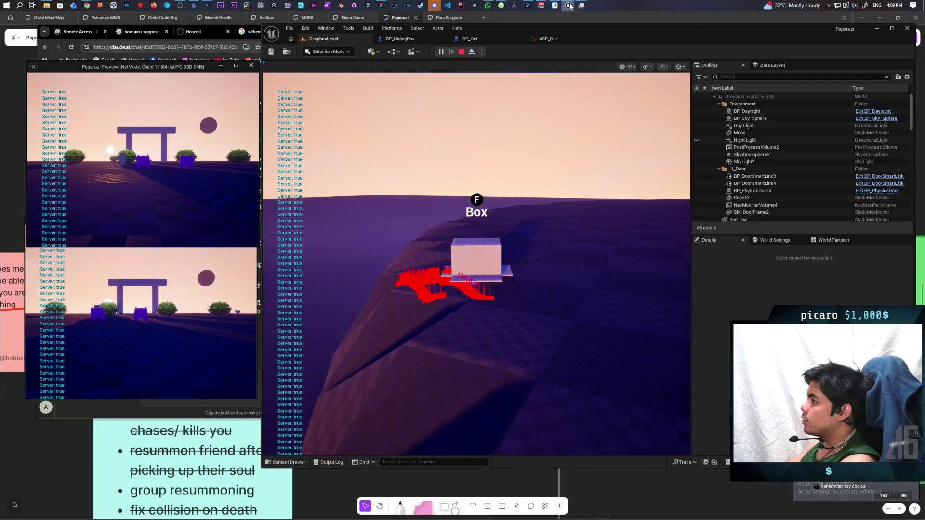
{"action": "mouse_move", "coordinate": [568, 6]}
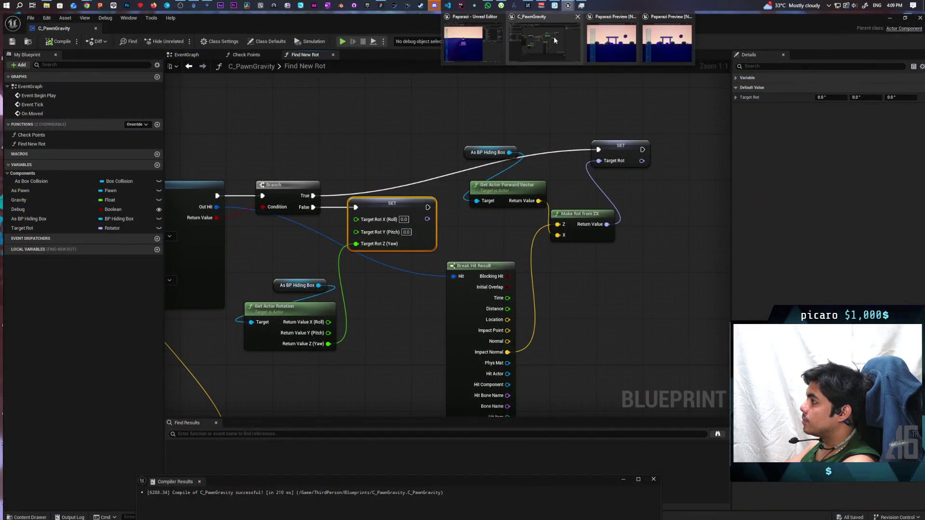
{"action": "left_click", "coordinate": [554, 38]}
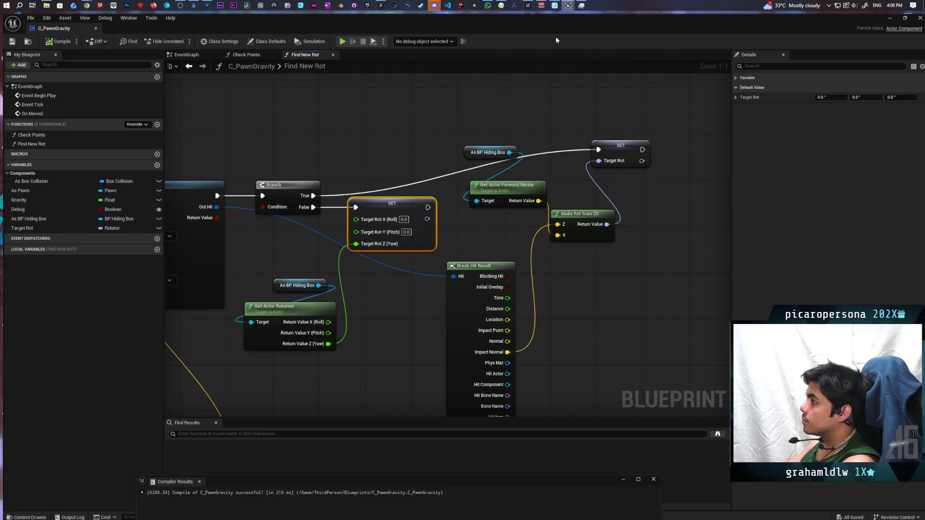
Shrink the Blueprint window beside the running game and show the C_PawnGravity EventGraph
{"action": "left_click_drag", "start_coordinate": [551, 23], "coordinate": [735, 94]}
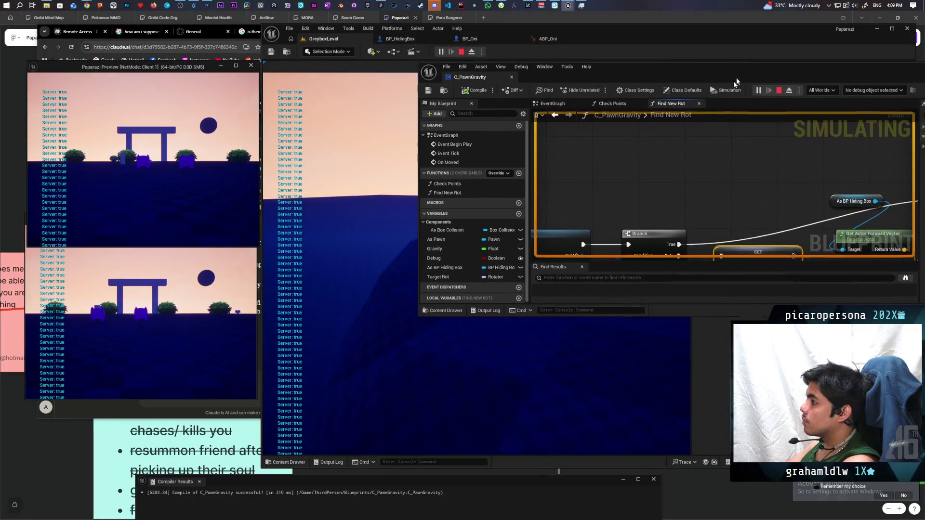
{"action": "scroll", "coordinate": [663, 180], "scroll_direction": "down", "scroll_amount": 5}
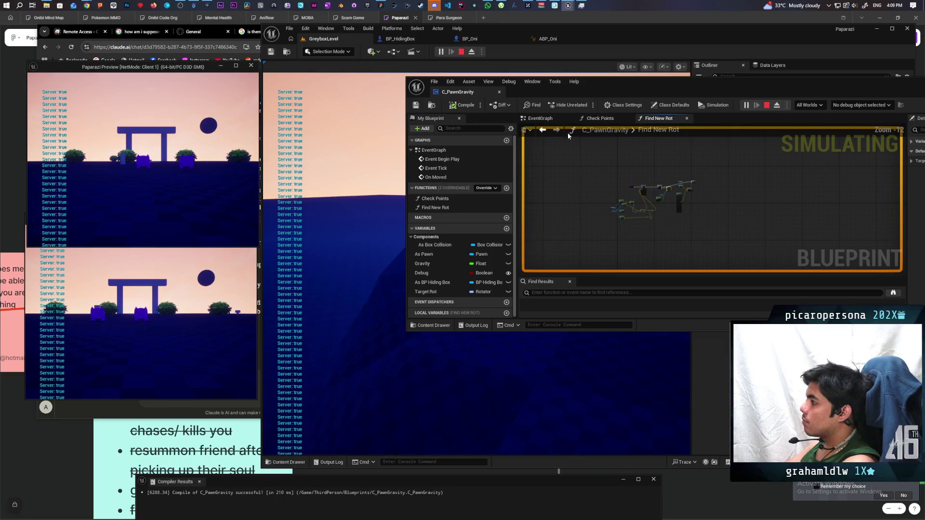
{"action": "left_click", "coordinate": [549, 121]}
{"action": "scroll", "coordinate": [626, 165], "scroll_direction": "down", "scroll_amount": 5}
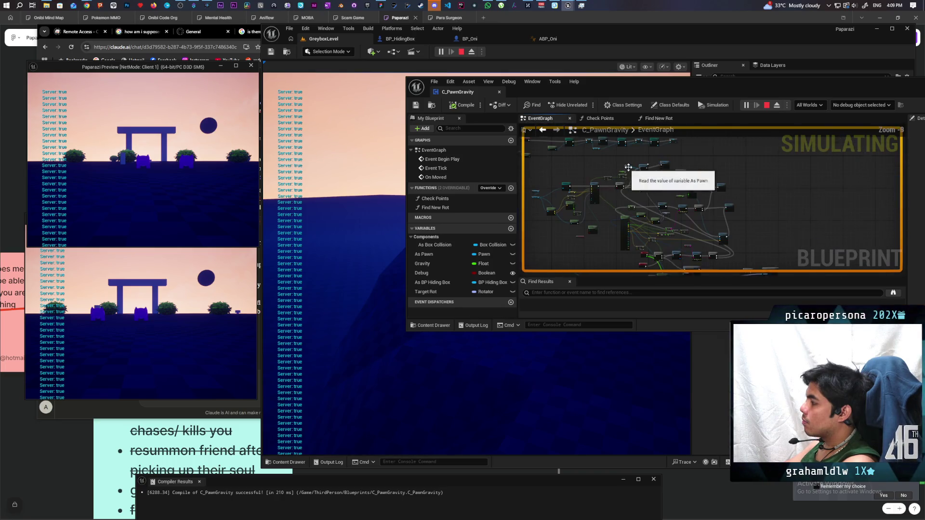
Debug 'C_PawnGravity in BP_HidingBox (Server)' and pan to the active execution wires
{"action": "left_click", "coordinate": [853, 105]}
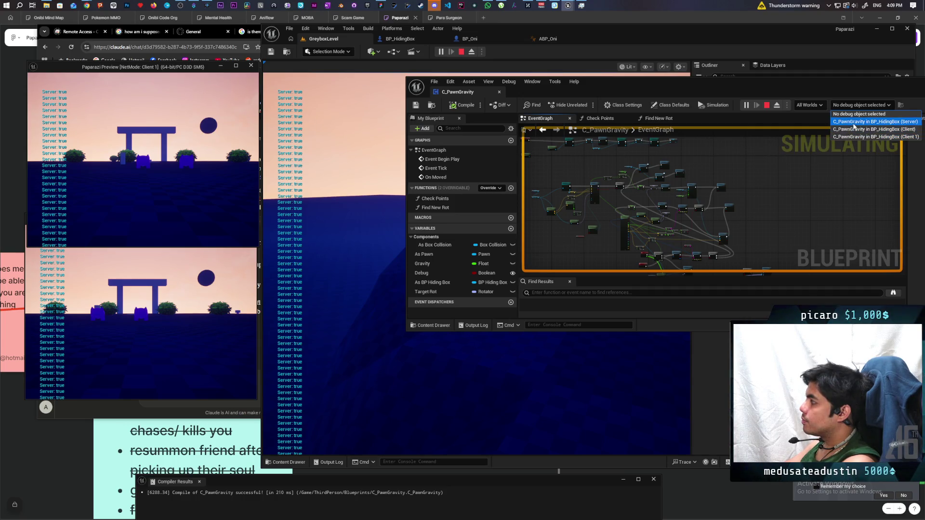
{"action": "left_click", "coordinate": [854, 123]}
{"action": "scroll", "coordinate": [708, 183], "scroll_direction": "up", "scroll_amount": 4}
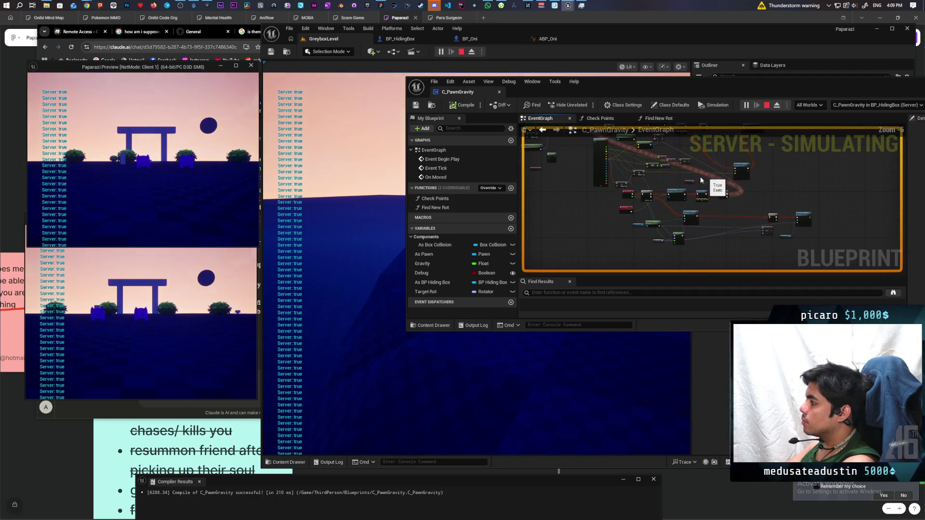
{"action": "left_click_drag", "start_coordinate": [701, 180], "coordinate": [670, 246]}
{"action": "scroll", "coordinate": [626, 220], "scroll_direction": "up", "scroll_amount": 5}
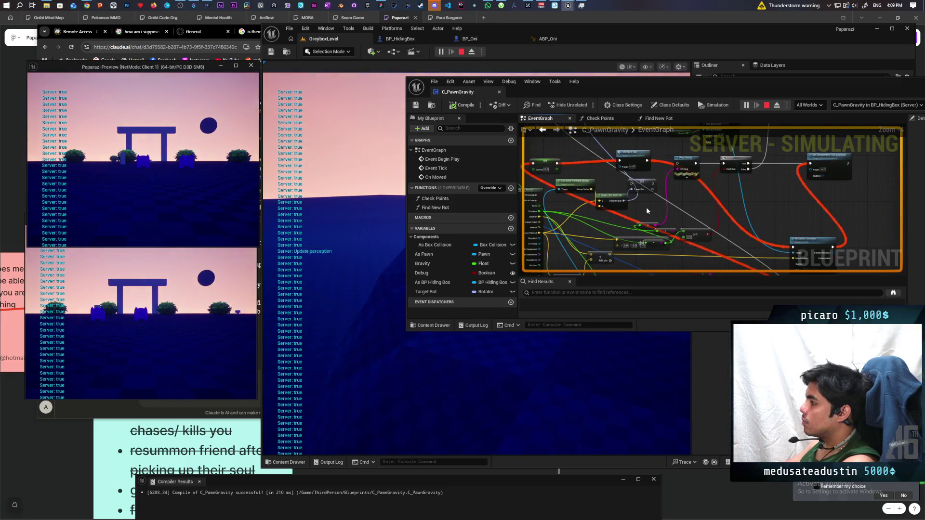
{"action": "scroll", "coordinate": [667, 203], "scroll_direction": "down", "scroll_amount": 2}
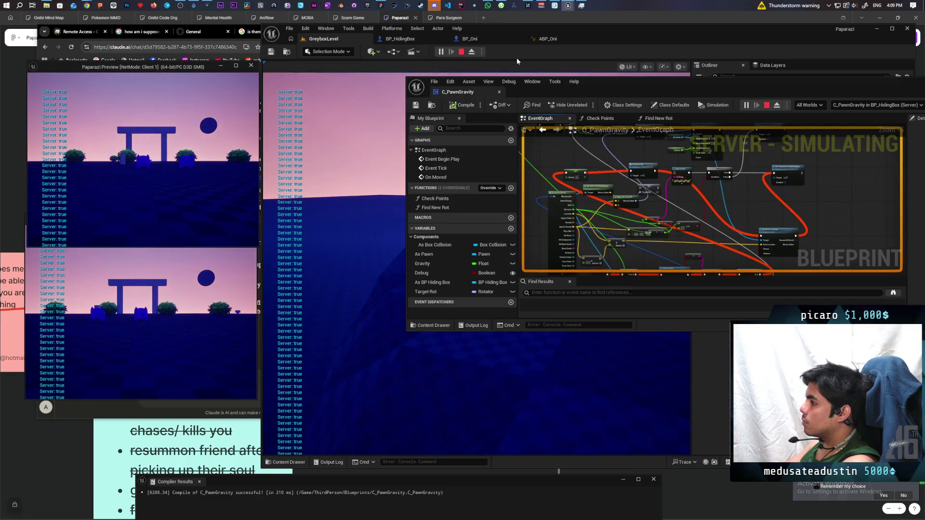
{"action": "left_click", "coordinate": [354, 173]}
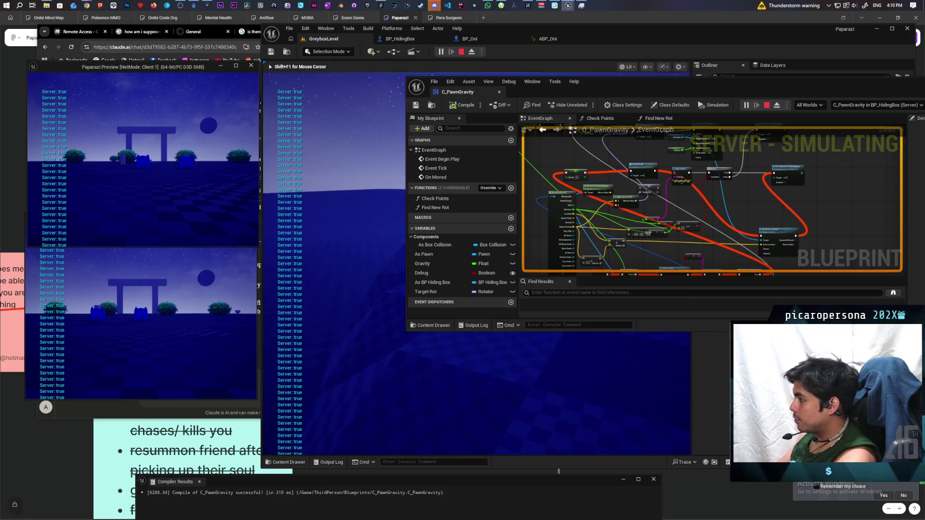
Move the Blueprint editor out of the way and play near the hiding box
{"action": "mouse_move", "coordinate": [608, 78]}
{"action": "left_mouse_down"}
{"action": "mouse_move", "coordinate": [695, 65]}
{"action": "mouse_move", "coordinate": [623, 270]}
{"action": "mouse_move", "coordinate": [602, 283]}
{"action": "mouse_move", "coordinate": [603, 306]}
{"action": "left_mouse_up"}
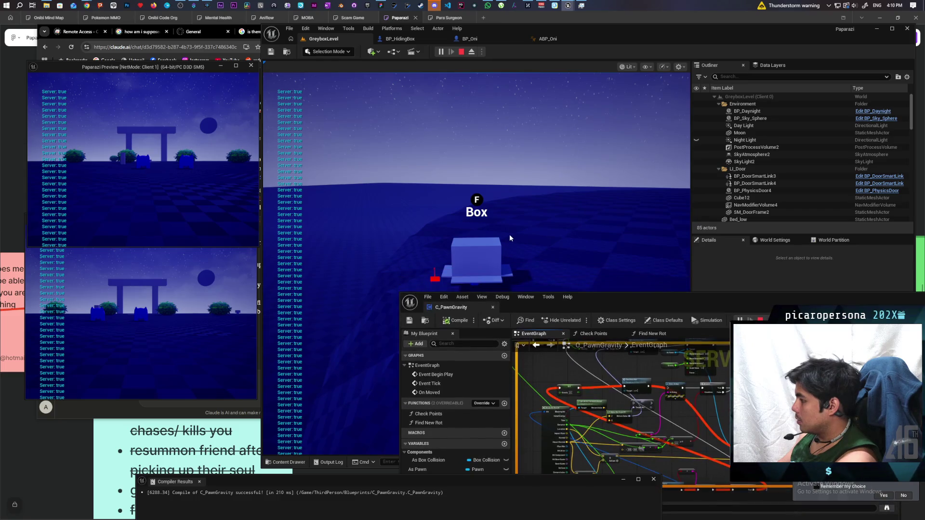
{"action": "left_click", "coordinate": [510, 234]}
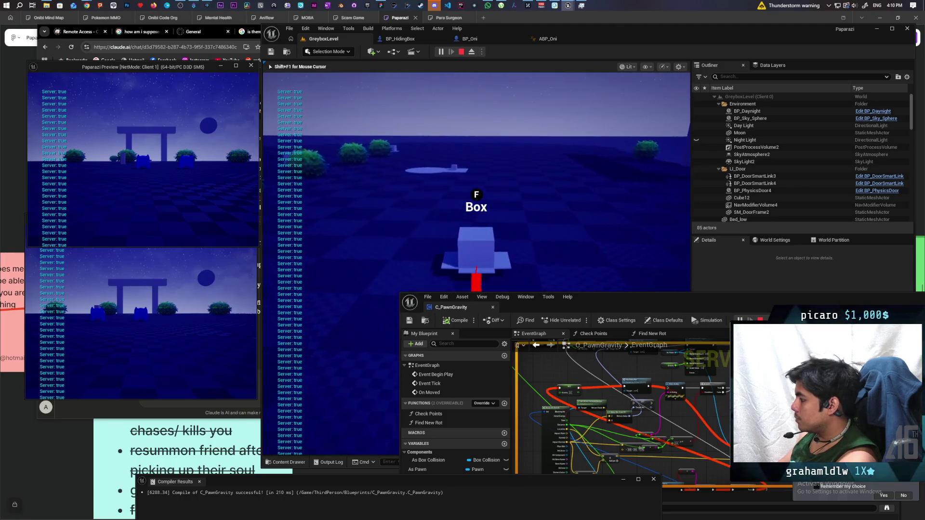
{"action": "key", "text": "shift+F1"}
Fit the whole EventGraph in view, then stop the play session
{"action": "left_click_drag", "start_coordinate": [758, 307], "coordinate": [774, 221]}
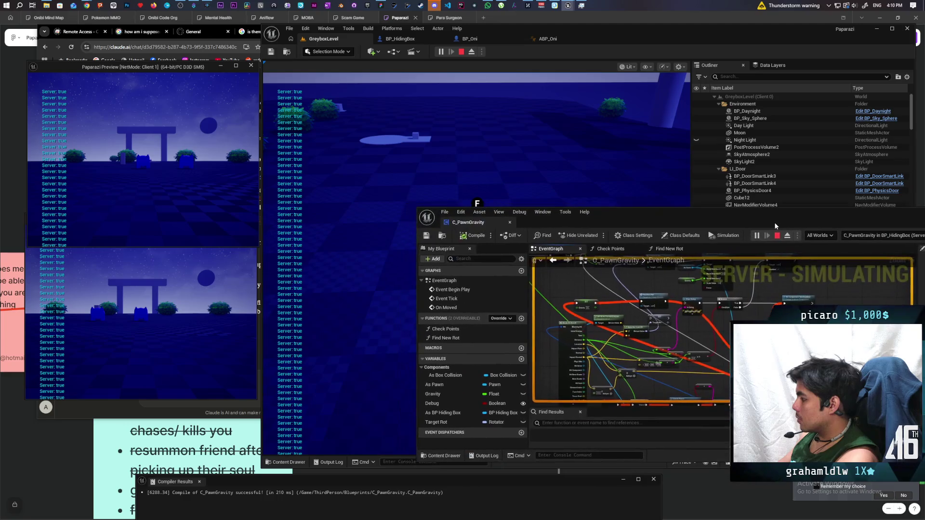
{"action": "key", "text": "Home"}
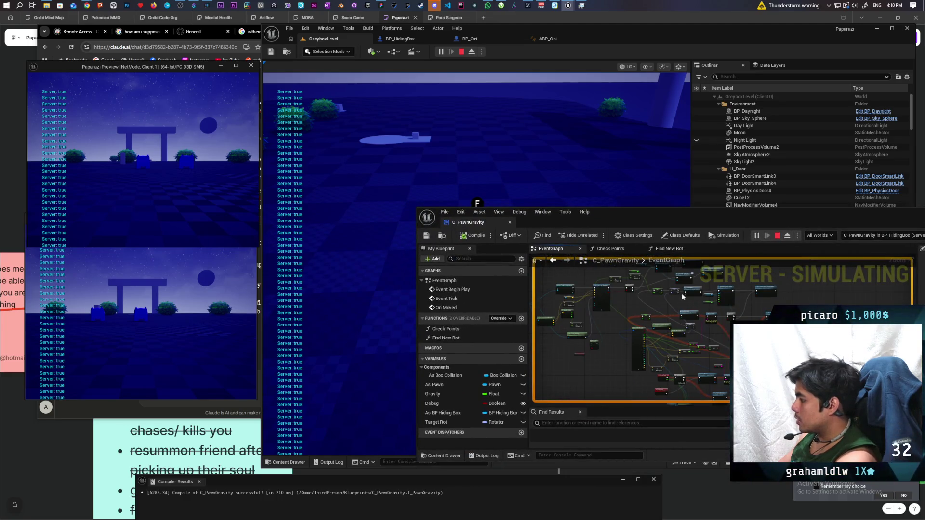
{"action": "left_click_drag", "start_coordinate": [665, 220], "coordinate": [654, 267]}
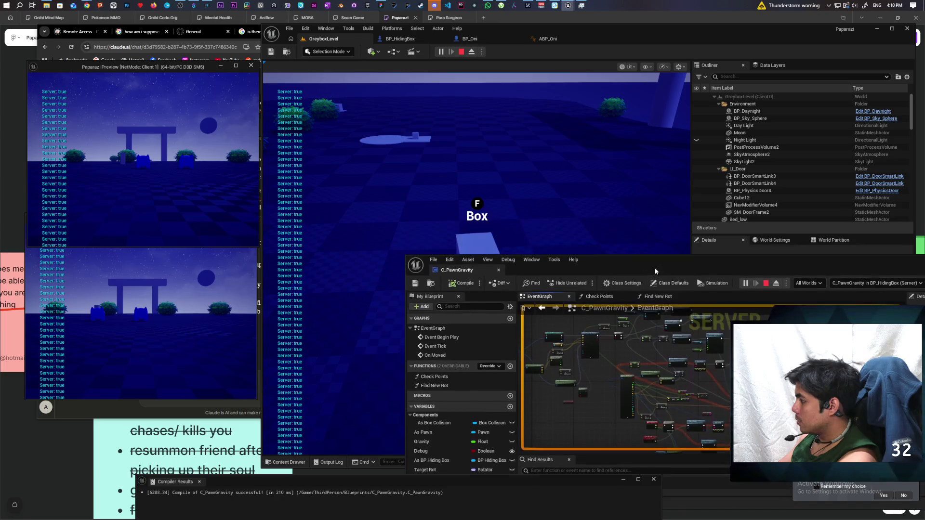
{"action": "left_click", "coordinate": [655, 238]}
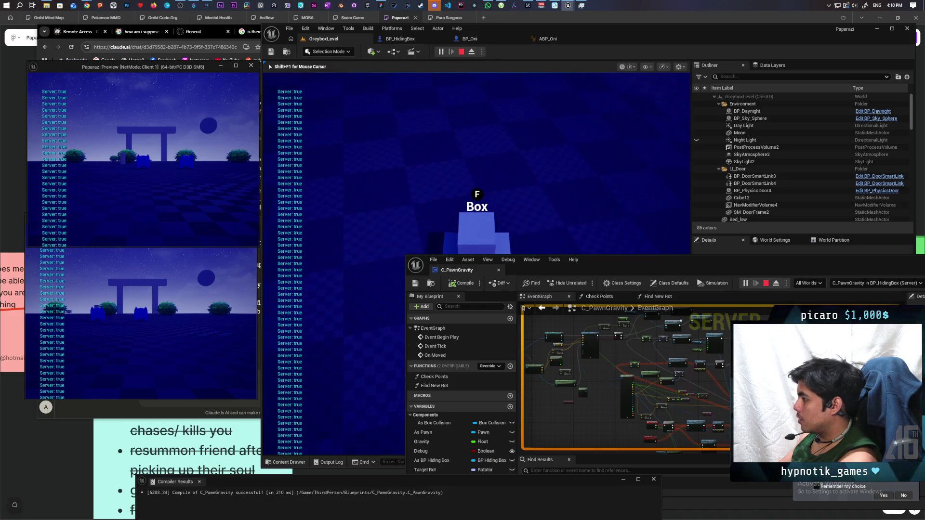
{"action": "key", "text": "Escape"}
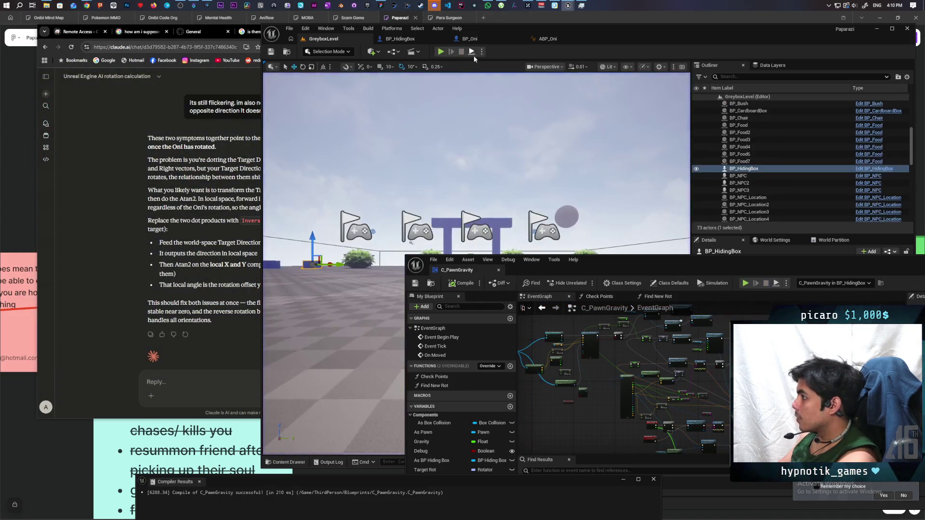
Set Number of Players to 1, review Net Mode, and start a play session
{"action": "left_click", "coordinate": [482, 51]}
{"action": "left_click_drag", "start_coordinate": [553, 187], "coordinate": [532, 187]}
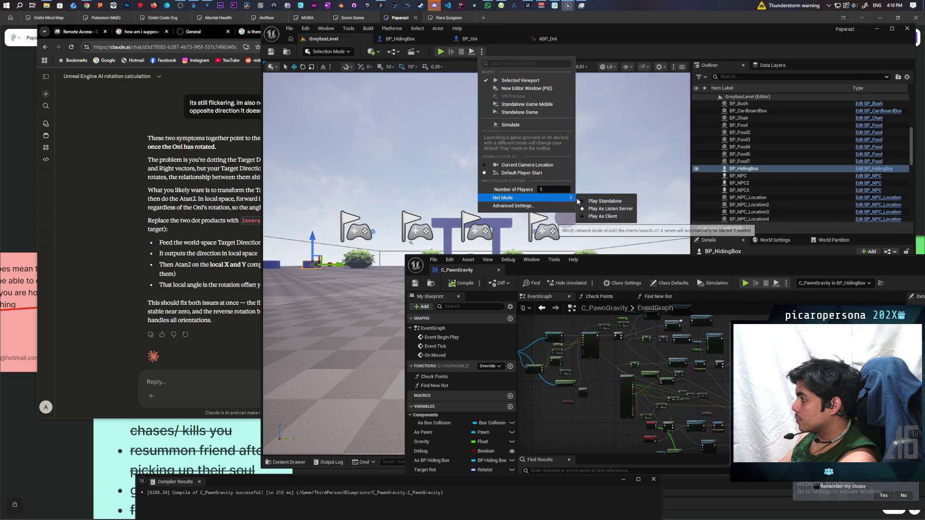
{"action": "left_click", "coordinate": [603, 201]}
{"action": "key", "text": "alt+p"}
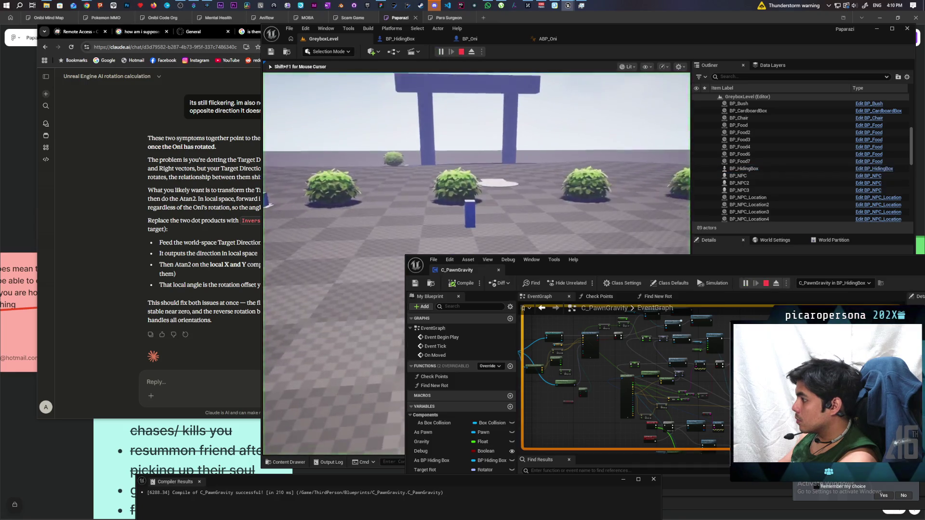
Walk the character to the box, then free the mouse and move the Blueprint editor up-right
{"action": "key", "text": "w"}
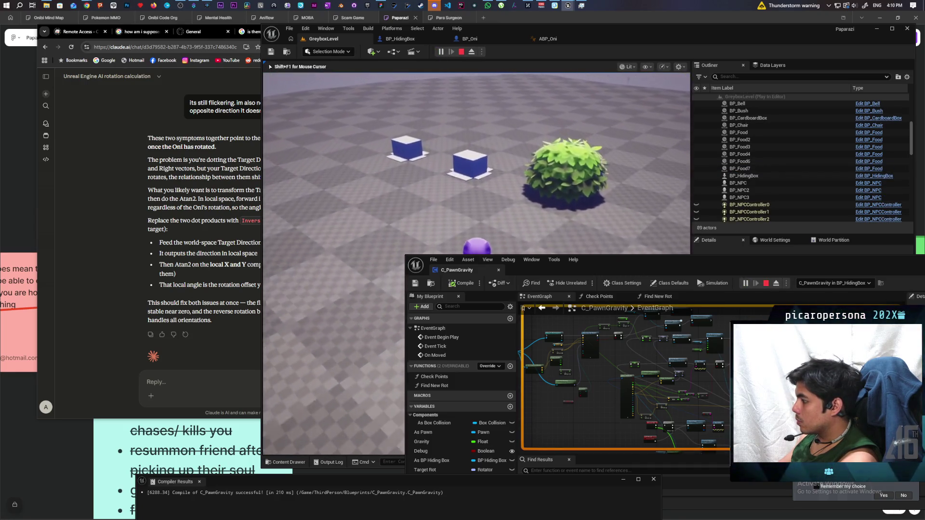
{"action": "key", "text": "d"}
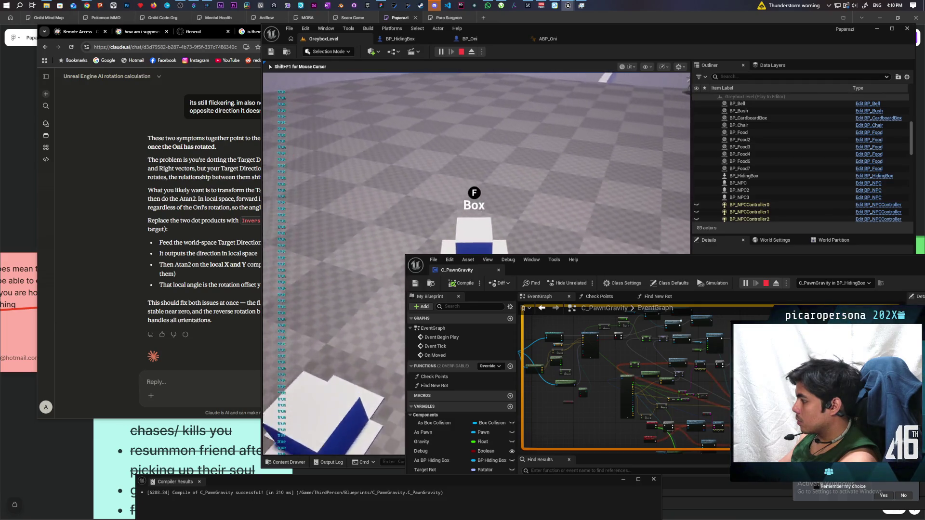
{"action": "key", "text": "a"}
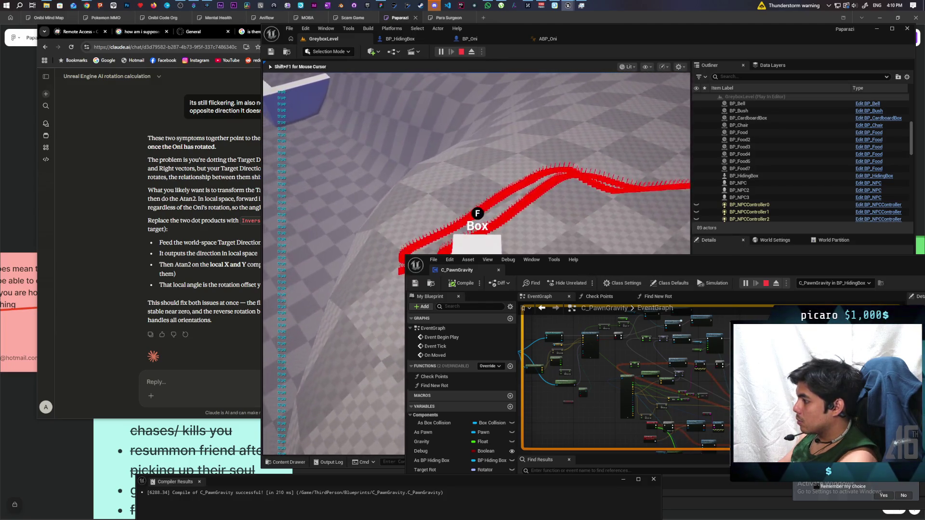
{"action": "key", "text": "shift+F1"}
{"action": "left_click_drag", "start_coordinate": [649, 264], "coordinate": [839, 190]}
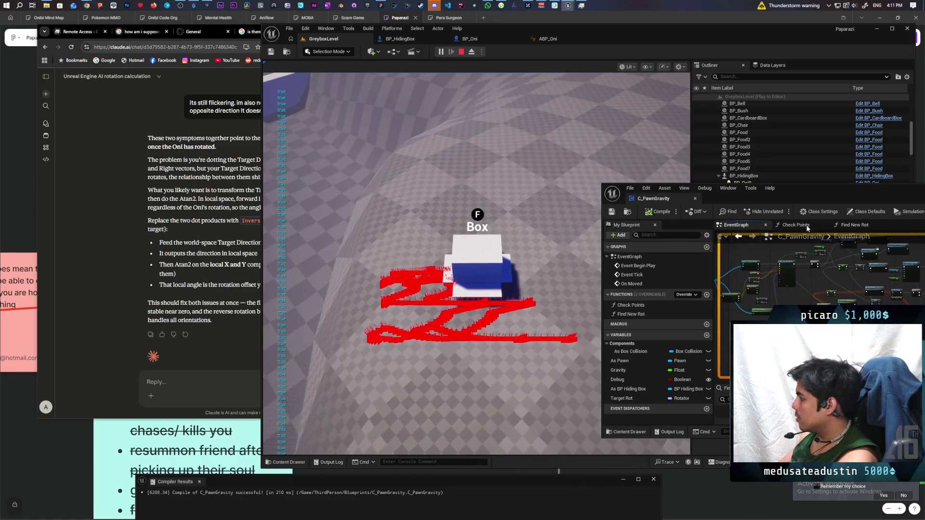
Read the live Target Rot values in the C_PawnGravity graph, then move the editor down and resume playing
{"action": "left_click_drag", "start_coordinate": [782, 194], "coordinate": [601, 128]}
{"action": "scroll", "coordinate": [718, 271], "scroll_direction": "up", "scroll_amount": 3}
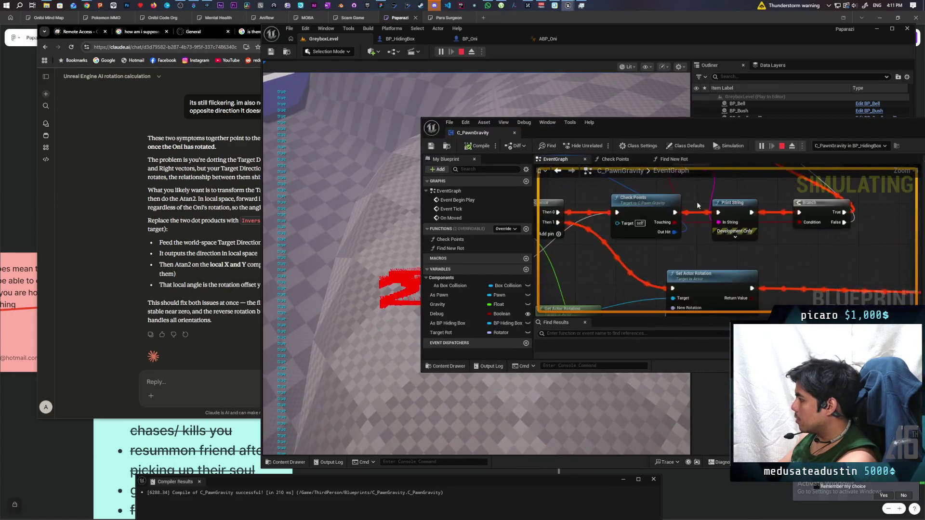
{"action": "scroll", "coordinate": [696, 201], "scroll_direction": "down", "scroll_amount": 3}
{"action": "scroll", "coordinate": [716, 234], "scroll_direction": "up", "scroll_amount": 3}
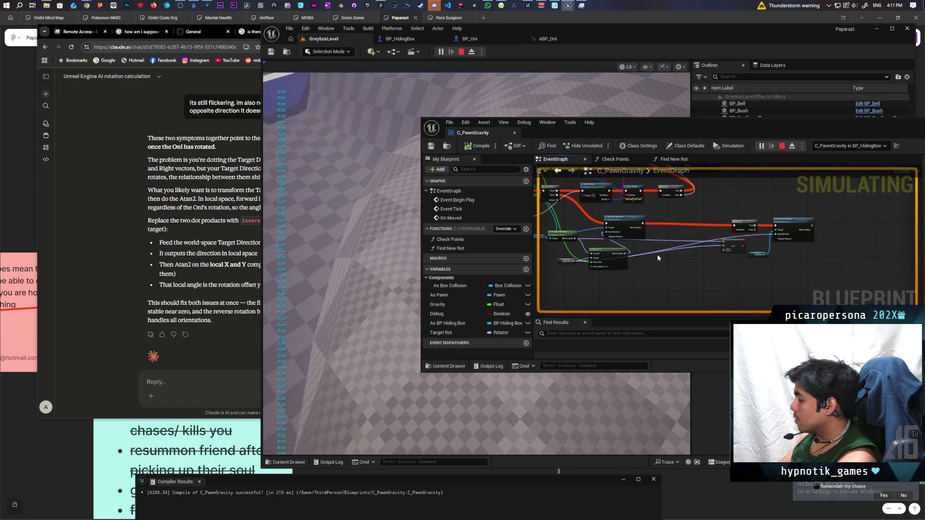
{"action": "mouse_move", "coordinate": [748, 244]}
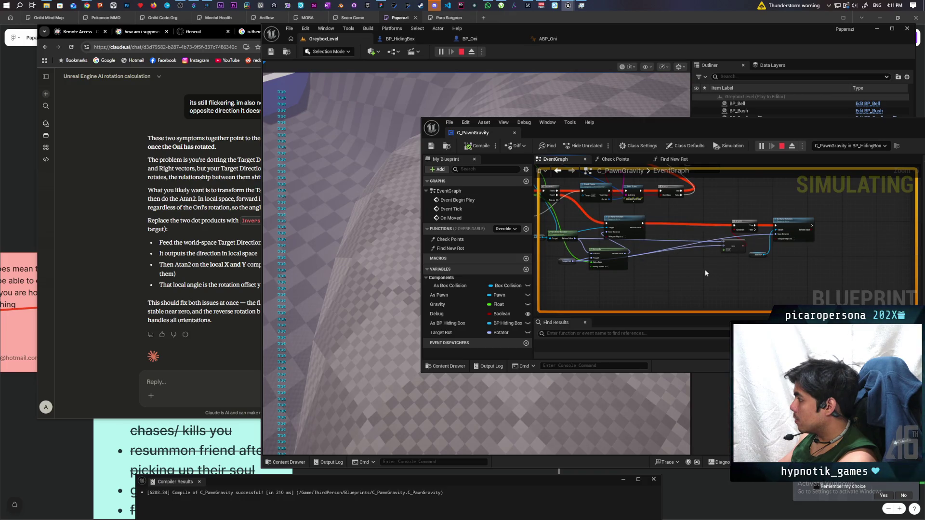
{"action": "scroll", "coordinate": [674, 257], "scroll_direction": "up", "scroll_amount": 1}
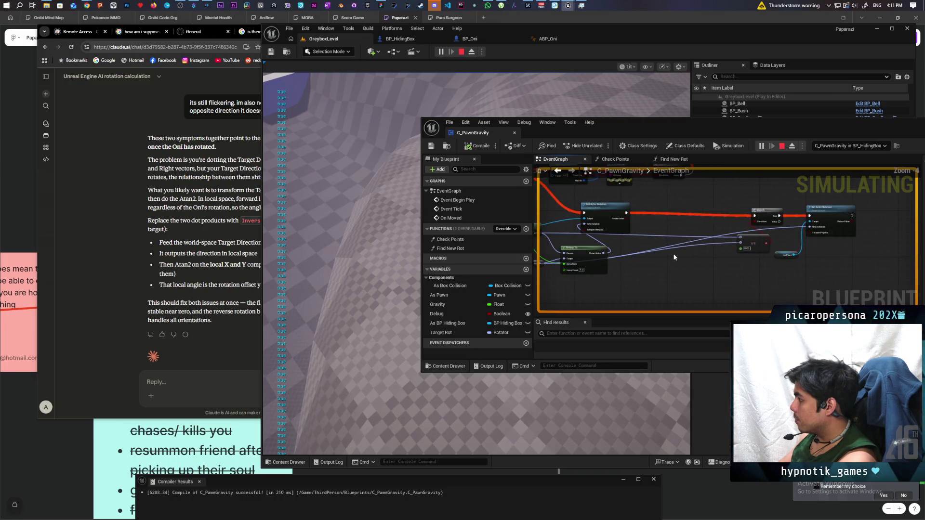
{"action": "scroll", "coordinate": [675, 258], "scroll_direction": "down", "scroll_amount": 1}
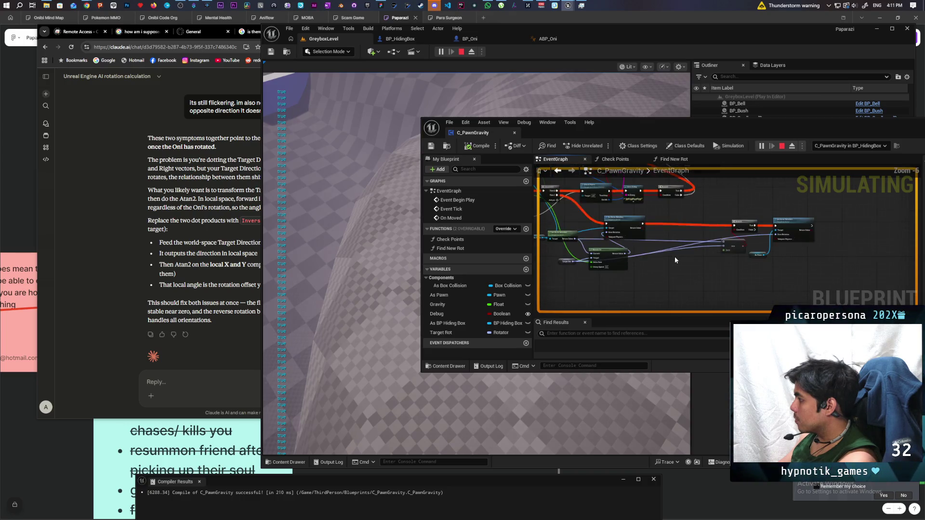
{"action": "mouse_move", "coordinate": [669, 258]}
{"action": "left_mouse_down"}
{"action": "mouse_move", "coordinate": [717, 265]}
{"action": "mouse_move", "coordinate": [710, 271]}
{"action": "left_mouse_up"}
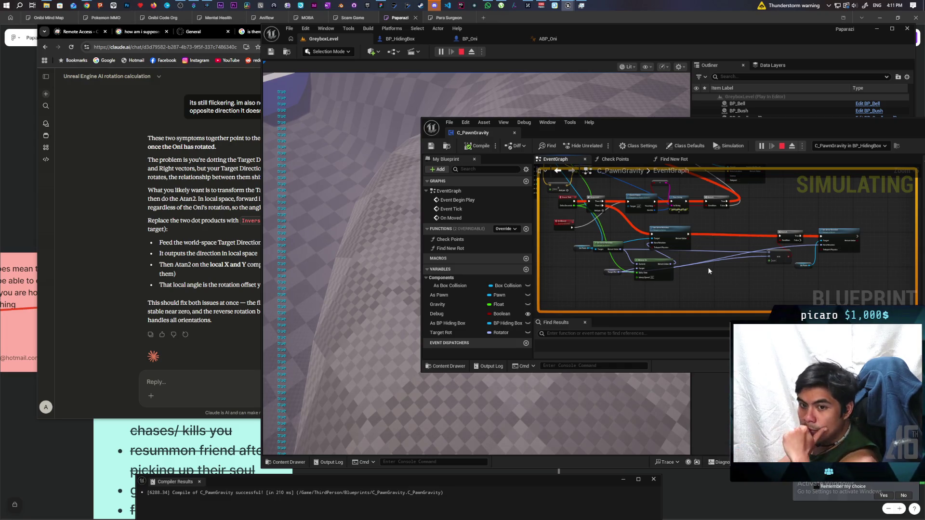
{"action": "mouse_move", "coordinate": [703, 263]}
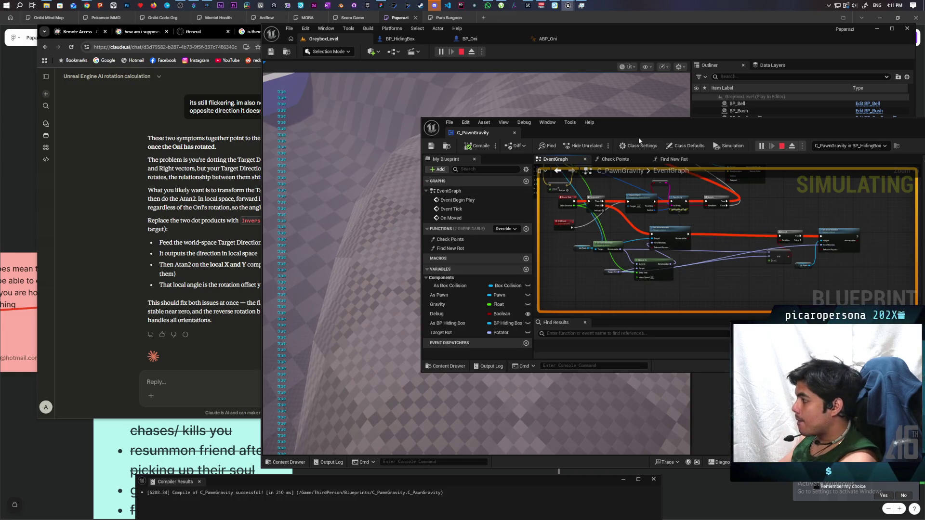
{"action": "mouse_move", "coordinate": [640, 141]}
{"action": "left_mouse_down"}
{"action": "mouse_move", "coordinate": [657, 330]}
{"action": "mouse_move", "coordinate": [634, 387]}
{"action": "left_mouse_up"}
{"action": "left_click", "coordinate": [627, 313]}
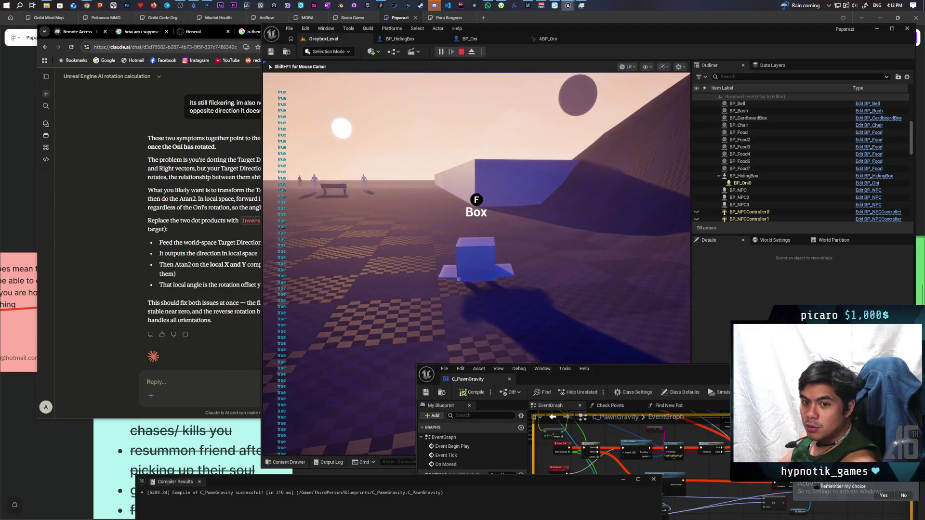
Walk around the Box checking its red debug trail, then stop playing and frame the hiding box
{"action": "key", "text": "w"}
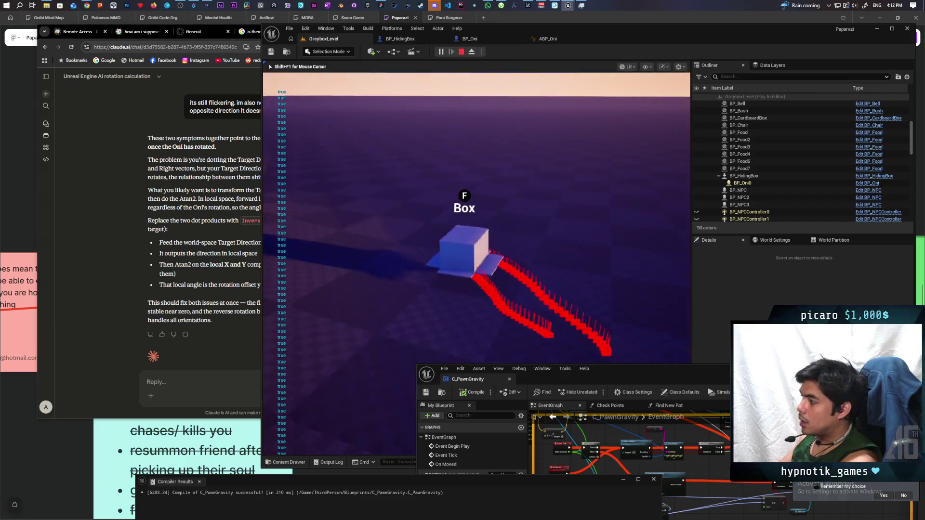
{"action": "key", "text": "w"}
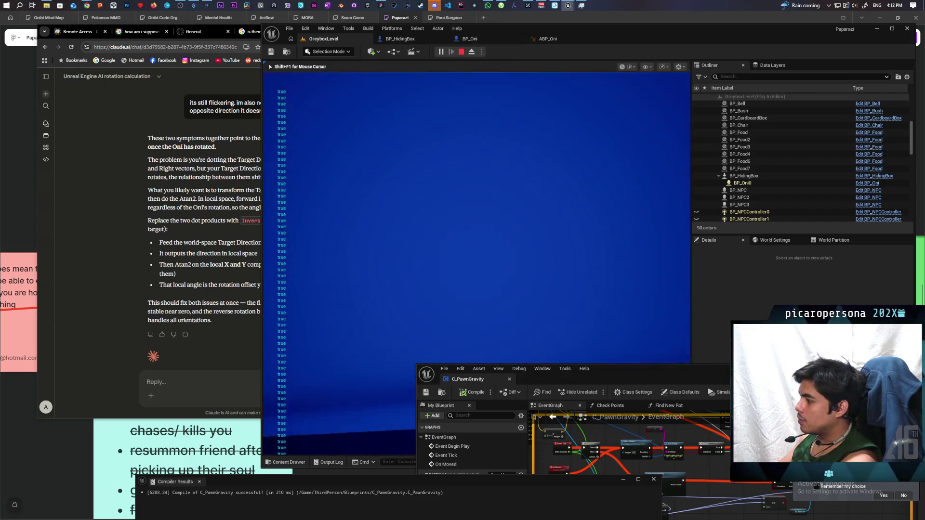
{"action": "key", "text": "w"}
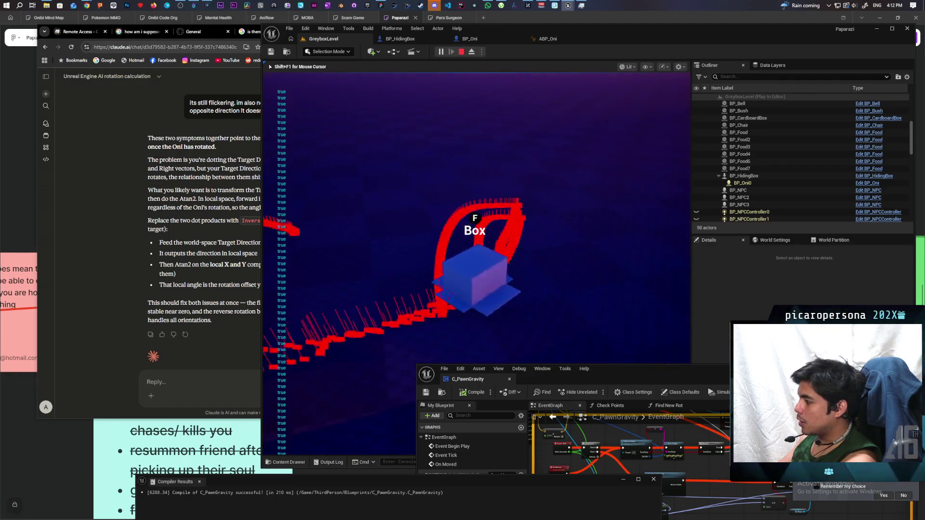
{"action": "key", "text": "w"}
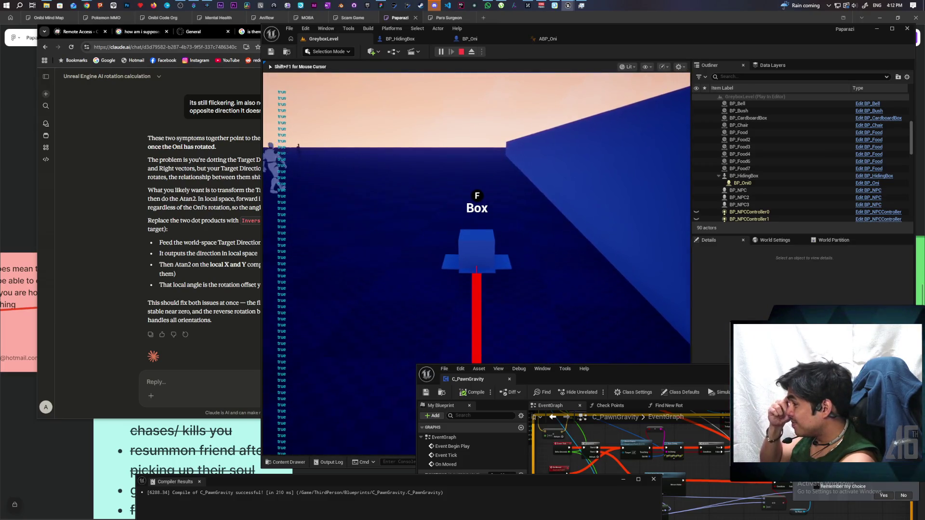
{"action": "key", "text": "w"}
{"action": "key", "text": "s"}
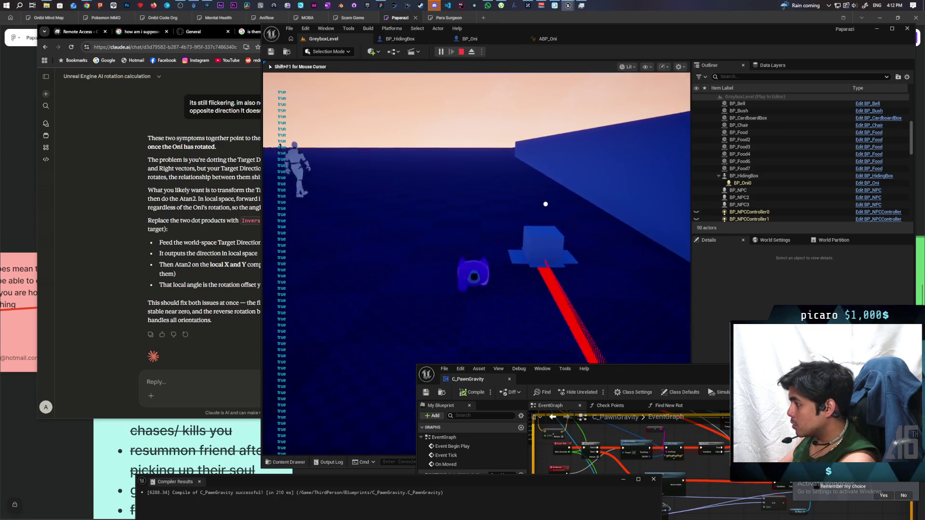
{"action": "key", "text": "w"}
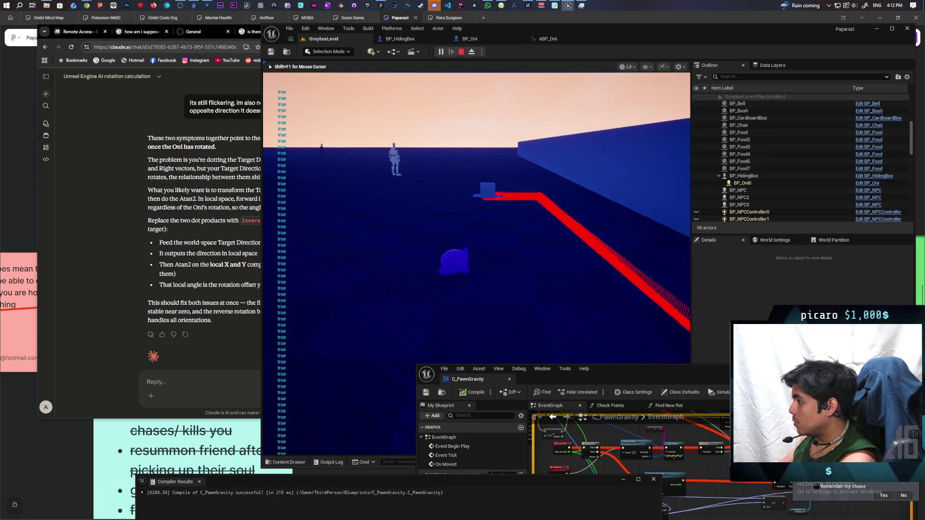
{"action": "key", "text": "w"}
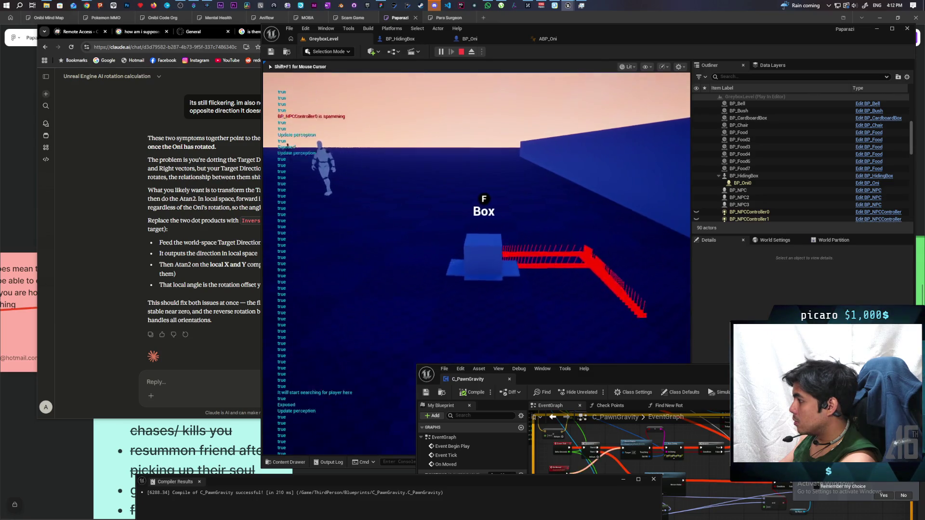
{"action": "key", "text": "d"}
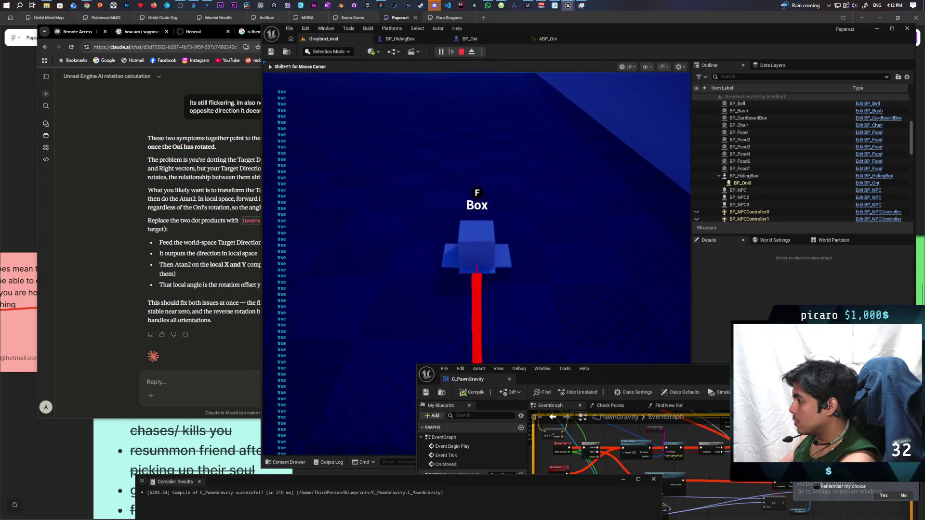
{"action": "key", "text": "a"}
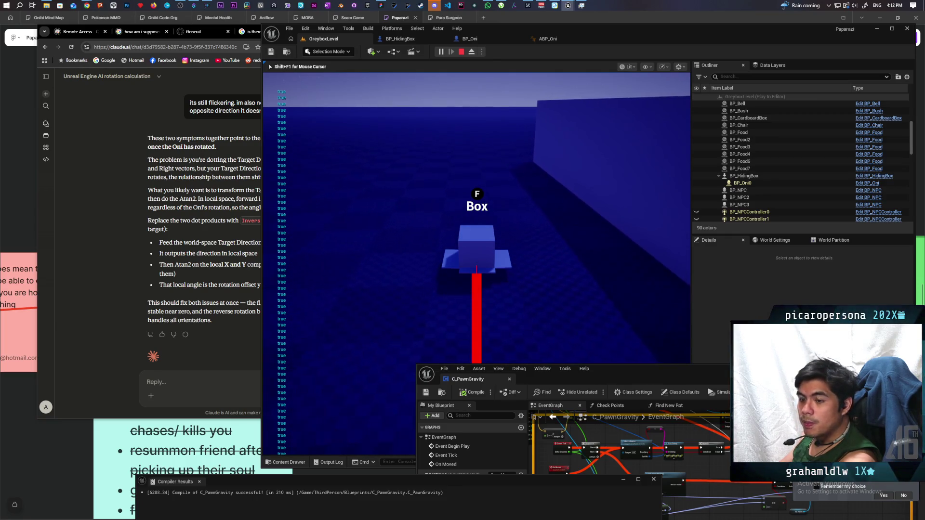
{"action": "key", "text": "Escape"}
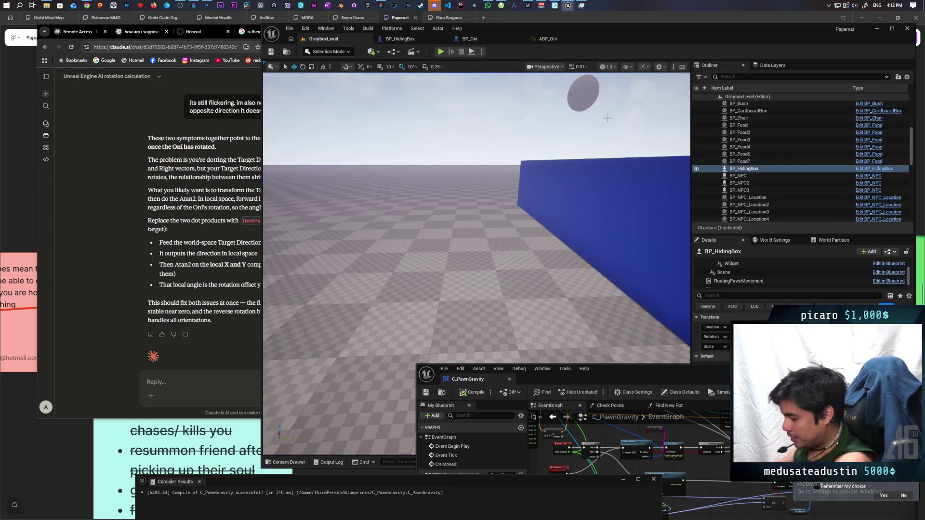
{"action": "key", "text": "f"}
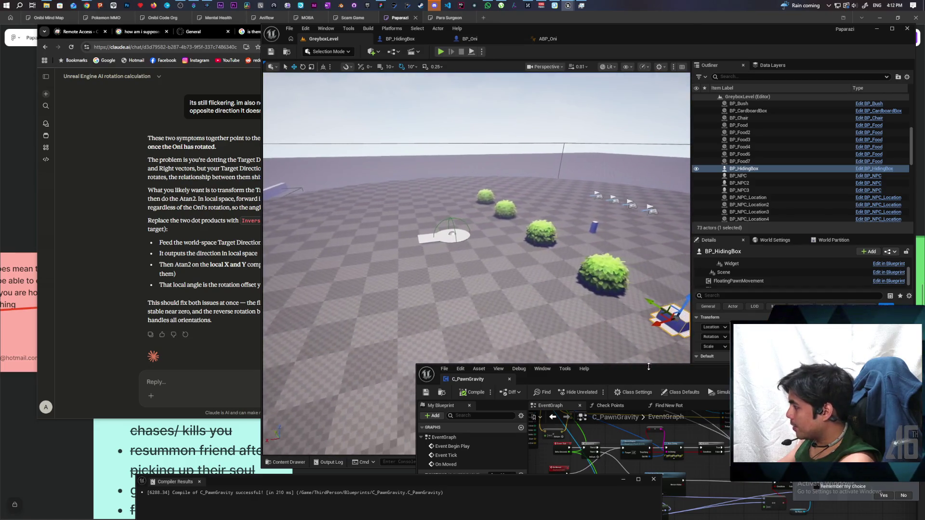
Orbit the level view over the bushes around the hiding box
{"action": "mouse_move", "coordinate": [635, 368]}
{"action": "left_mouse_down"}
{"action": "mouse_move", "coordinate": [573, 325]}
{"action": "mouse_move", "coordinate": [456, 155]}
{"action": "left_mouse_up"}
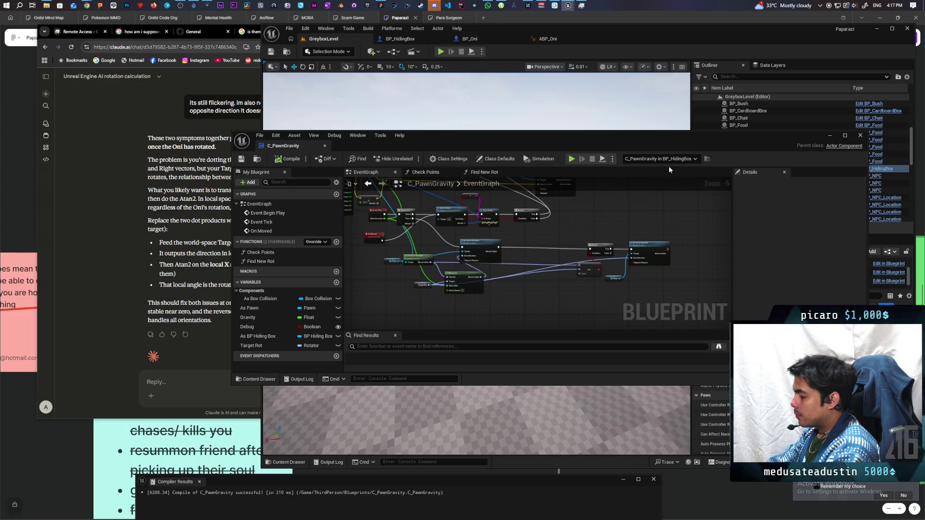
Maximize the C_PawnGravity editor and zoom in on the Event Tick and RInterp To nodes
{"action": "mouse_move", "coordinate": [627, 152]}
{"action": "left_mouse_down"}
{"action": "mouse_move", "coordinate": [643, 307]}
{"action": "mouse_move", "coordinate": [654, 205]}
{"action": "mouse_move", "coordinate": [636, 181]}
{"action": "mouse_move", "coordinate": [631, 144]}
{"action": "left_mouse_up"}
{"action": "scroll", "coordinate": [430, 234], "scroll_direction": "up", "scroll_amount": 3}
{"action": "scroll", "coordinate": [453, 239], "scroll_direction": "down", "scroll_amount": 3}
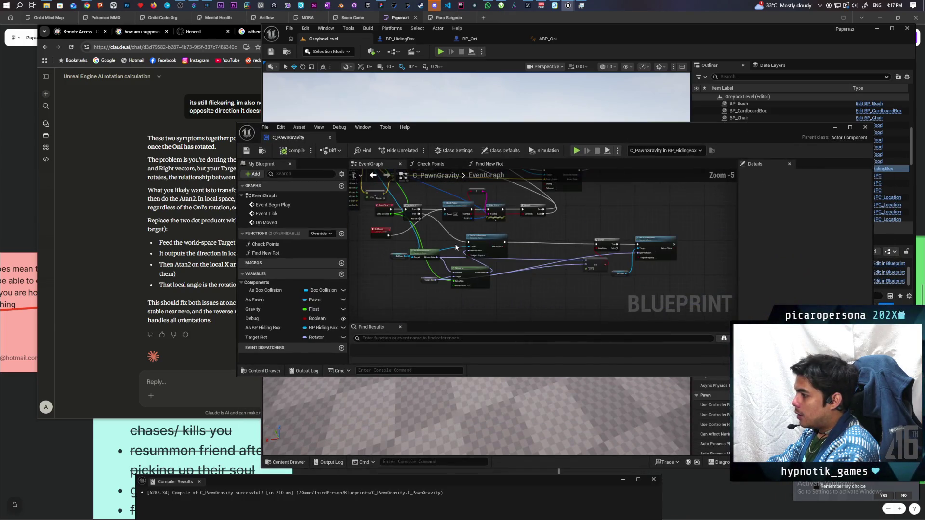
{"action": "double_click", "coordinate": [620, 131]}
{"action": "scroll", "coordinate": [497, 280], "scroll_direction": "down", "scroll_amount": 2}
{"action": "scroll", "coordinate": [448, 289], "scroll_direction": "up", "scroll_amount": 2}
{"action": "mouse_move", "coordinate": [443, 270]}
{"action": "left_mouse_down"}
{"action": "mouse_move", "coordinate": [448, 296]}
{"action": "mouse_move", "coordinate": [426, 336]}
{"action": "mouse_move", "coordinate": [414, 289]}
{"action": "left_mouse_up"}
{"action": "scroll", "coordinate": [473, 282], "scroll_direction": "up", "scroll_amount": 4}
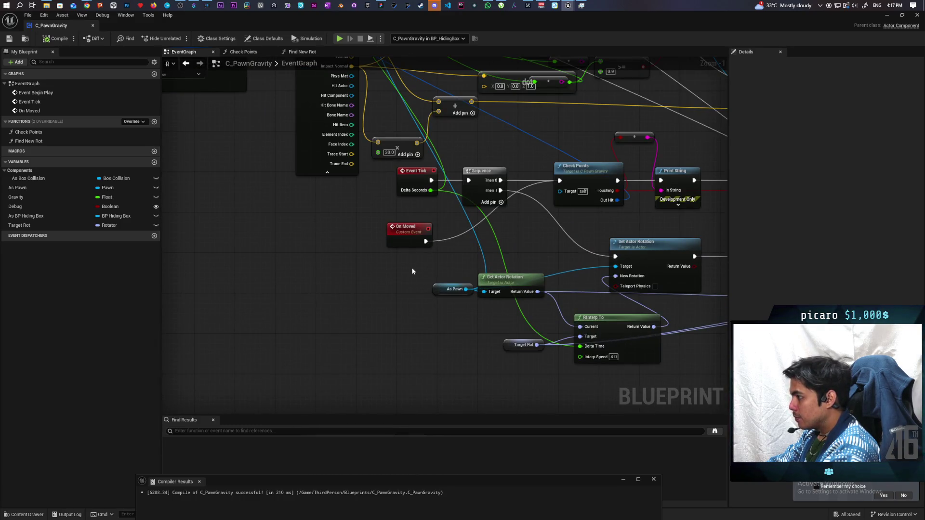
Move the On Moved event to the left and the Event Tick node down-left
{"action": "left_click_drag", "start_coordinate": [424, 289], "coordinate": [360, 303]}
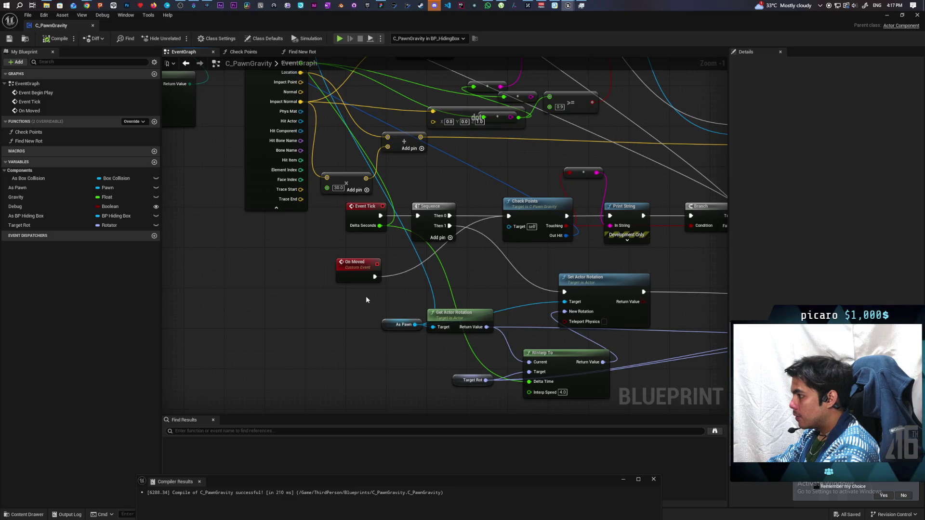
{"action": "scroll", "coordinate": [366, 299], "scroll_direction": "down", "scroll_amount": 1}
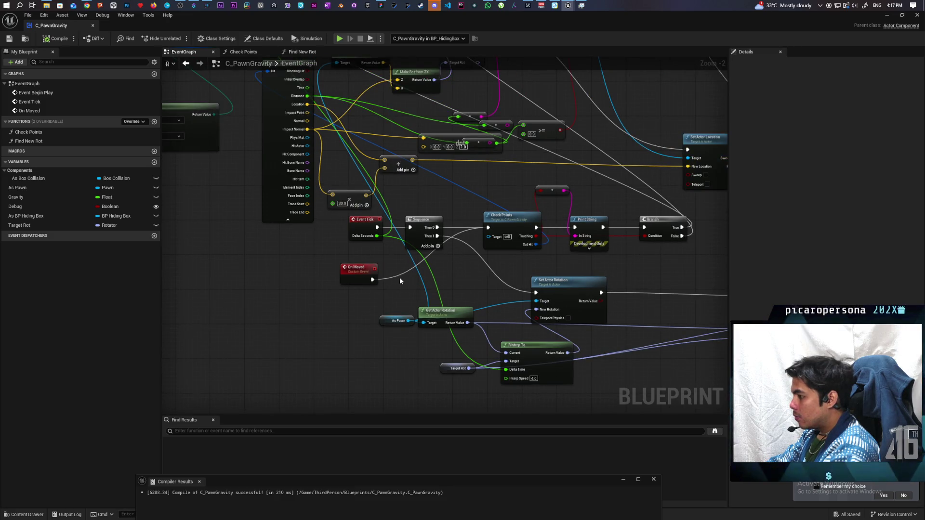
{"action": "left_click_drag", "start_coordinate": [355, 275], "coordinate": [268, 279]}
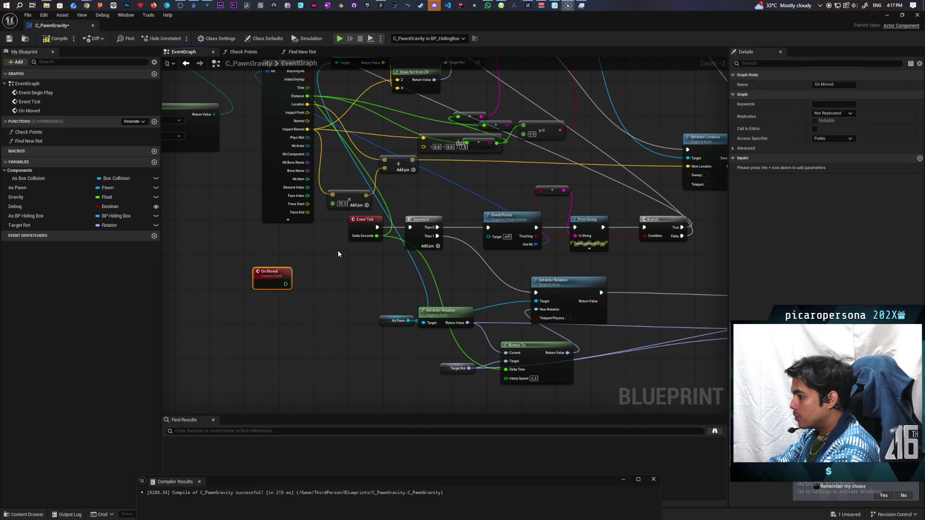
{"action": "mouse_move", "coordinate": [366, 226]}
{"action": "left_mouse_down"}
{"action": "mouse_move", "coordinate": [328, 295]}
{"action": "mouse_move", "coordinate": [293, 243]}
{"action": "mouse_move", "coordinate": [285, 270]}
{"action": "left_mouse_up"}
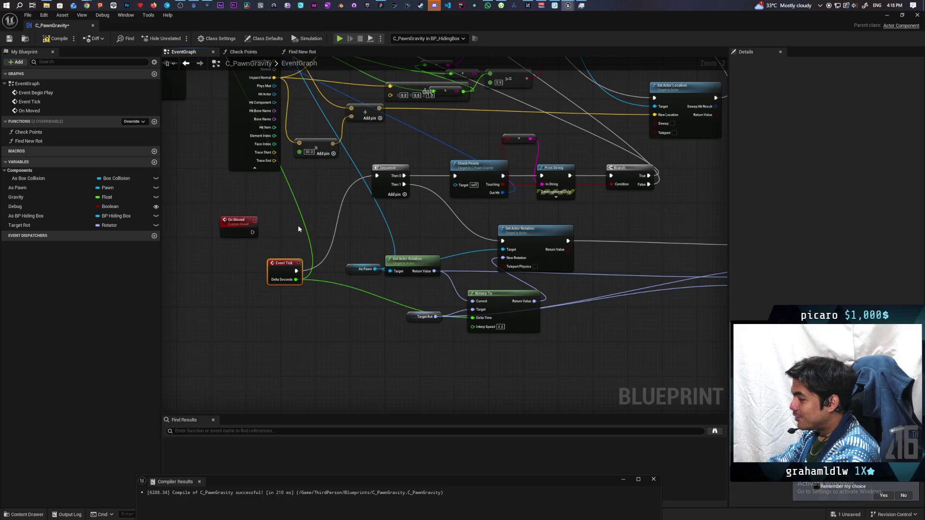
{"action": "scroll", "coordinate": [310, 204], "scroll_direction": "down", "scroll_amount": 3}
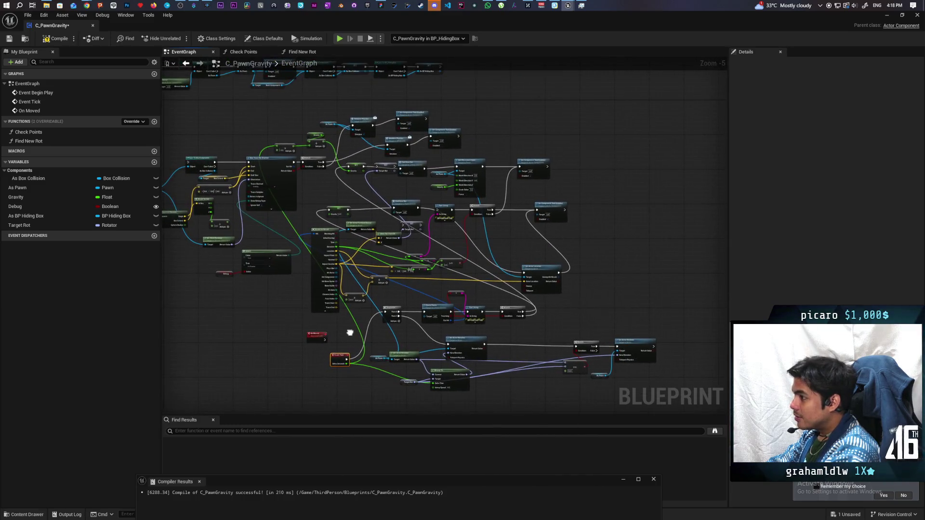
{"action": "mouse_move", "coordinate": [350, 332]}
{"action": "left_mouse_down"}
{"action": "mouse_move", "coordinate": [342, 324]}
{"action": "mouse_move", "coordinate": [354, 248]}
{"action": "mouse_move", "coordinate": [308, 322]}
{"action": "mouse_move", "coordinate": [290, 299]}
{"action": "left_mouse_up"}
{"action": "left_click_drag", "start_coordinate": [342, 270], "coordinate": [272, 299]}
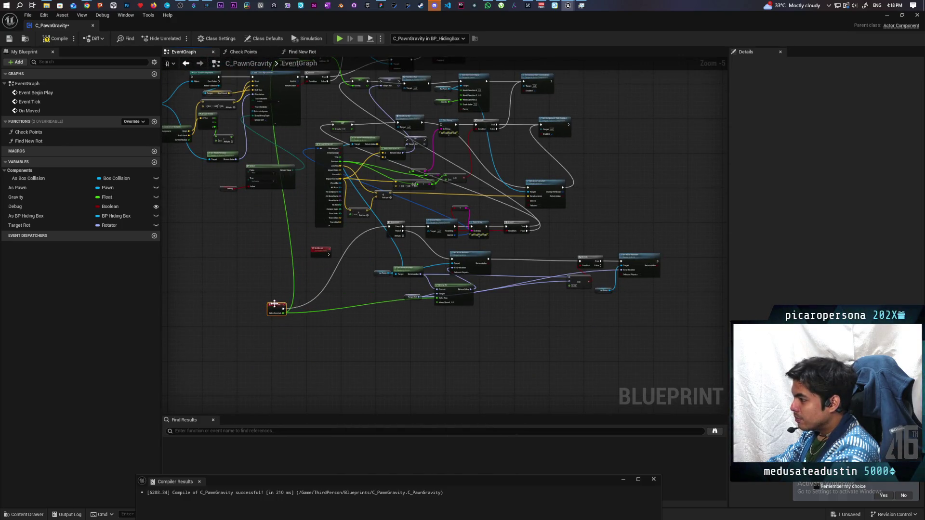
{"action": "scroll", "coordinate": [412, 333], "scroll_direction": "up", "scroll_amount": 4}
{"action": "scroll", "coordinate": [412, 335], "scroll_direction": "down", "scroll_amount": 3}
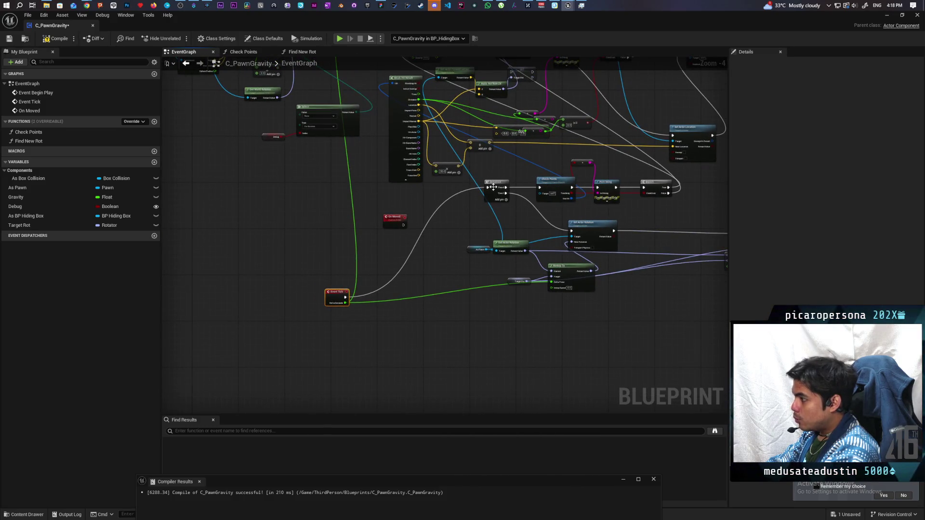
Place the Sequence node beside Event Tick and shift the lower tick and rotation nodes down-left
{"action": "mouse_move", "coordinate": [345, 297]}
{"action": "left_mouse_down"}
{"action": "mouse_move", "coordinate": [368, 282]}
{"action": "mouse_move", "coordinate": [390, 297]}
{"action": "left_mouse_up"}
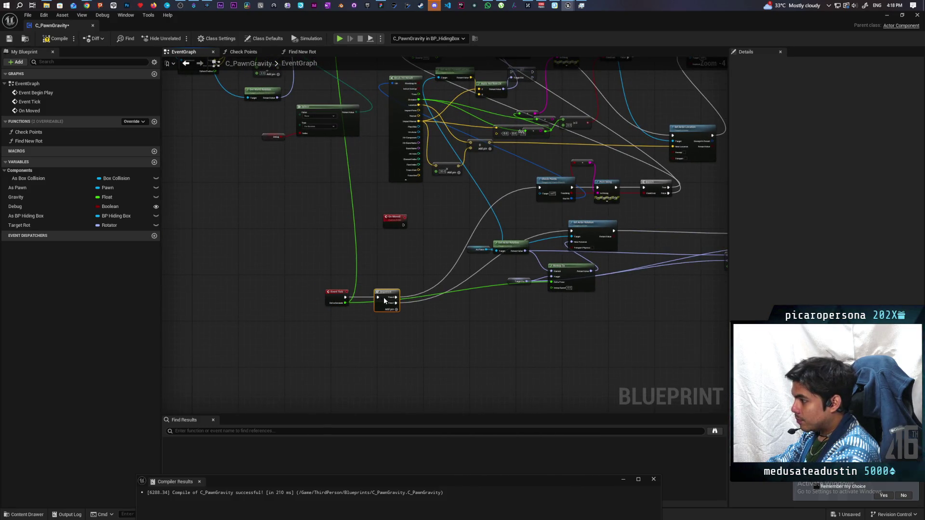
{"action": "scroll", "coordinate": [509, 233], "scroll_direction": "down", "scroll_amount": 2}
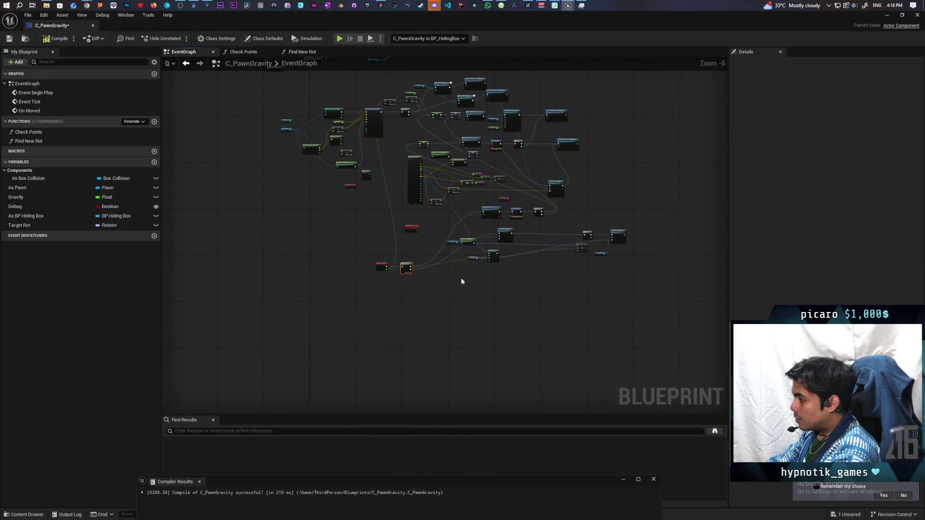
{"action": "left_click_drag", "start_coordinate": [450, 275], "coordinate": [617, 230]}
{"action": "left_click_drag", "start_coordinate": [503, 242], "coordinate": [493, 285]}
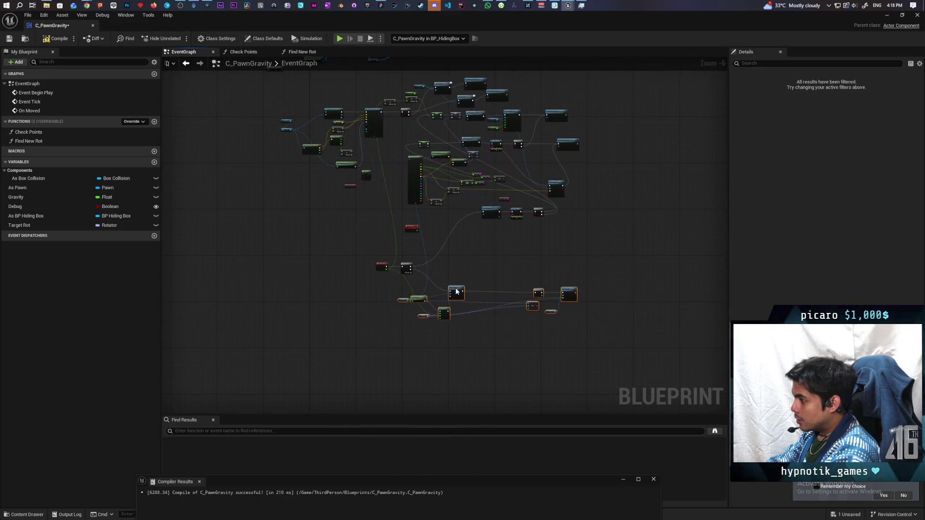
Remove the Branch, == and extra Set Actor Rotation nodes from the tick chain
{"action": "scroll", "coordinate": [583, 277], "scroll_direction": "up", "scroll_amount": 4}
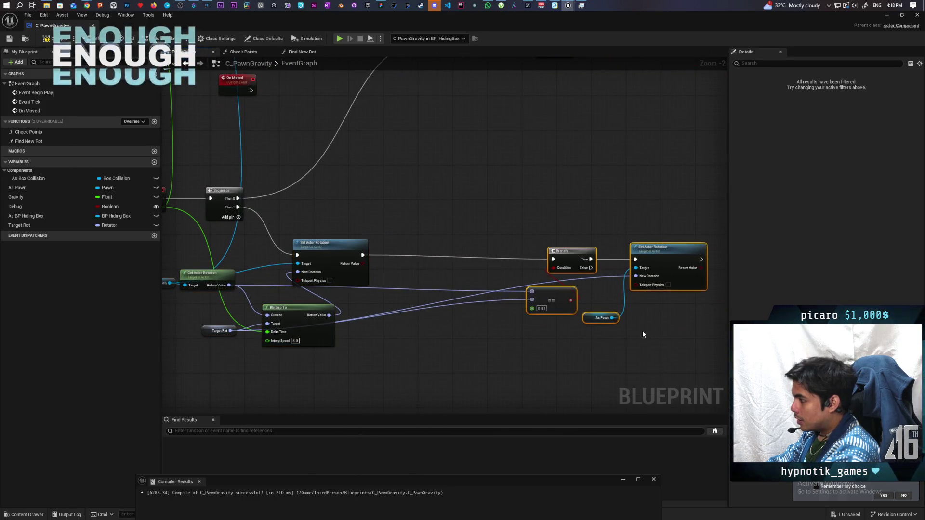
{"action": "key", "text": "ctrl+z"}
{"action": "key", "text": "ctrl+z"}
{"action": "left_click_drag", "start_coordinate": [527, 300], "coordinate": [572, 300]}
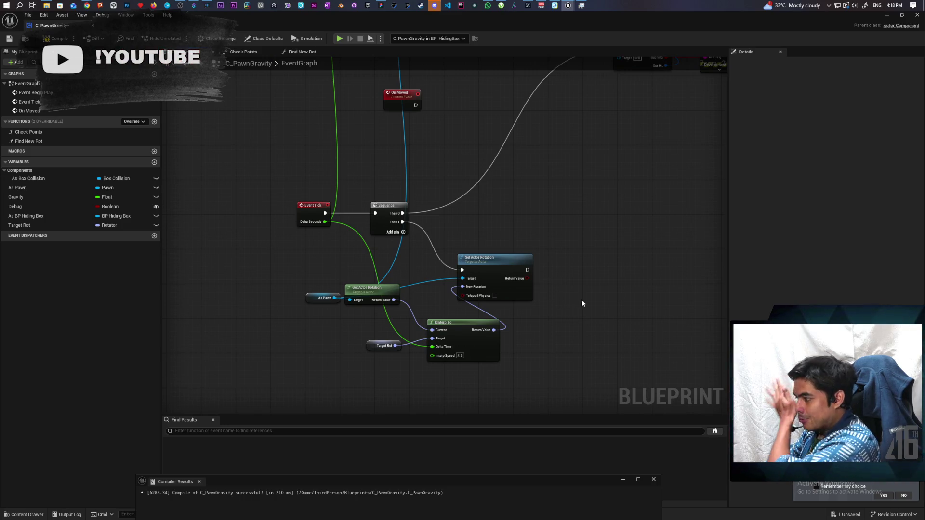
Move the Check Points node down beside the Sequence node
{"action": "left_click_drag", "start_coordinate": [304, 258], "coordinate": [555, 355]}
{"action": "scroll", "coordinate": [600, 334], "scroll_direction": "down", "scroll_amount": 1}
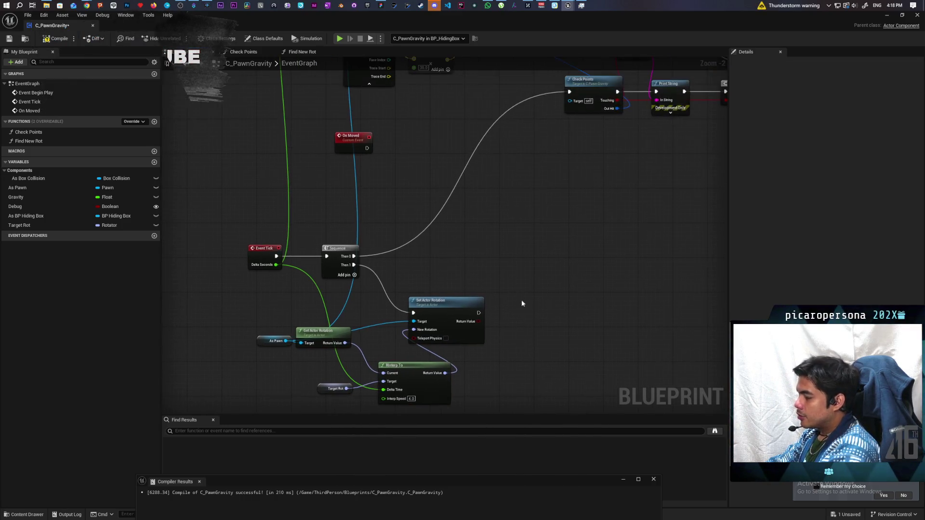
{"action": "scroll", "coordinate": [473, 293], "scroll_direction": "down", "scroll_amount": 1}
{"action": "left_click_drag", "start_coordinate": [473, 297], "coordinate": [450, 317]}
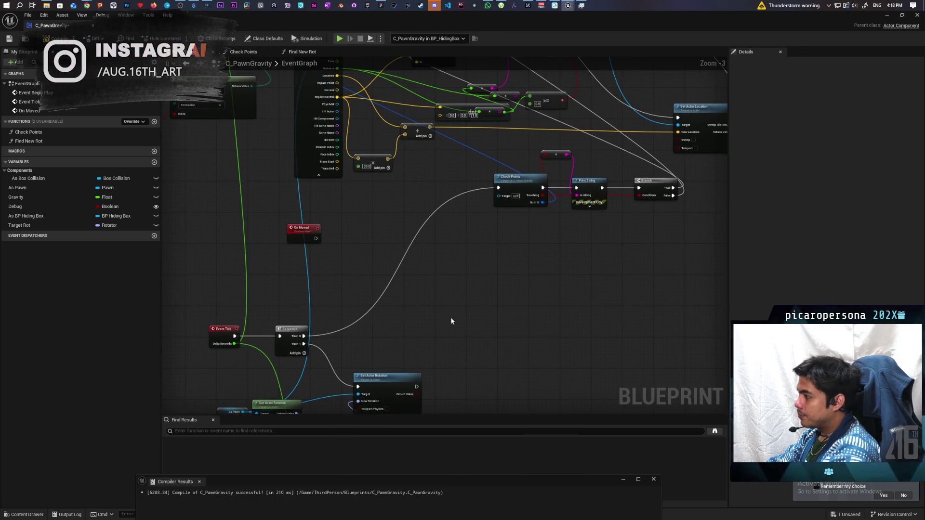
{"action": "mouse_move", "coordinate": [517, 192]}
{"action": "left_mouse_down"}
{"action": "mouse_move", "coordinate": [395, 336]}
{"action": "mouse_move", "coordinate": [379, 336]}
{"action": "left_mouse_up"}
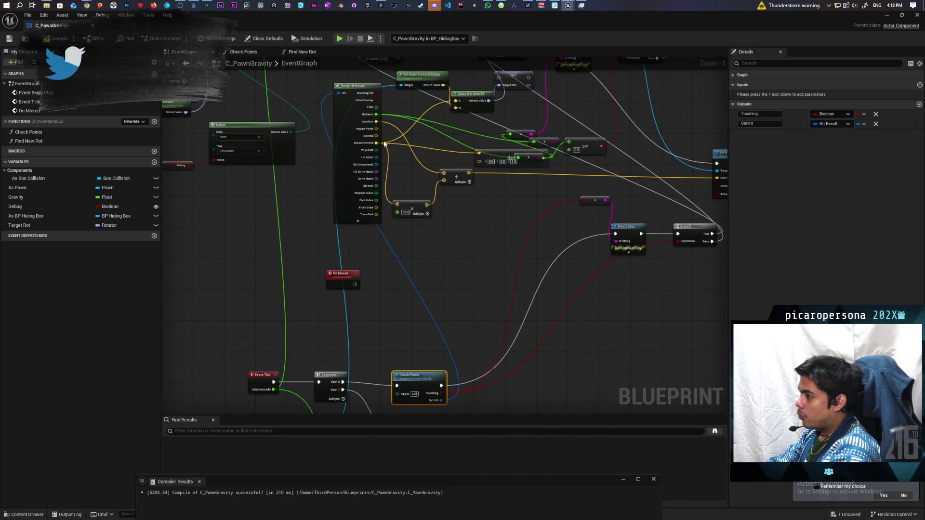
Move Break Hit Result and the Branch beside Check Points and wire Check Points' exec into the Branch
{"action": "mouse_move", "coordinate": [349, 136]}
{"action": "left_mouse_down"}
{"action": "mouse_move", "coordinate": [398, 223]}
{"action": "mouse_move", "coordinate": [542, 380]}
{"action": "mouse_move", "coordinate": [524, 154]}
{"action": "left_mouse_up"}
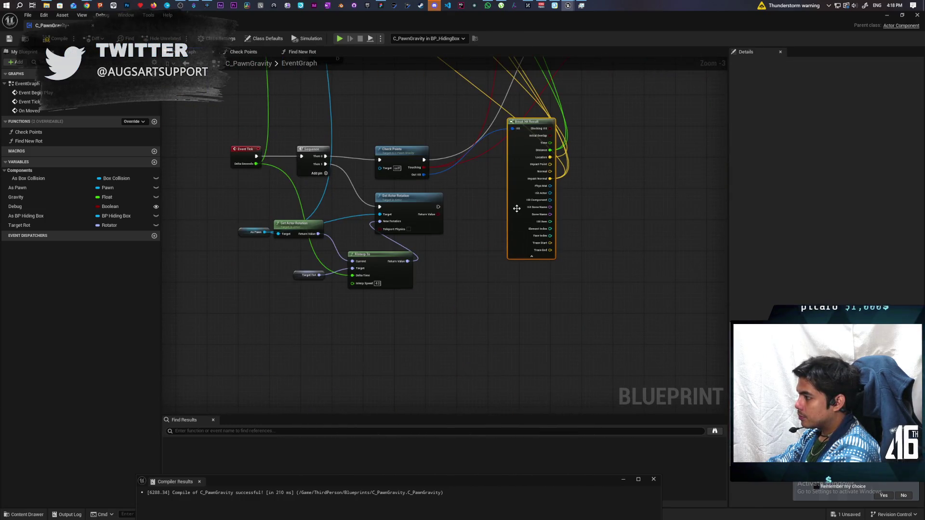
{"action": "mouse_move", "coordinate": [522, 213]}
{"action": "left_mouse_down"}
{"action": "mouse_move", "coordinate": [493, 261]}
{"action": "mouse_move", "coordinate": [493, 253]}
{"action": "left_mouse_up"}
{"action": "left_click_drag", "start_coordinate": [585, 138], "coordinate": [517, 270]}
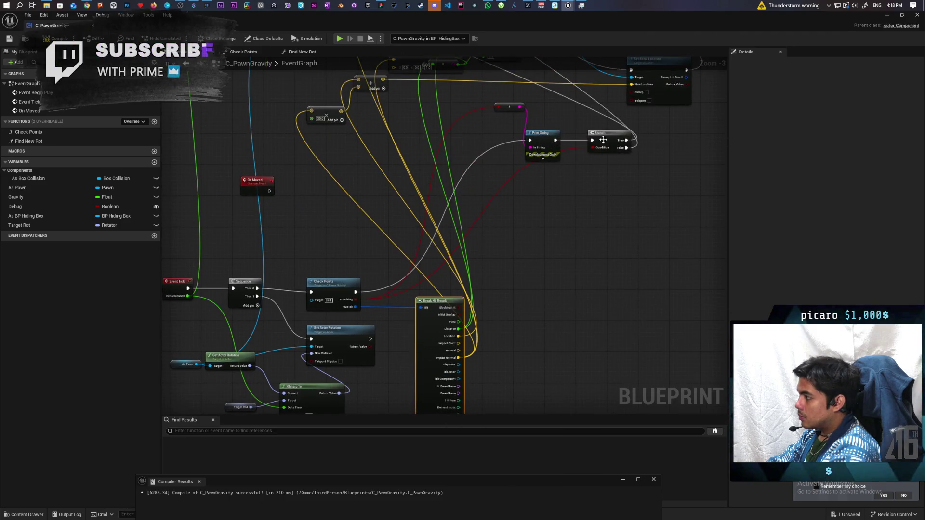
{"action": "mouse_move", "coordinate": [608, 135]}
{"action": "left_mouse_down"}
{"action": "mouse_move", "coordinate": [580, 278]}
{"action": "mouse_move", "coordinate": [566, 290]}
{"action": "left_mouse_up"}
{"action": "left_click_drag", "start_coordinate": [609, 193], "coordinate": [611, 209]}
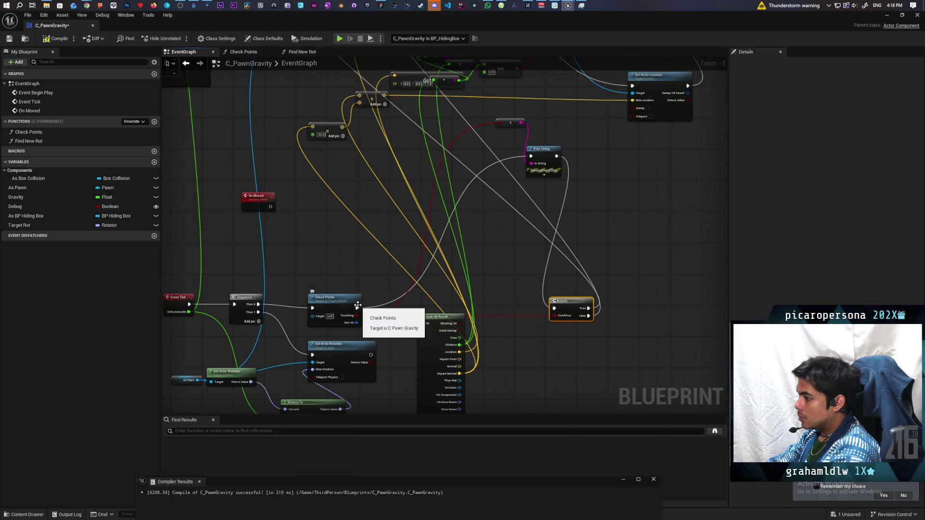
{"action": "left_click_drag", "start_coordinate": [356, 308], "coordinate": [554, 308]}
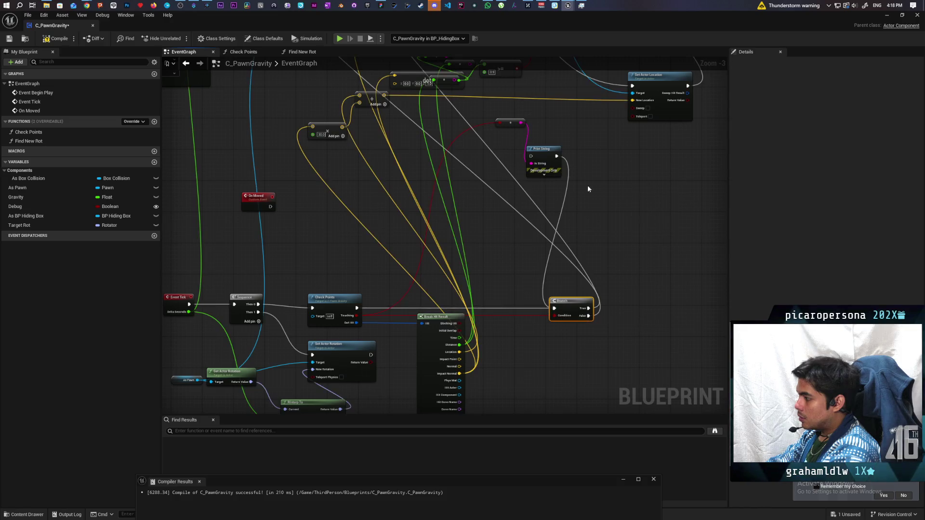
Delete the Print String and reroute nodes, link Check Points to the Branch, and paste a Gravity node
{"action": "left_click_drag", "start_coordinate": [571, 122], "coordinate": [506, 166]}
{"action": "key", "text": "Delete"}
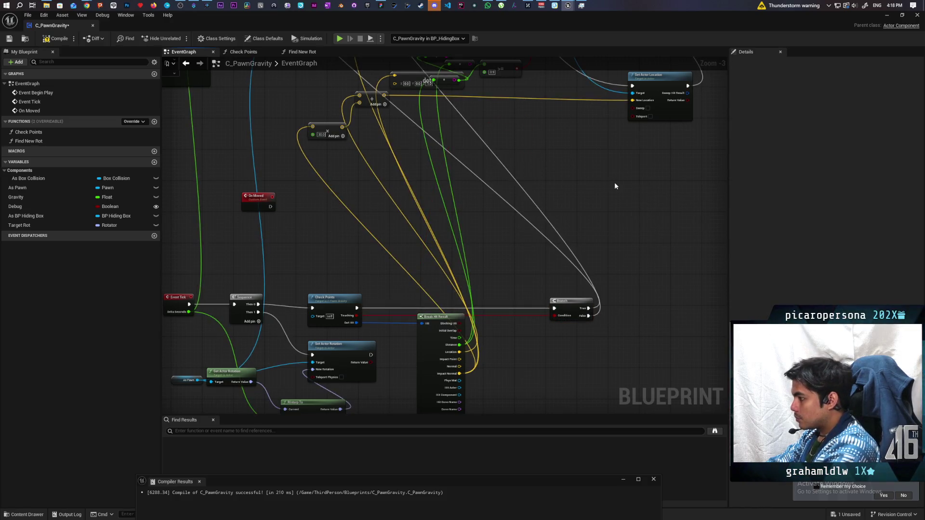
{"action": "left_click_drag", "start_coordinate": [615, 182], "coordinate": [592, 221]}
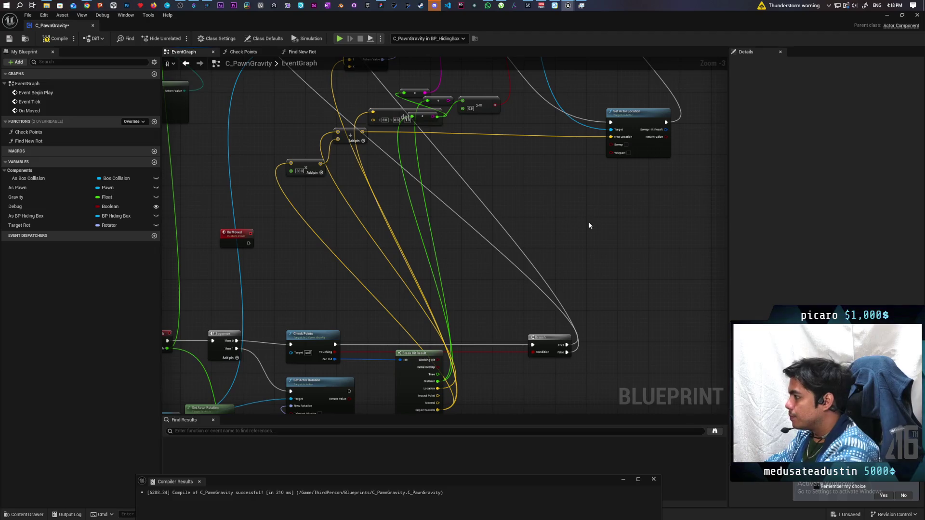
{"action": "left_click_drag", "start_coordinate": [546, 340], "coordinate": [506, 340]}
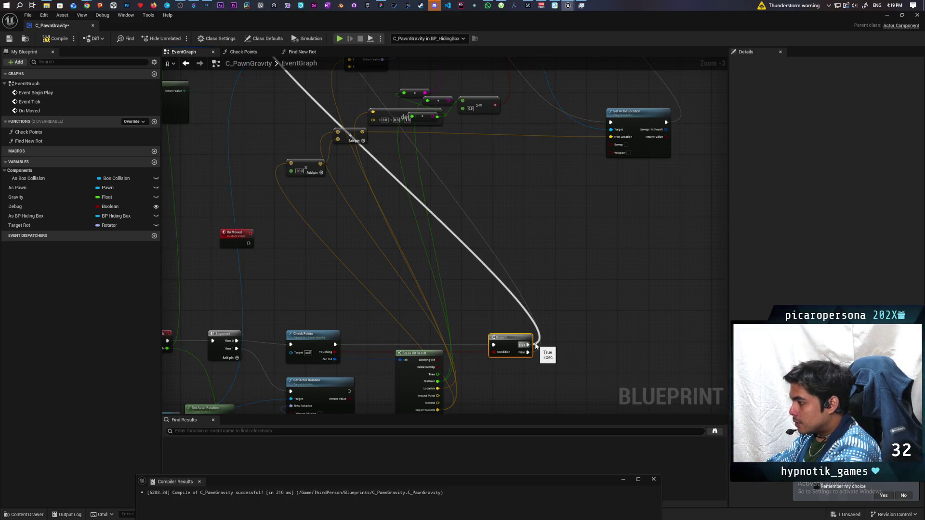
{"action": "scroll", "coordinate": [535, 346], "scroll_direction": "down", "scroll_amount": 2}
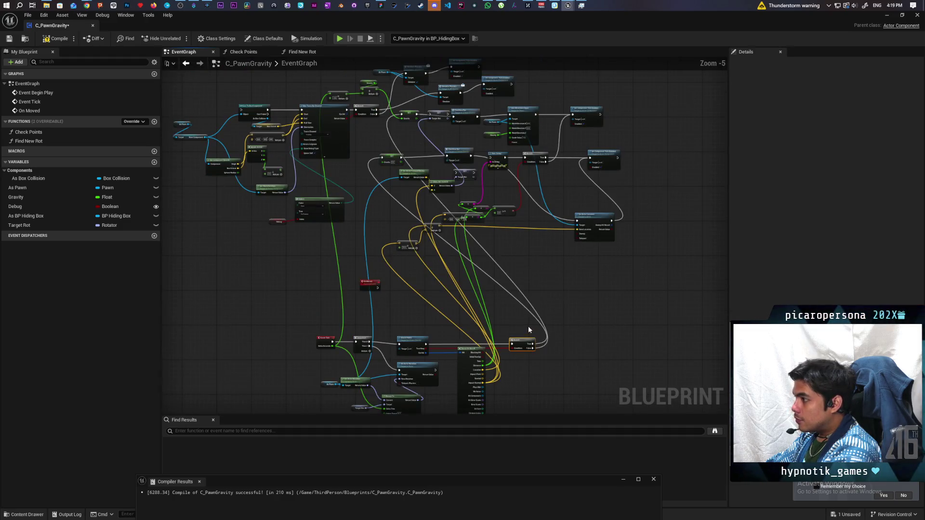
{"action": "key", "text": "ctrl+v"}
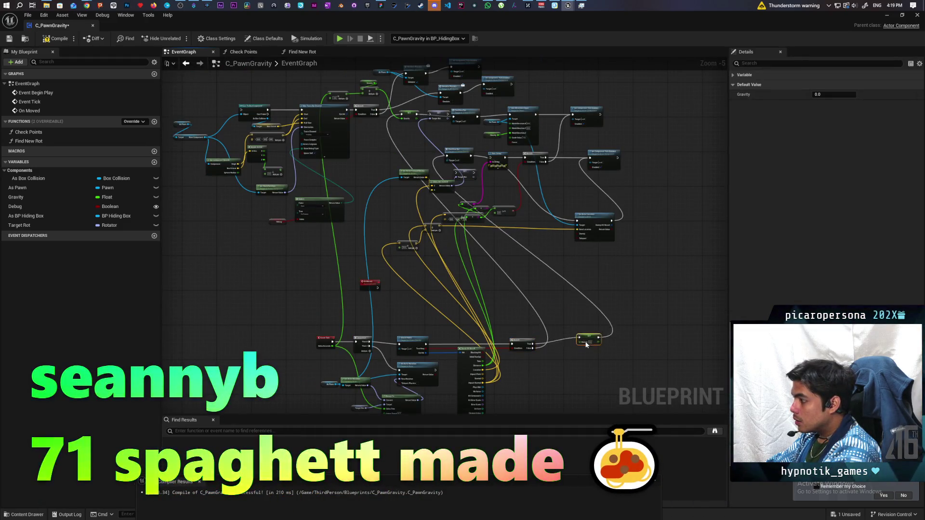
Line up the Gravity setter and place Find New Rot and Set Actor Location after it
{"action": "left_click_drag", "start_coordinate": [580, 346], "coordinate": [575, 347]}
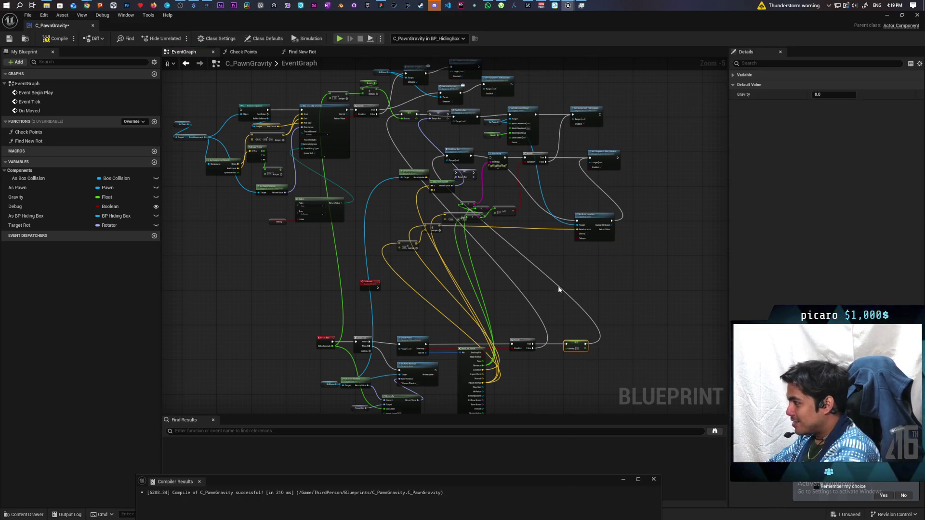
{"action": "scroll", "coordinate": [563, 288], "scroll_direction": "up", "scroll_amount": 2}
{"action": "scroll", "coordinate": [566, 323], "scroll_direction": "down", "scroll_amount": 2}
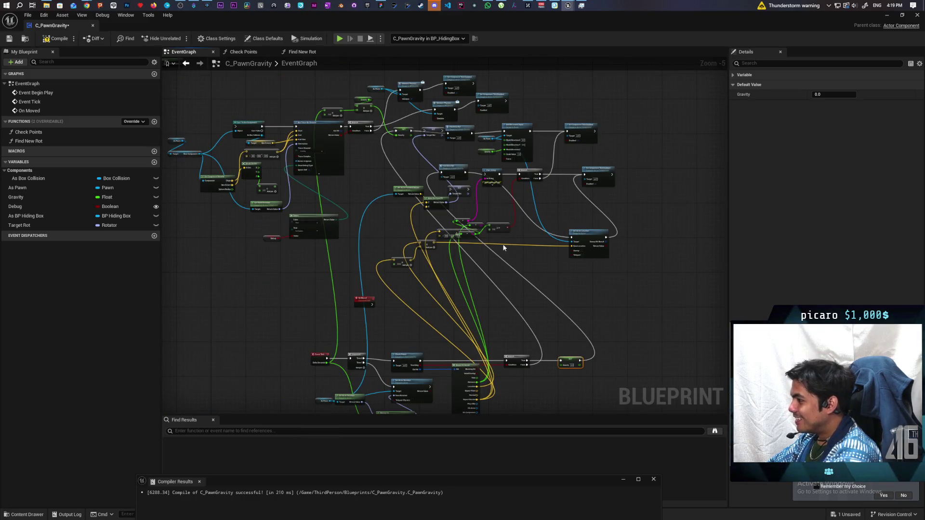
{"action": "mouse_move", "coordinate": [453, 172]}
{"action": "left_mouse_down"}
{"action": "mouse_move", "coordinate": [595, 299]}
{"action": "mouse_move", "coordinate": [607, 361]}
{"action": "left_mouse_up"}
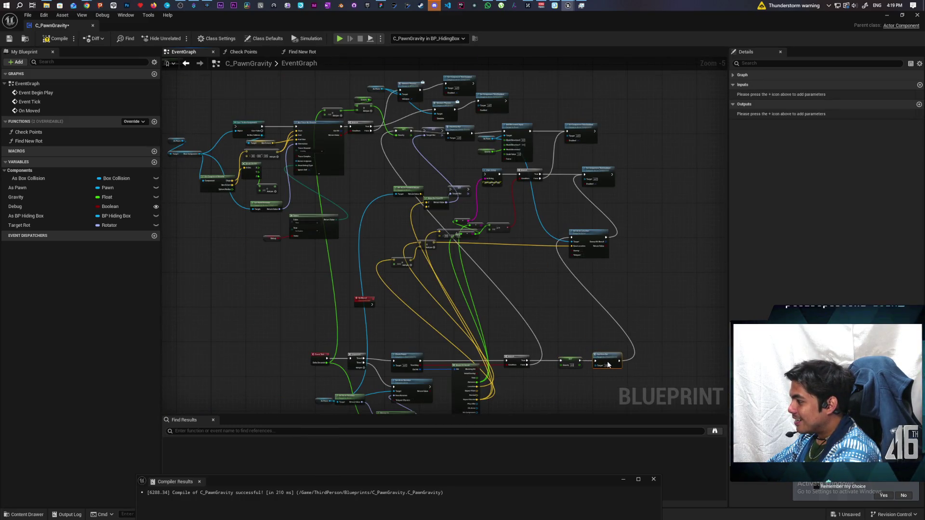
{"action": "left_click_drag", "start_coordinate": [588, 235], "coordinate": [662, 359]}
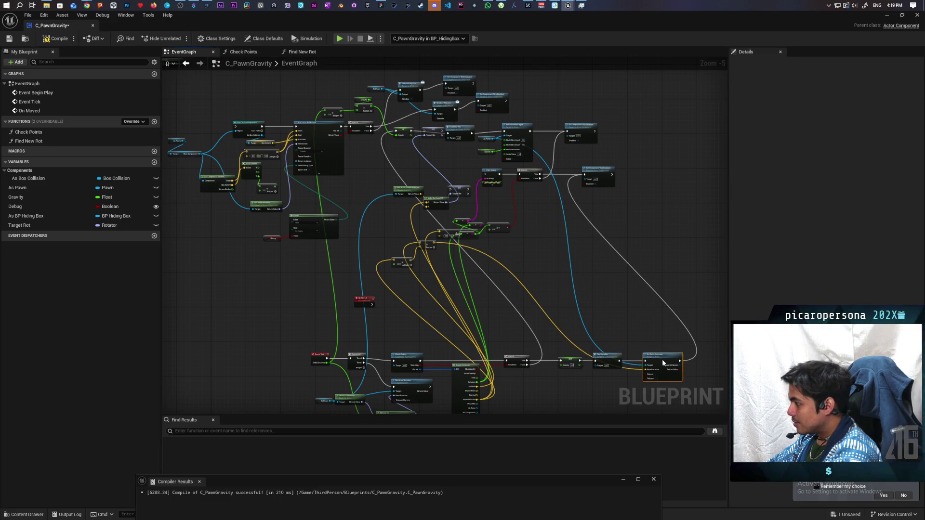
{"action": "scroll", "coordinate": [623, 304], "scroll_direction": "up", "scroll_amount": 2}
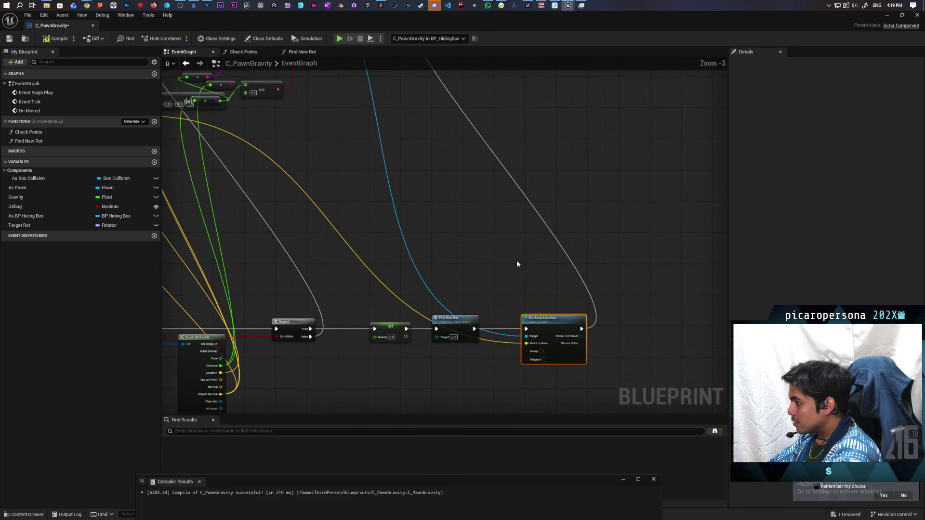
{"action": "scroll", "coordinate": [516, 264], "scroll_direction": "down", "scroll_amount": 2}
{"action": "scroll", "coordinate": [471, 182], "scroll_direction": "up", "scroll_amount": 2}
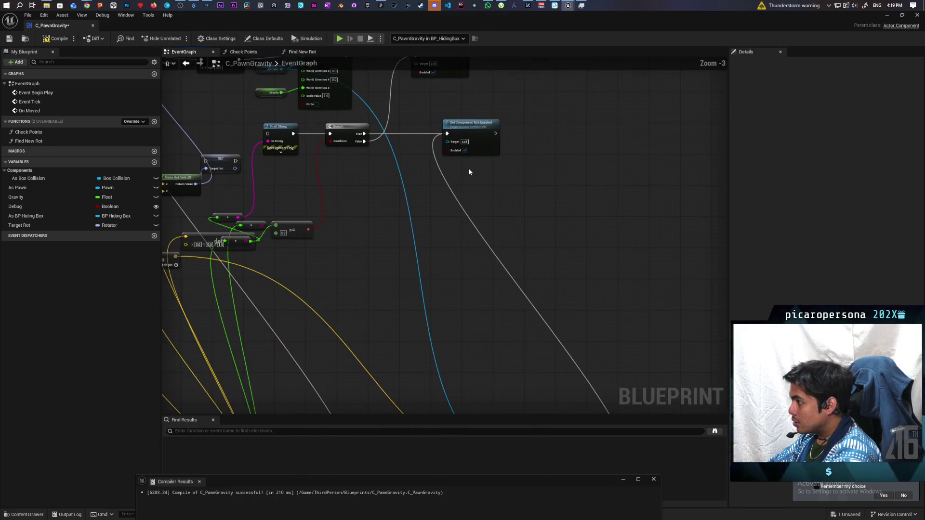
{"action": "mouse_move", "coordinate": [514, 123]}
{"action": "left_mouse_down"}
{"action": "mouse_move", "coordinate": [485, 181]}
{"action": "mouse_move", "coordinate": [530, 213]}
{"action": "mouse_move", "coordinate": [525, 198]}
{"action": "mouse_move", "coordinate": [543, 285]}
{"action": "mouse_move", "coordinate": [501, 251]}
{"action": "left_mouse_up"}
{"action": "scroll", "coordinate": [515, 198], "scroll_direction": "down", "scroll_amount": 2}
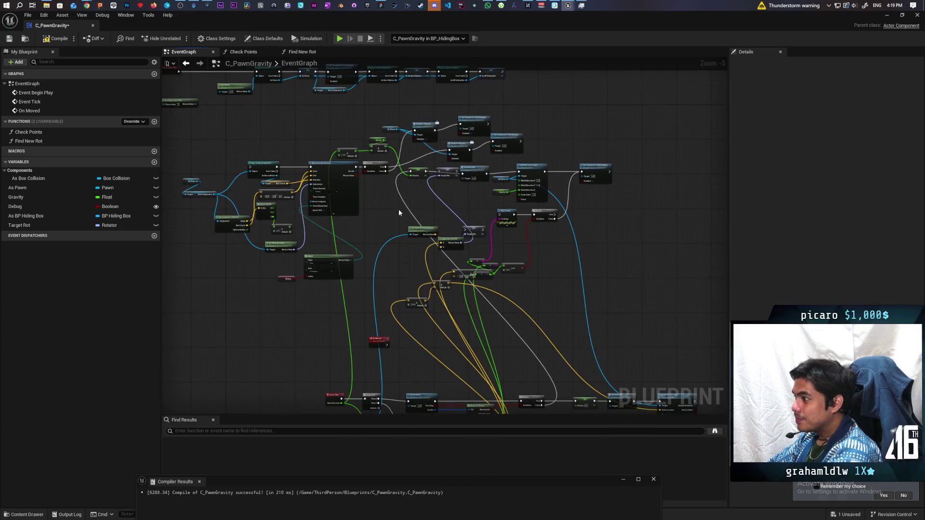
Place the SET Gravity node right after the Branch
{"action": "left_click_drag", "start_coordinate": [398, 209], "coordinate": [466, 285]}
{"action": "scroll", "coordinate": [388, 195], "scroll_direction": "up", "scroll_amount": 2}
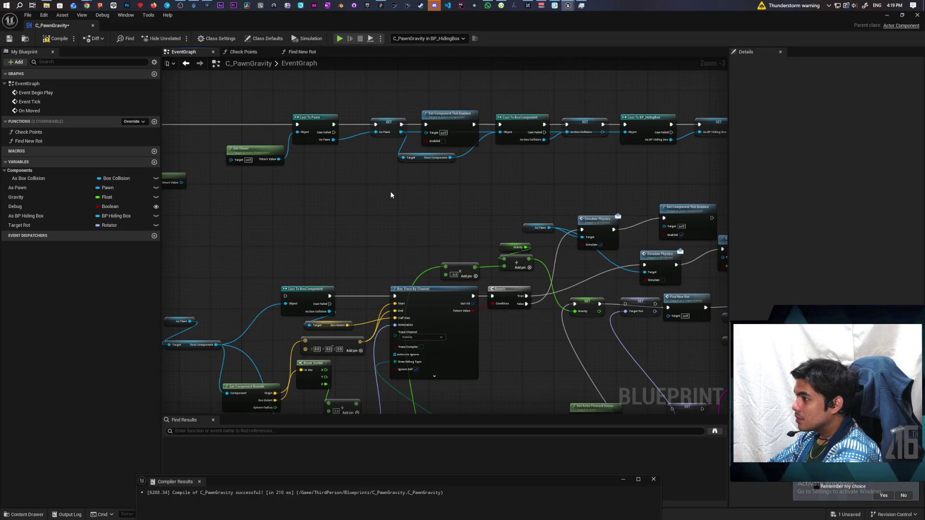
{"action": "scroll", "coordinate": [391, 194], "scroll_direction": "down", "scroll_amount": 5}
{"action": "scroll", "coordinate": [498, 213], "scroll_direction": "up", "scroll_amount": 7}
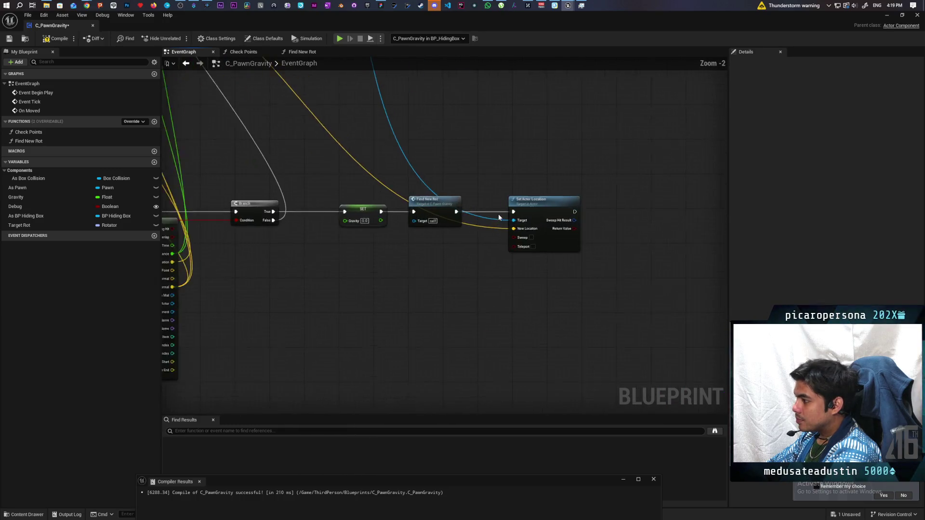
{"action": "left_click", "coordinate": [527, 211]}
{"action": "scroll", "coordinate": [565, 239], "scroll_direction": "down", "scroll_amount": 3}
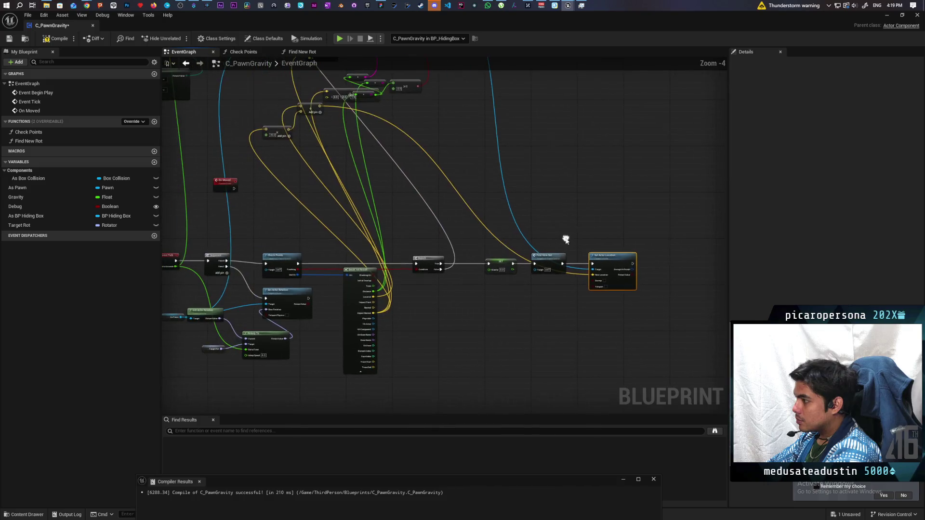
{"action": "mouse_move", "coordinate": [559, 229]}
{"action": "left_mouse_down"}
{"action": "mouse_move", "coordinate": [567, 299]}
{"action": "mouse_move", "coordinate": [557, 258]}
{"action": "mouse_move", "coordinate": [418, 239]}
{"action": "left_mouse_up"}
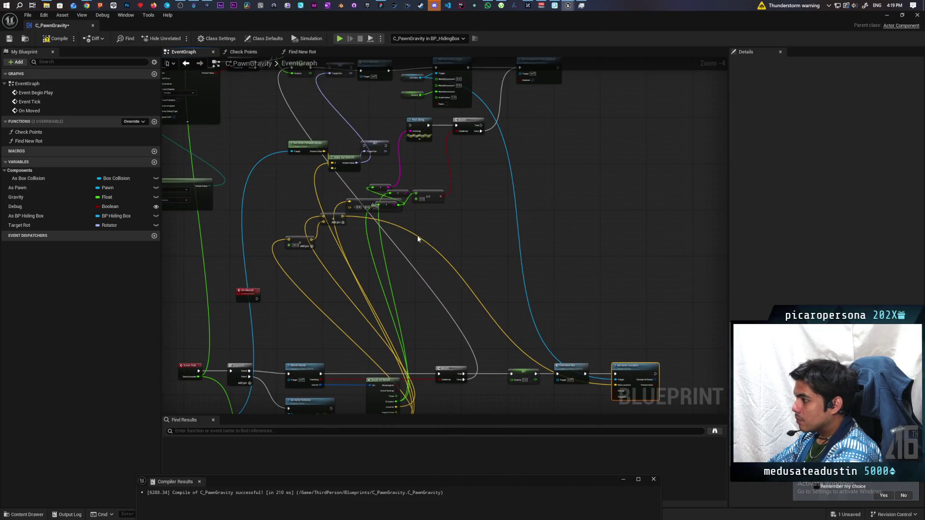
{"action": "left_click_drag", "start_coordinate": [330, 136], "coordinate": [325, 186]}
{"action": "mouse_move", "coordinate": [312, 138]}
{"action": "left_mouse_down"}
{"action": "mouse_move", "coordinate": [337, 251]}
{"action": "mouse_move", "coordinate": [433, 400]}
{"action": "mouse_move", "coordinate": [518, 251]}
{"action": "mouse_move", "coordinate": [519, 187]}
{"action": "left_mouse_up"}
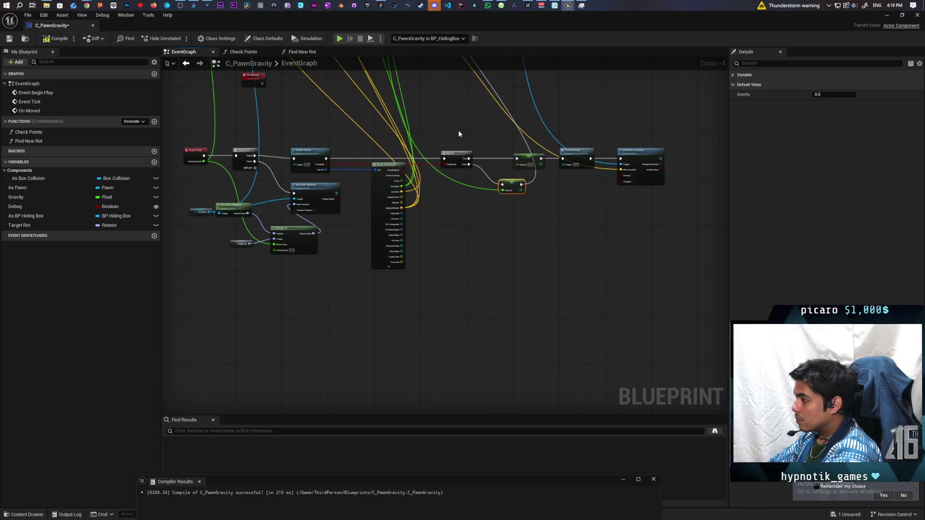
Move the Gravity getter and Add nodes down beside Break Hit Result
{"action": "mouse_move", "coordinate": [458, 136]}
{"action": "left_mouse_down"}
{"action": "mouse_move", "coordinate": [571, 409]}
{"action": "mouse_move", "coordinate": [437, 168]}
{"action": "left_mouse_up"}
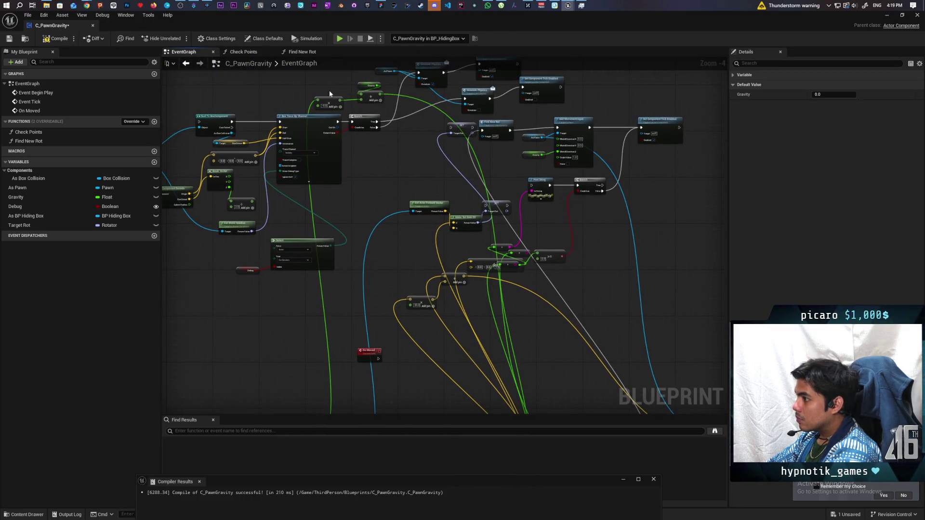
{"action": "mouse_move", "coordinate": [310, 77]}
{"action": "left_mouse_down"}
{"action": "mouse_move", "coordinate": [385, 111]}
{"action": "mouse_move", "coordinate": [434, 268]}
{"action": "left_mouse_up"}
{"action": "mouse_move", "coordinate": [483, 397]}
{"action": "left_mouse_down"}
{"action": "mouse_move", "coordinate": [568, 351]}
{"action": "mouse_move", "coordinate": [554, 215]}
{"action": "mouse_move", "coordinate": [578, 197]}
{"action": "mouse_move", "coordinate": [597, 202]}
{"action": "left_mouse_up"}
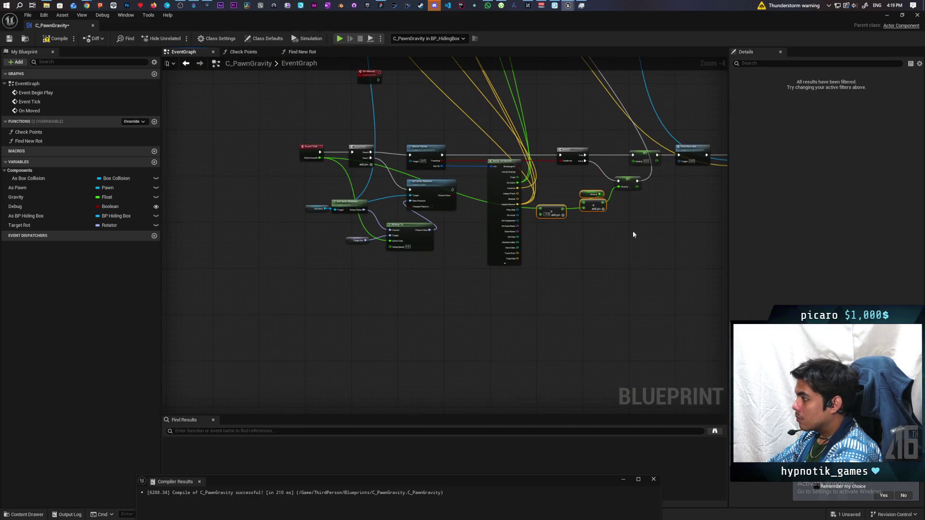
{"action": "left_click_drag", "start_coordinate": [632, 230], "coordinate": [492, 384]}
{"action": "left_click_drag", "start_coordinate": [477, 287], "coordinate": [513, 378]}
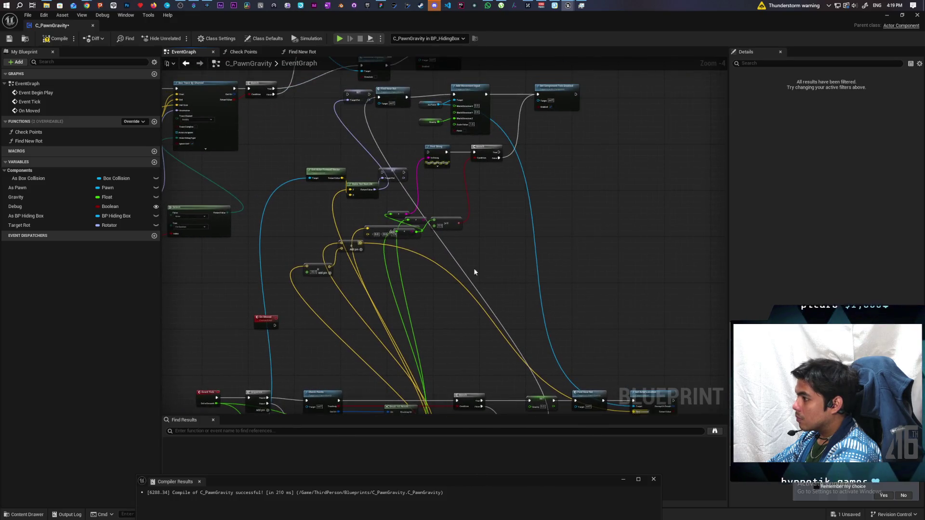
Move Find New Rot, Add Movement Input and Set Component Tick Enabled down into the tick row
{"action": "left_click", "coordinate": [582, 96]}
{"action": "left_click", "coordinate": [512, 130]}
{"action": "mouse_move", "coordinate": [400, 83]}
{"action": "left_mouse_down"}
{"action": "mouse_move", "coordinate": [573, 93]}
{"action": "mouse_move", "coordinate": [586, 100]}
{"action": "mouse_move", "coordinate": [590, 130]}
{"action": "left_mouse_up"}
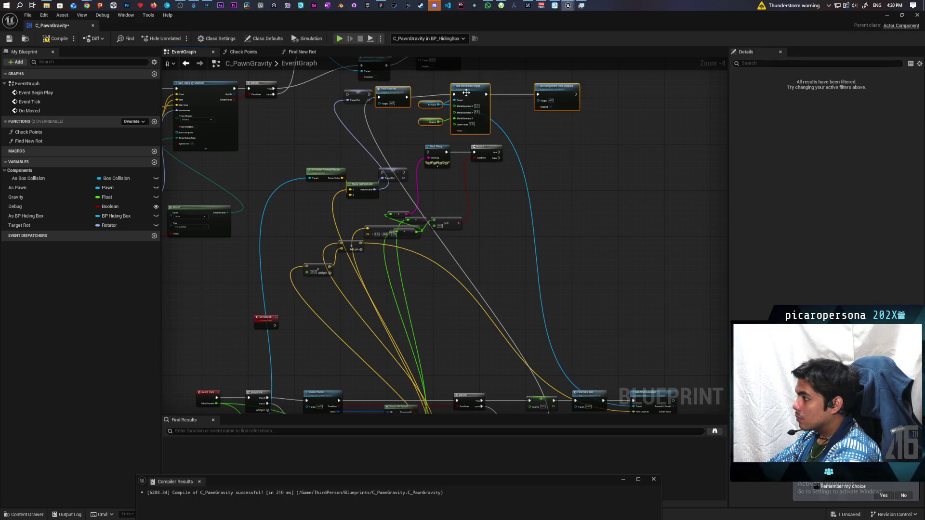
{"action": "mouse_move", "coordinate": [467, 93]}
{"action": "left_mouse_down"}
{"action": "mouse_move", "coordinate": [609, 409]}
{"action": "mouse_move", "coordinate": [613, 224]}
{"action": "mouse_move", "coordinate": [644, 195]}
{"action": "mouse_move", "coordinate": [594, 239]}
{"action": "mouse_move", "coordinate": [595, 329]}
{"action": "left_mouse_up"}
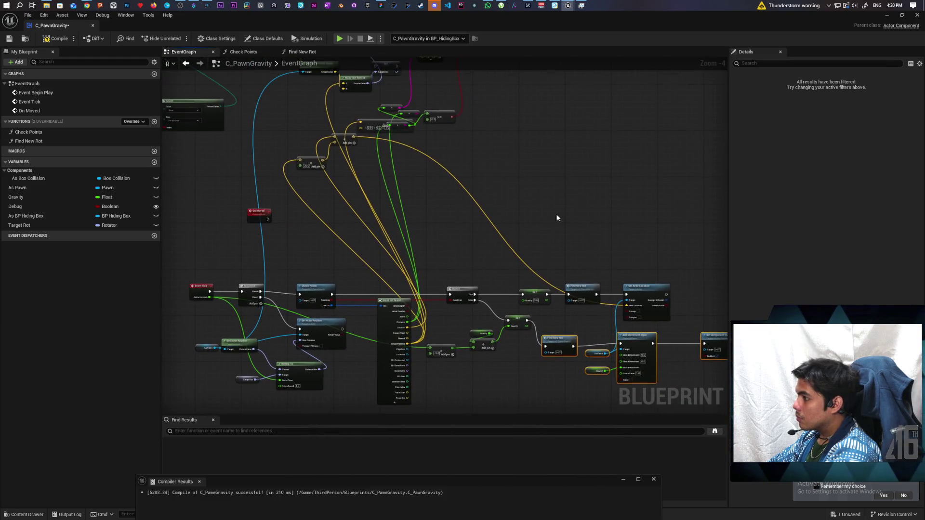
Bring the remaining Add nodes down beside the lower Event Tick chain
{"action": "mouse_move", "coordinate": [355, 147]}
{"action": "left_mouse_down"}
{"action": "mouse_move", "coordinate": [484, 199]}
{"action": "mouse_move", "coordinate": [554, 263]}
{"action": "mouse_move", "coordinate": [596, 273]}
{"action": "left_mouse_up"}
{"action": "mouse_move", "coordinate": [319, 159]}
{"action": "left_mouse_down"}
{"action": "mouse_move", "coordinate": [528, 240]}
{"action": "mouse_move", "coordinate": [553, 277]}
{"action": "left_mouse_up"}
{"action": "scroll", "coordinate": [514, 279], "scroll_direction": "down", "scroll_amount": 3}
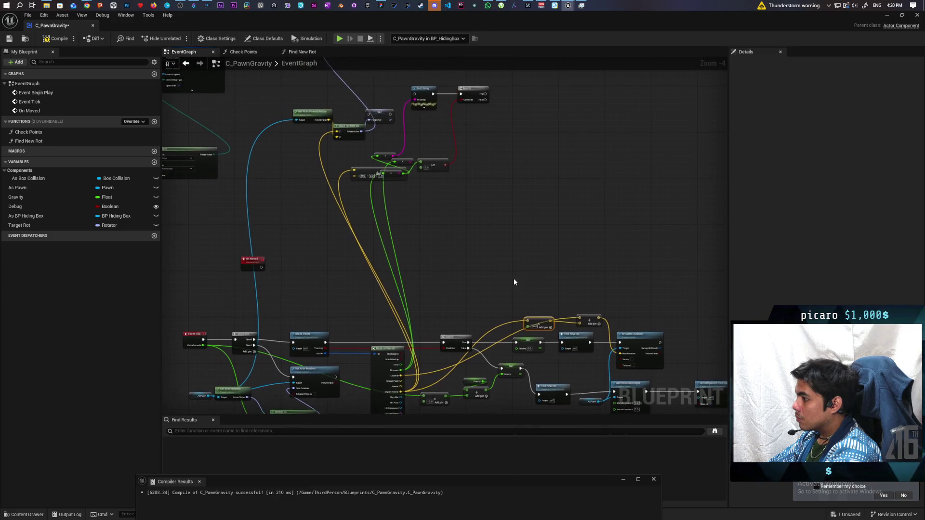
{"action": "scroll", "coordinate": [513, 277], "scroll_direction": "up", "scroll_amount": 2}
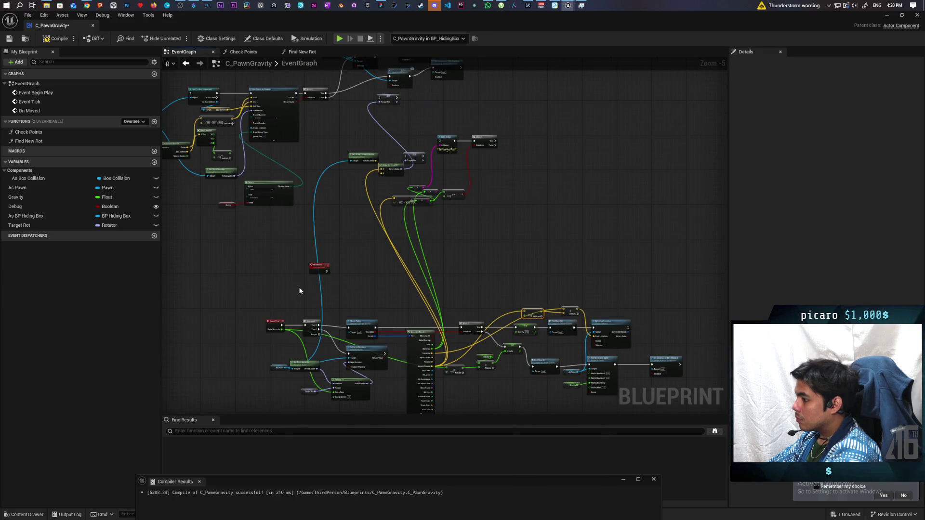
{"action": "left_click_drag", "start_coordinate": [482, 302], "coordinate": [426, 182]}
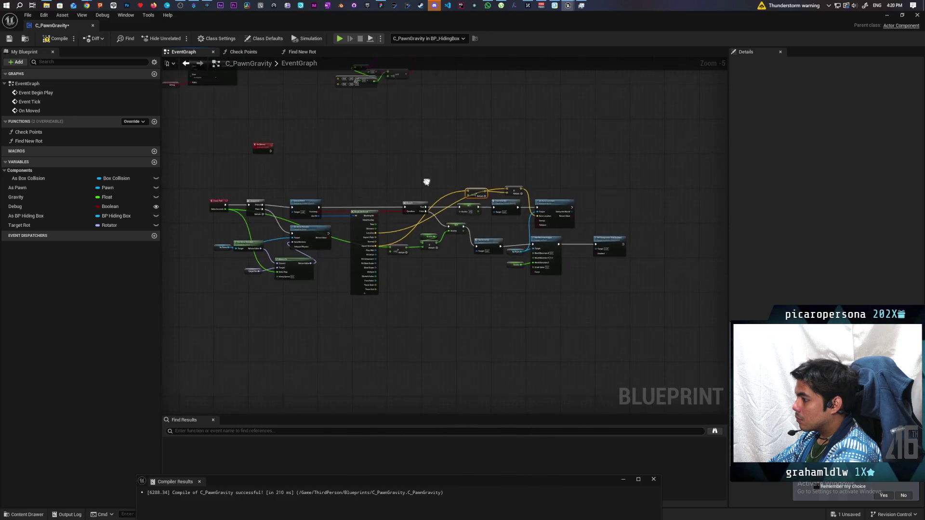
{"action": "scroll", "coordinate": [426, 182], "scroll_direction": "up", "scroll_amount": 1}
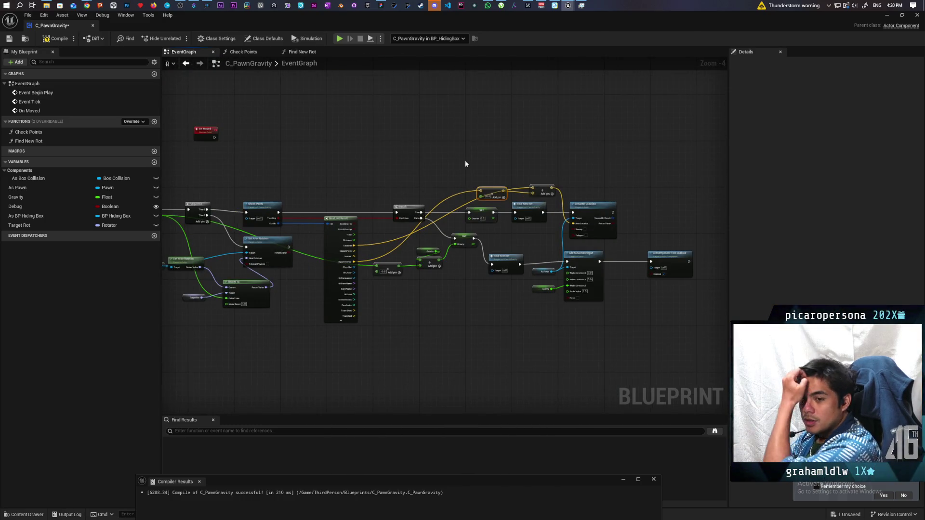
{"action": "mouse_move", "coordinate": [527, 159]}
{"action": "left_mouse_down"}
{"action": "mouse_move", "coordinate": [492, 140]}
{"action": "mouse_move", "coordinate": [541, 145]}
{"action": "mouse_move", "coordinate": [424, 161]}
{"action": "mouse_move", "coordinate": [473, 182]}
{"action": "left_mouse_up"}
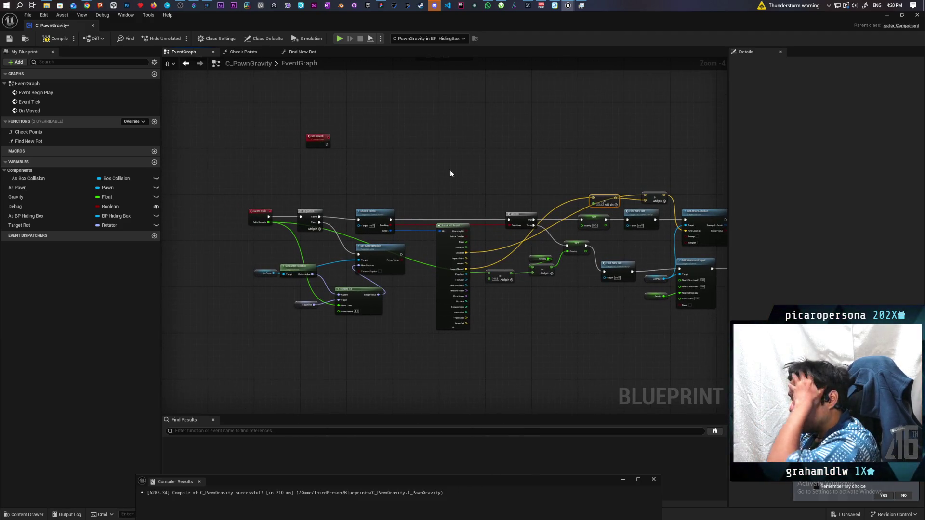
{"action": "scroll", "coordinate": [360, 195], "scroll_direction": "up", "scroll_amount": 1}
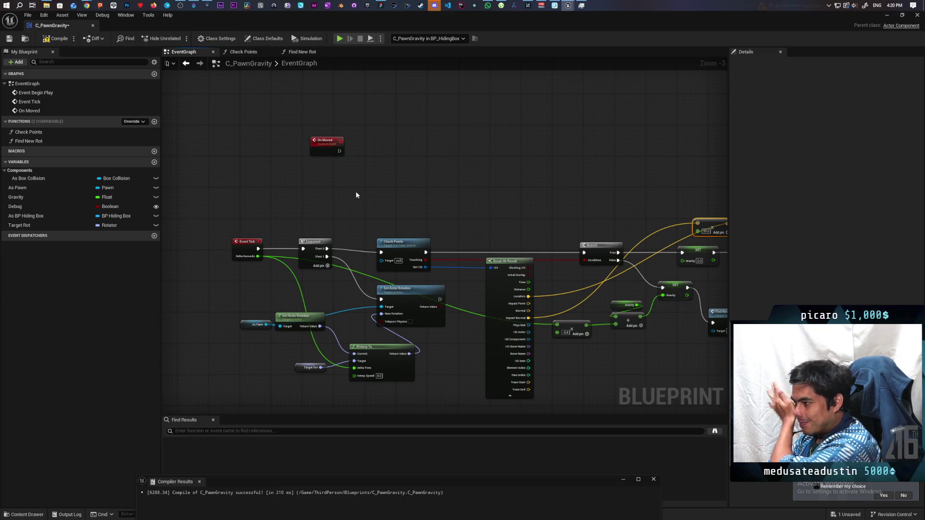
Lower the 30.0 Add node, then compile and save C_PawnGravity
{"action": "mouse_move", "coordinate": [357, 195]}
{"action": "left_mouse_down"}
{"action": "mouse_move", "coordinate": [423, 165]}
{"action": "mouse_move", "coordinate": [222, 133]}
{"action": "left_mouse_up"}
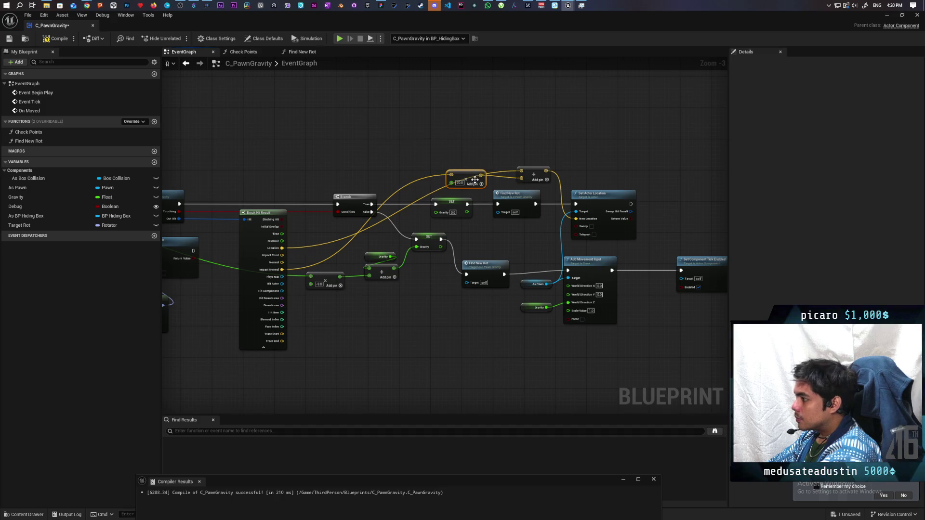
{"action": "mouse_move", "coordinate": [461, 235]}
{"action": "left_mouse_down"}
{"action": "mouse_move", "coordinate": [418, 332]}
{"action": "mouse_move", "coordinate": [434, 274]}
{"action": "left_mouse_up"}
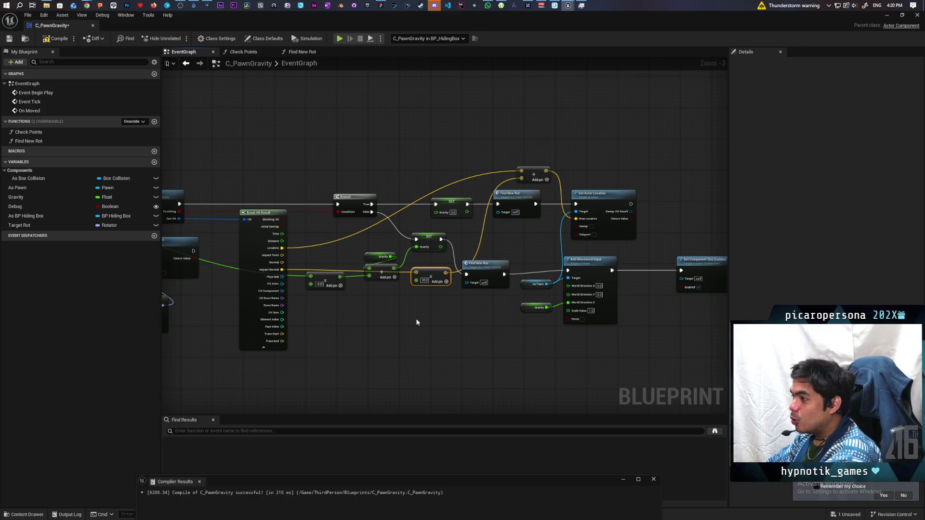
{"action": "left_click", "coordinate": [57, 41]}
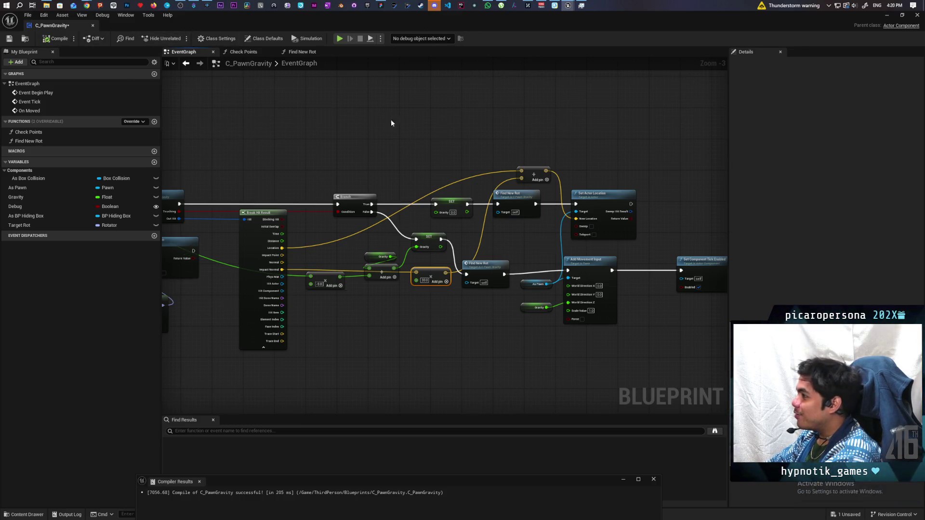
{"action": "key", "text": "ctrl+s"}
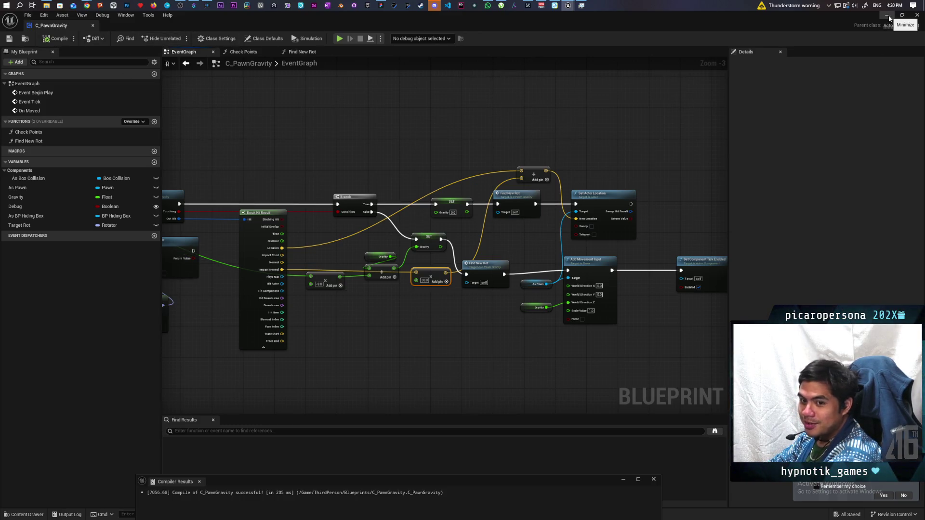
Minimize the Blueprint to fly the level camera, then restore and close C_PawnGravity
{"action": "left_click", "coordinate": [888, 16]}
{"action": "mouse_move", "coordinate": [521, 268]}
{"action": "left_mouse_down"}
{"action": "mouse_move", "coordinate": [433, 274]}
{"action": "mouse_move", "coordinate": [535, 320]}
{"action": "left_mouse_up"}
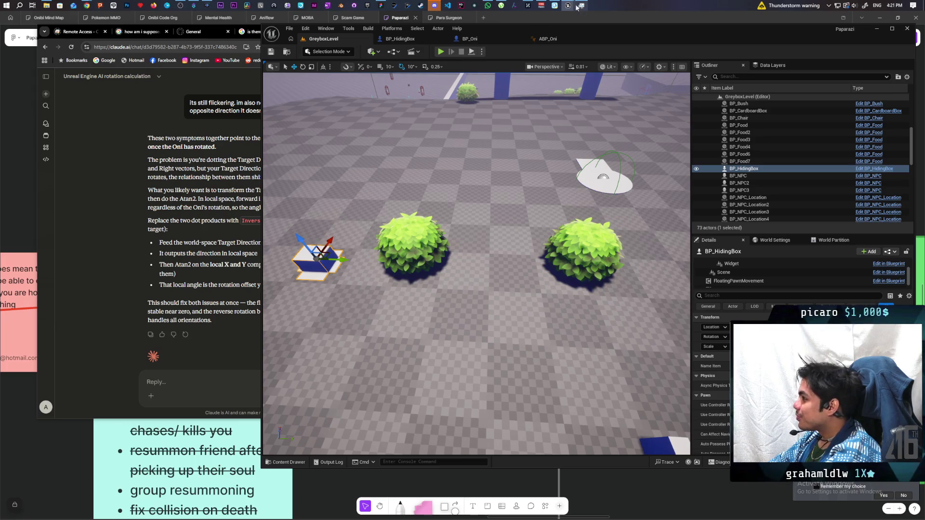
{"action": "mouse_move", "coordinate": [570, 5]}
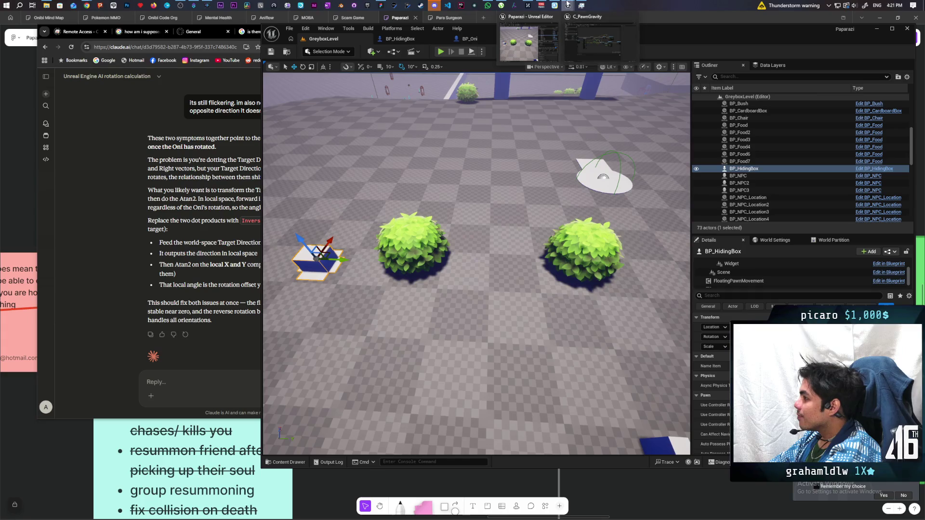
{"action": "left_click", "coordinate": [591, 38]}
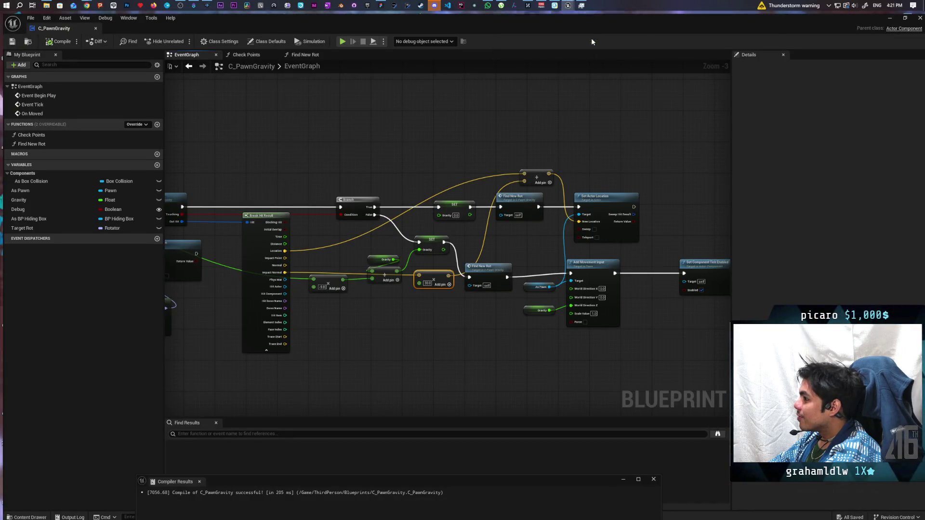
{"action": "scroll", "coordinate": [394, 134], "scroll_direction": "down", "scroll_amount": 2}
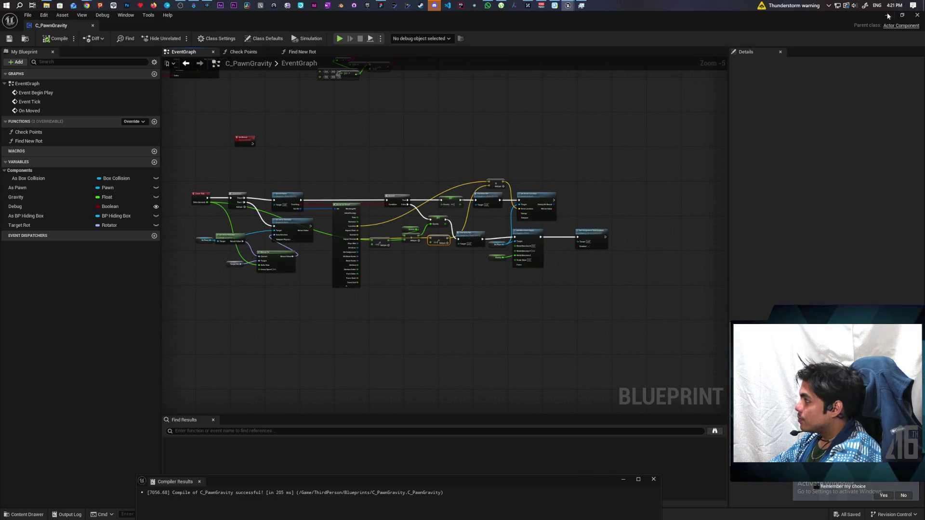
{"action": "left_click", "coordinate": [916, 15]}
Add a C_PawnGravity reference and a 'set tick' Set Component Tick Enabled node to the Interact graph
{"action": "left_click", "coordinate": [406, 39]}
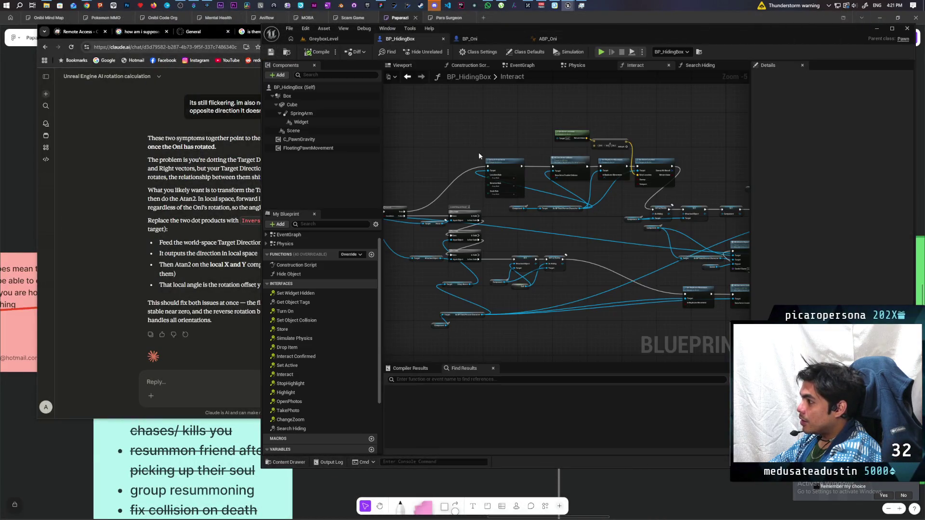
{"action": "scroll", "coordinate": [598, 135], "scroll_direction": "up", "scroll_amount": 2}
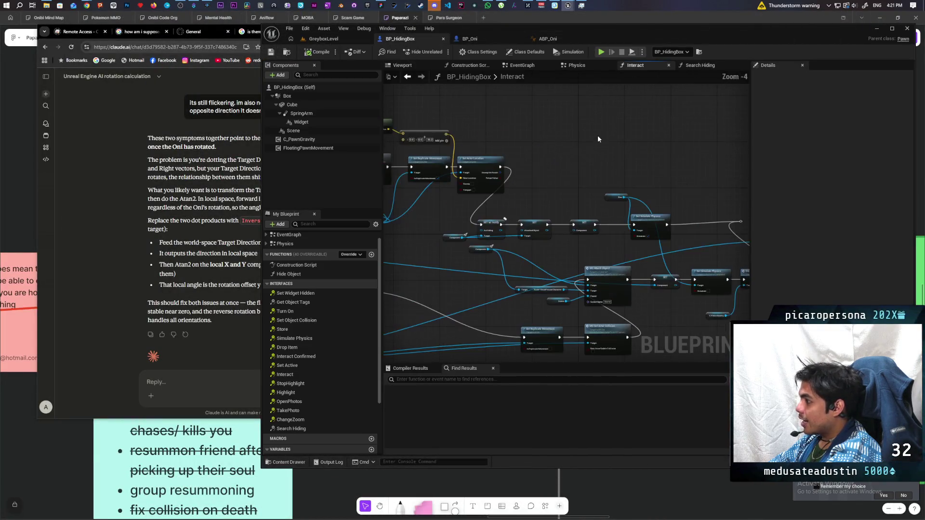
{"action": "scroll", "coordinate": [530, 154], "scroll_direction": "up", "scroll_amount": 1}
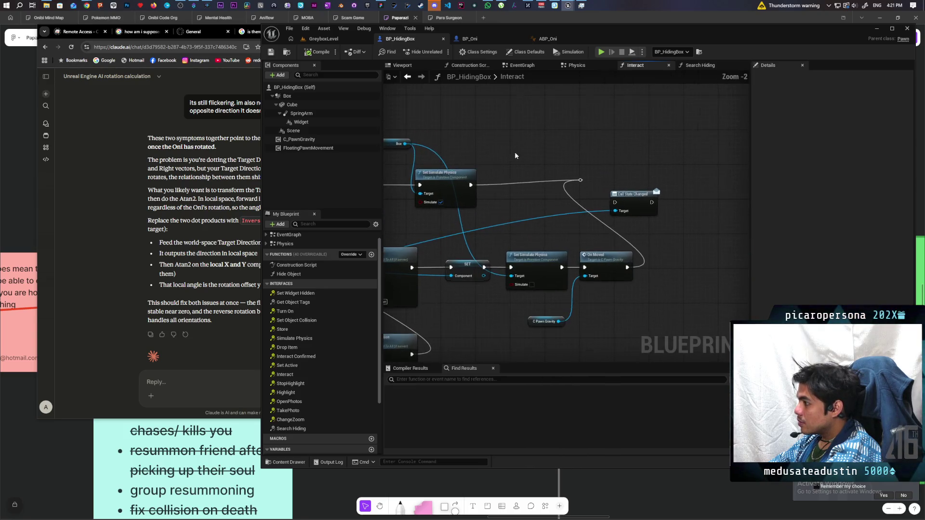
{"action": "scroll", "coordinate": [536, 177], "scroll_direction": "down", "scroll_amount": 2}
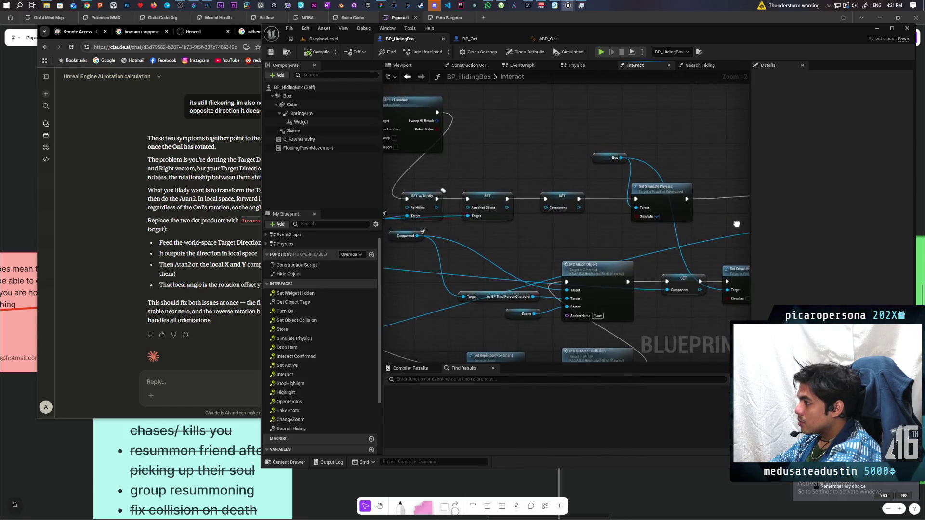
{"action": "scroll", "coordinate": [463, 204], "scroll_direction": "up", "scroll_amount": 2}
{"action": "mouse_move", "coordinate": [298, 139]}
{"action": "left_mouse_down"}
{"action": "mouse_move", "coordinate": [428, 141]}
{"action": "mouse_move", "coordinate": [460, 170]}
{"action": "left_mouse_up"}
{"action": "type", "text": "set tick"}
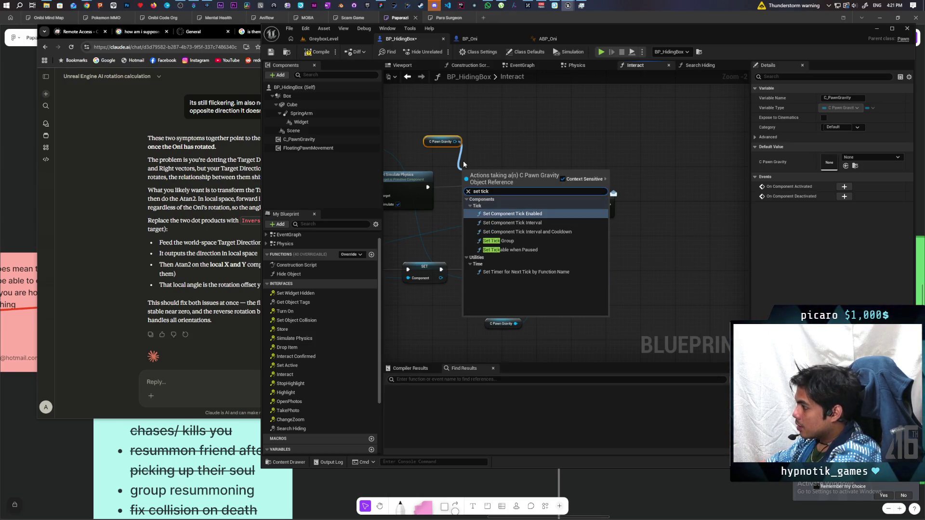
{"action": "left_click", "coordinate": [491, 213]}
{"action": "mouse_move", "coordinate": [492, 184]}
{"action": "left_mouse_down"}
{"action": "mouse_move", "coordinate": [484, 190]}
{"action": "mouse_move", "coordinate": [516, 195]}
{"action": "mouse_move", "coordinate": [539, 185]}
{"action": "left_mouse_up"}
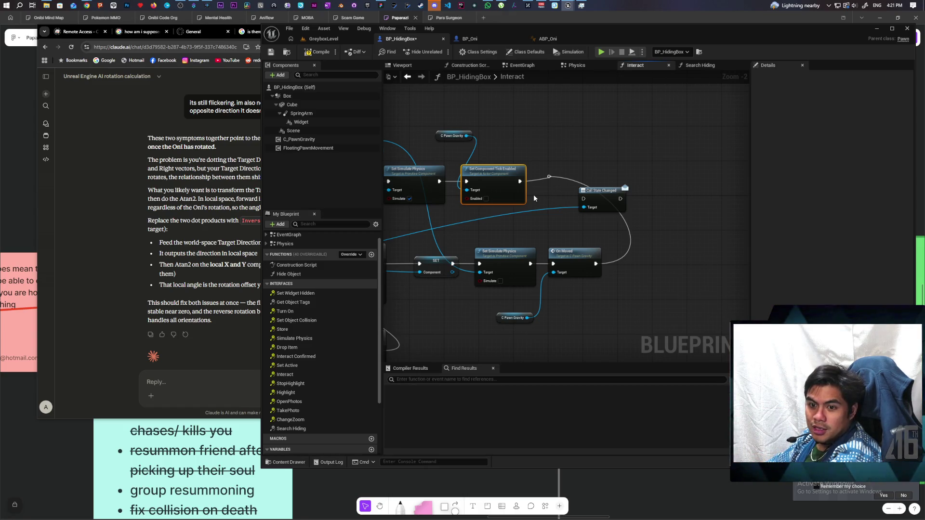
Duplicate the C_PawnGravity getter and tick node and wire the copy into the second Interact branch
{"action": "left_click_drag", "start_coordinate": [534, 195], "coordinate": [589, 196]}
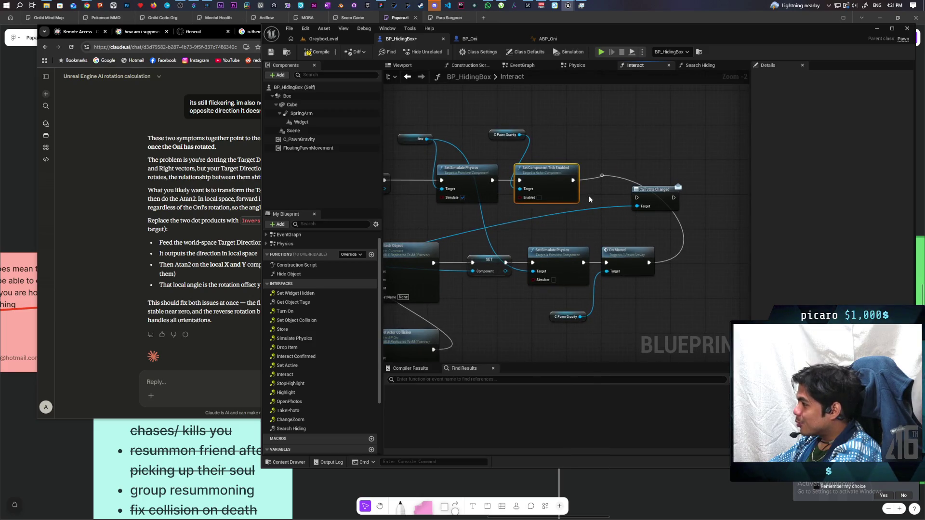
{"action": "left_click_drag", "start_coordinate": [539, 123], "coordinate": [518, 173]}
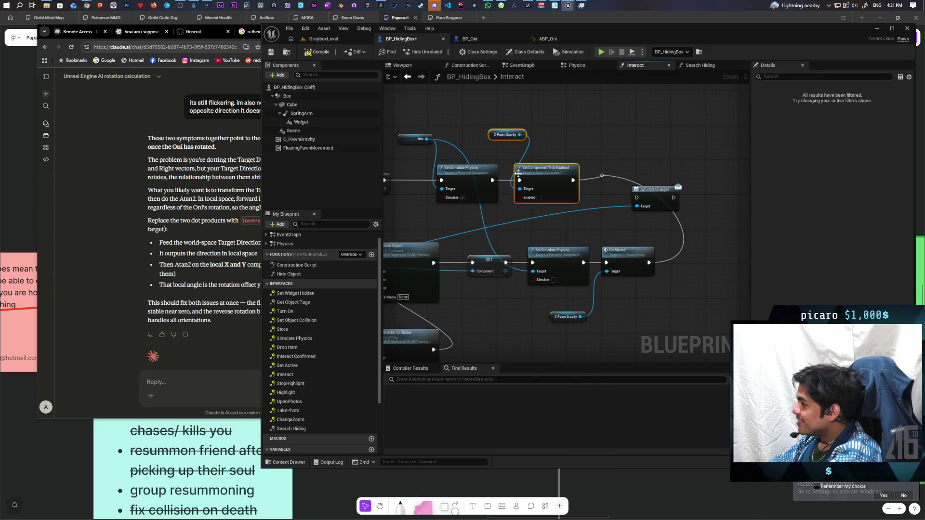
{"action": "key", "text": "ctrl+c"}
{"action": "key", "text": "ctrl+v"}
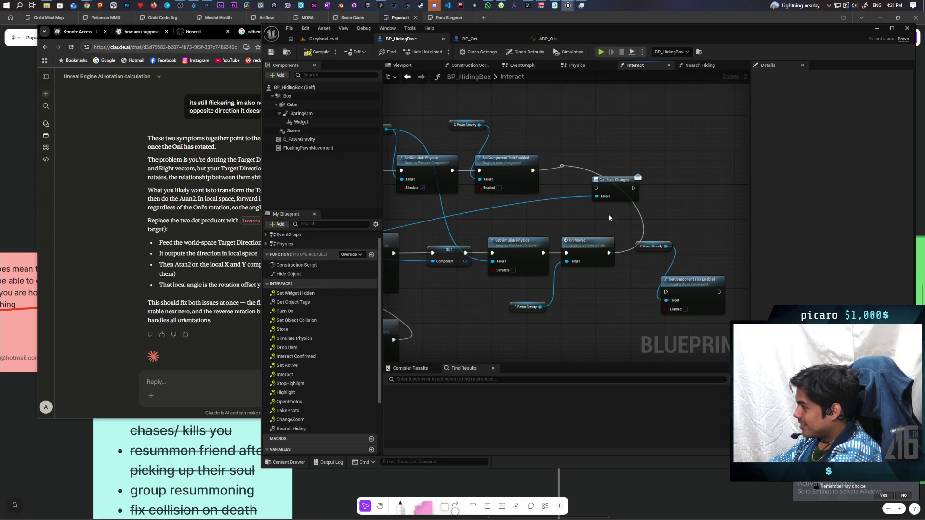
{"action": "mouse_move", "coordinate": [610, 248]}
{"action": "left_mouse_down"}
{"action": "mouse_move", "coordinate": [719, 292]}
{"action": "mouse_move", "coordinate": [711, 254]}
{"action": "mouse_move", "coordinate": [626, 256]}
{"action": "mouse_move", "coordinate": [683, 266]}
{"action": "mouse_move", "coordinate": [610, 222]}
{"action": "left_mouse_up"}
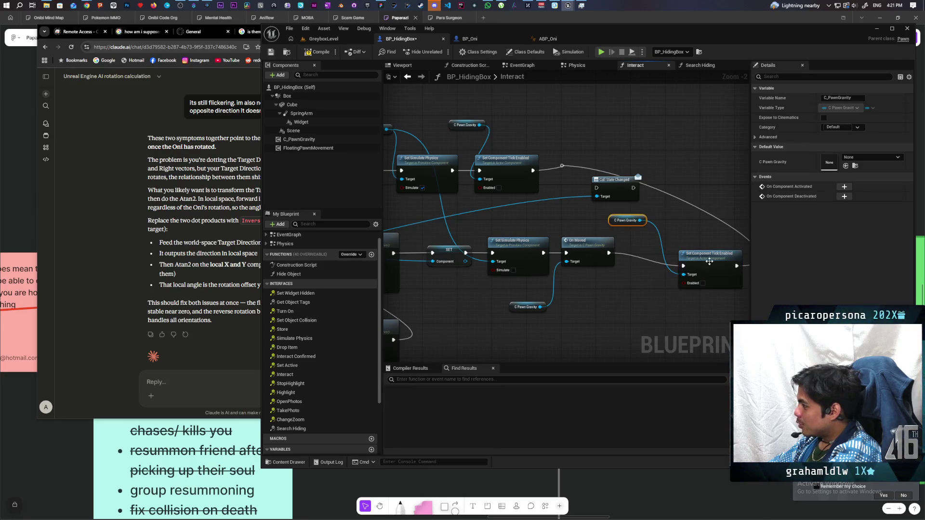
{"action": "left_click_drag", "start_coordinate": [710, 262], "coordinate": [666, 250]}
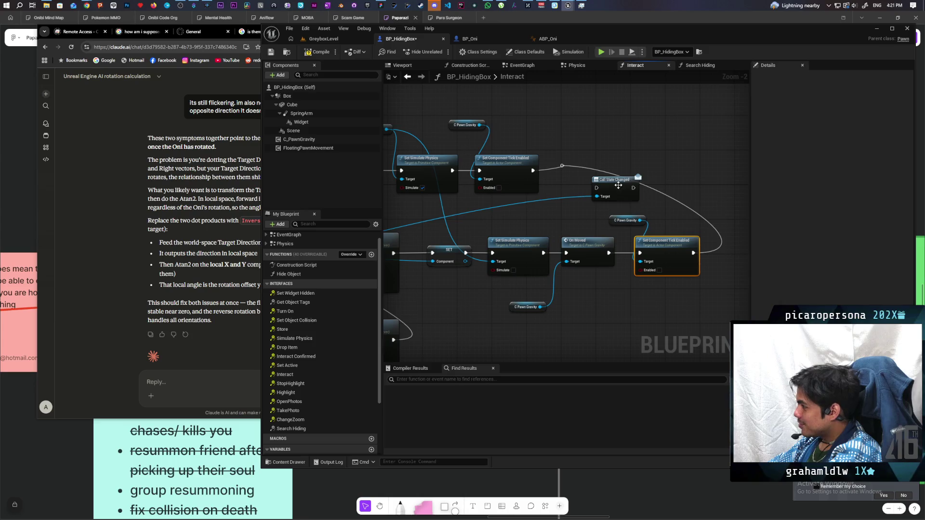
{"action": "mouse_move", "coordinate": [619, 186]}
{"action": "left_mouse_down"}
{"action": "mouse_move", "coordinate": [567, 203]}
{"action": "mouse_move", "coordinate": [578, 212]}
{"action": "left_mouse_up"}
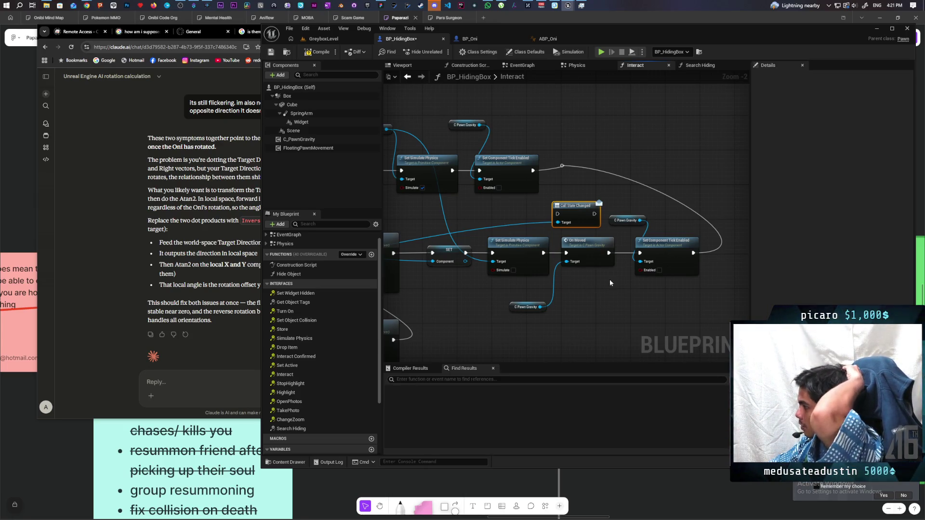
Tick Enabled on the copy, delete On Moved, and link Set Simulate Physics straight to it
{"action": "mouse_move", "coordinate": [610, 283]}
{"action": "left_mouse_down"}
{"action": "mouse_move", "coordinate": [647, 309]}
{"action": "mouse_move", "coordinate": [614, 285]}
{"action": "left_mouse_up"}
{"action": "left_click", "coordinate": [674, 269]}
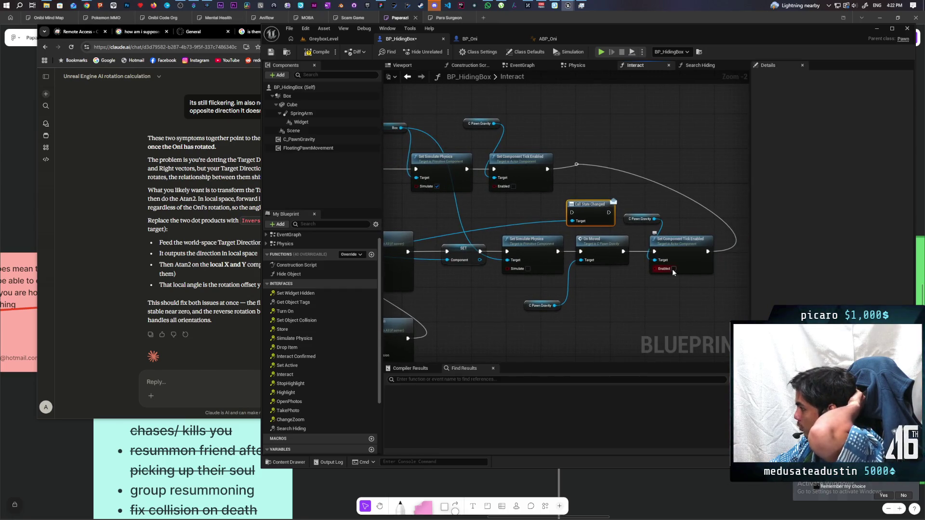
{"action": "left_click", "coordinate": [602, 260]}
{"action": "key", "text": "Delete"}
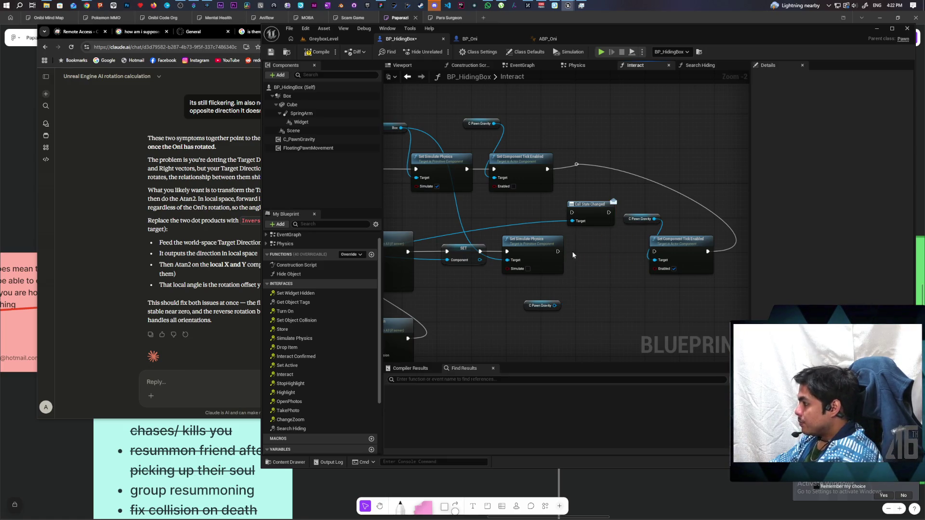
{"action": "left_click_drag", "start_coordinate": [558, 251], "coordinate": [654, 251]}
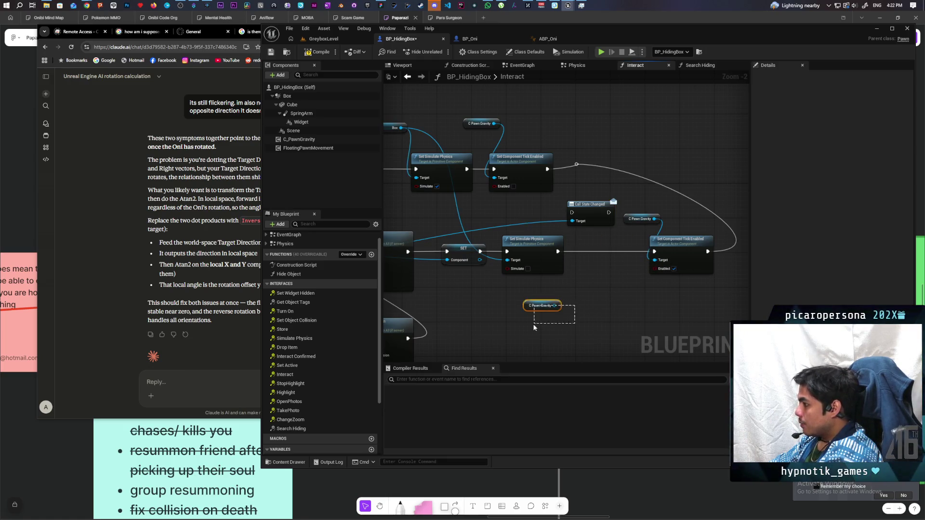
{"action": "scroll", "coordinate": [535, 314], "scroll_direction": "up", "scroll_amount": 1}
{"action": "scroll", "coordinate": [498, 233], "scroll_direction": "down", "scroll_amount": 1}
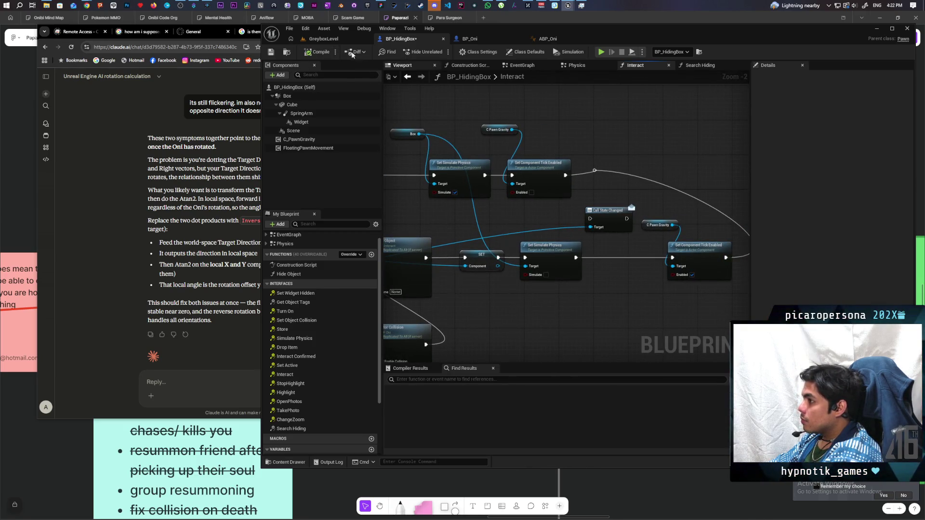
{"action": "left_click", "coordinate": [345, 37]}
Play GreyboxLevel, walk to the box, show the navmesh, hide and move the box, then stop
{"action": "left_click", "coordinate": [440, 51]}
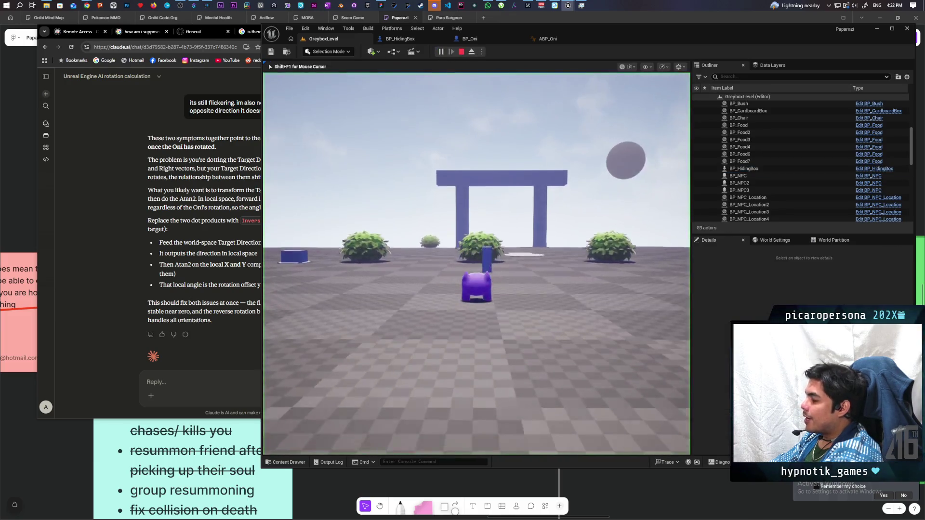
{"action": "key", "text": "w"}
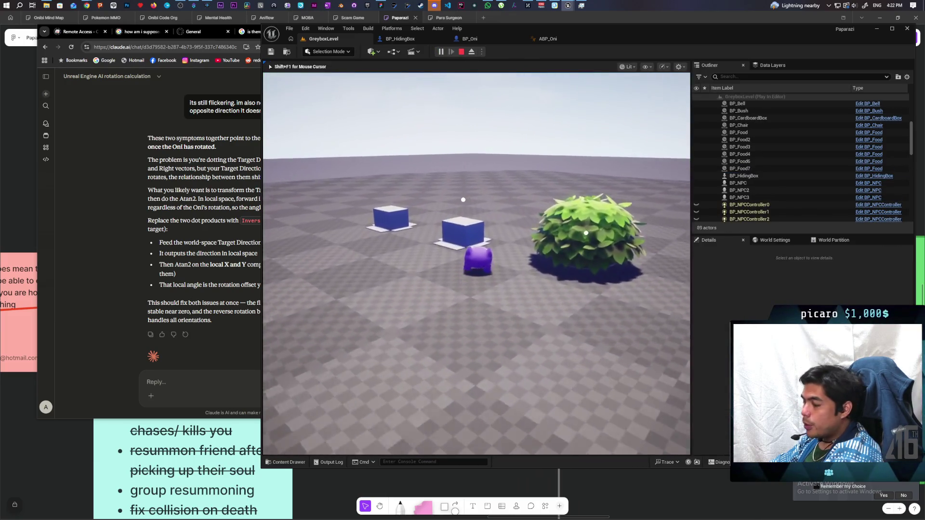
{"action": "key", "text": "s"}
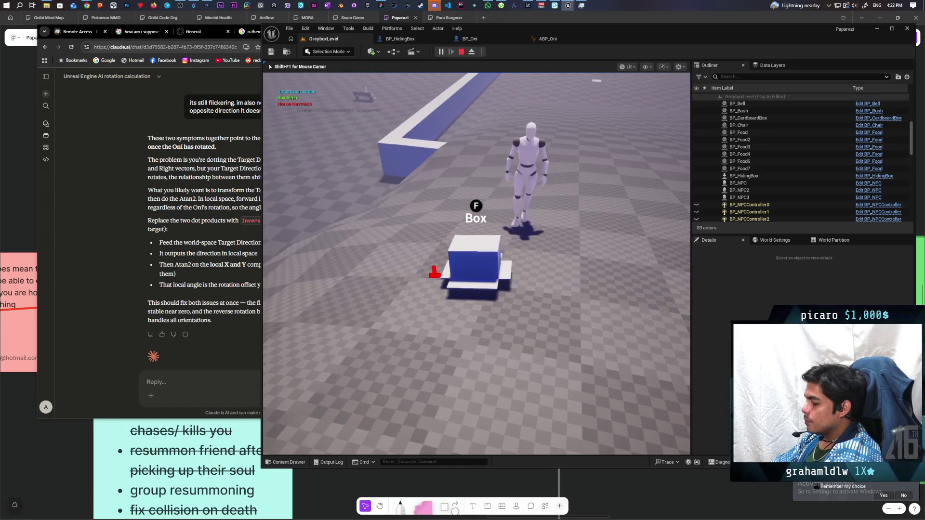
{"action": "key", "text": "p"}
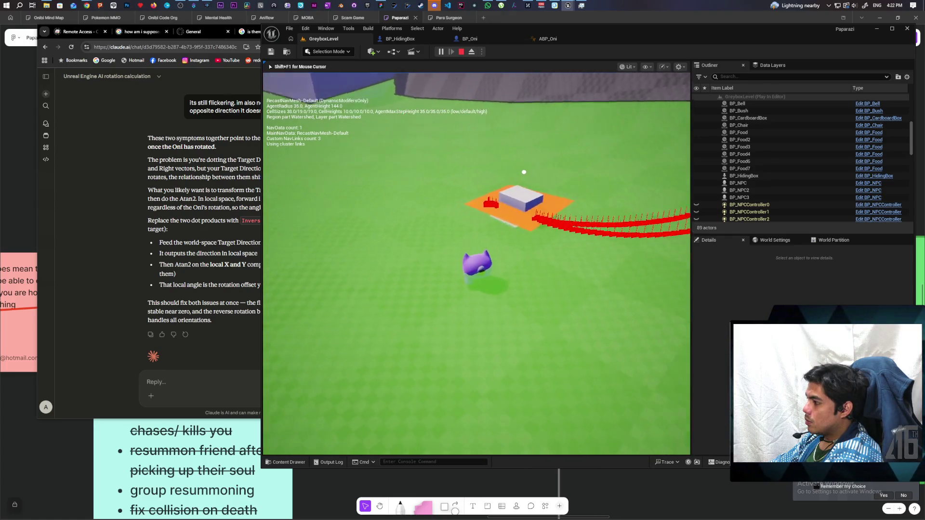
{"action": "key", "text": "w"}
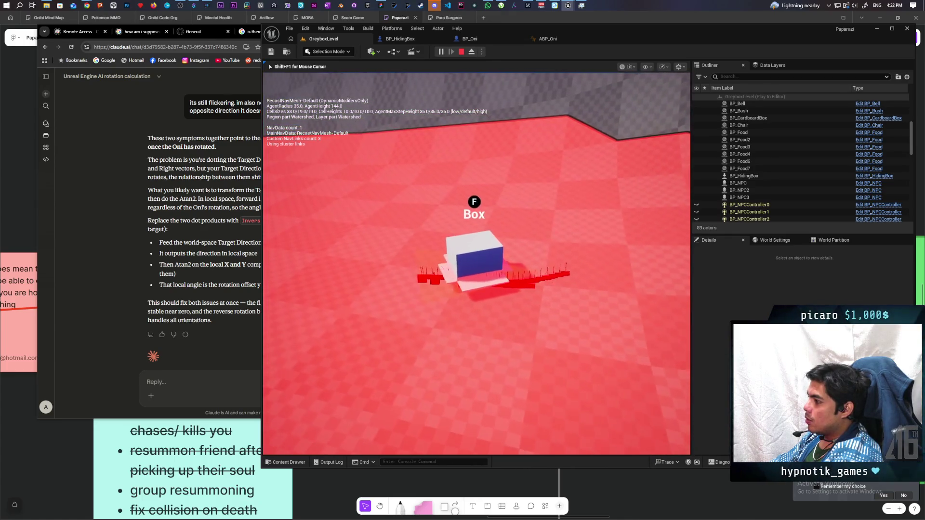
{"action": "key", "text": "w"}
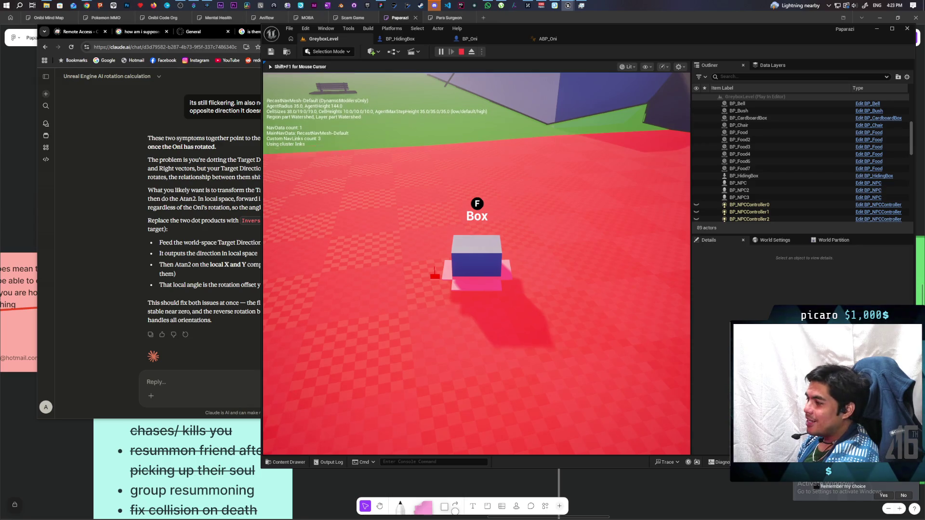
{"action": "key", "text": "Escape"}
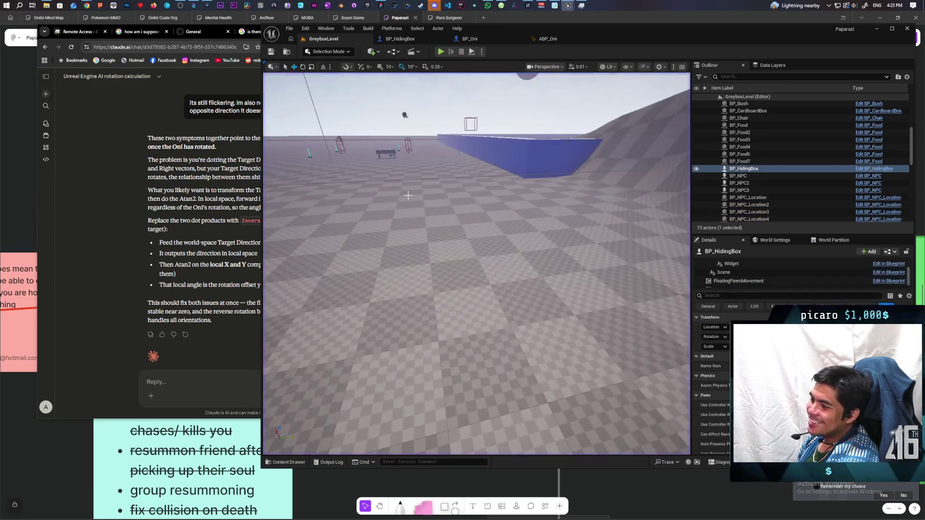
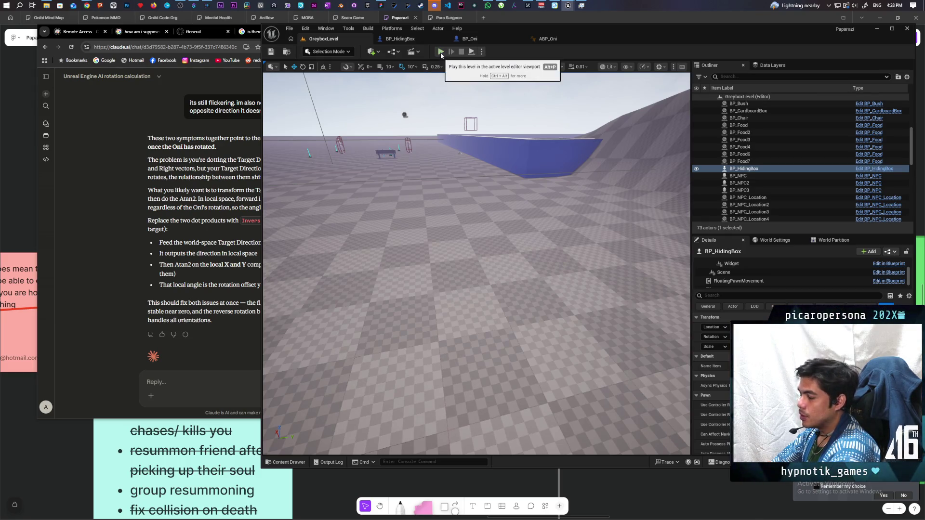
Play the greybox level, walk the purple Oni to a blue box and hide inside it
{"action": "left_click", "coordinate": [441, 52]}
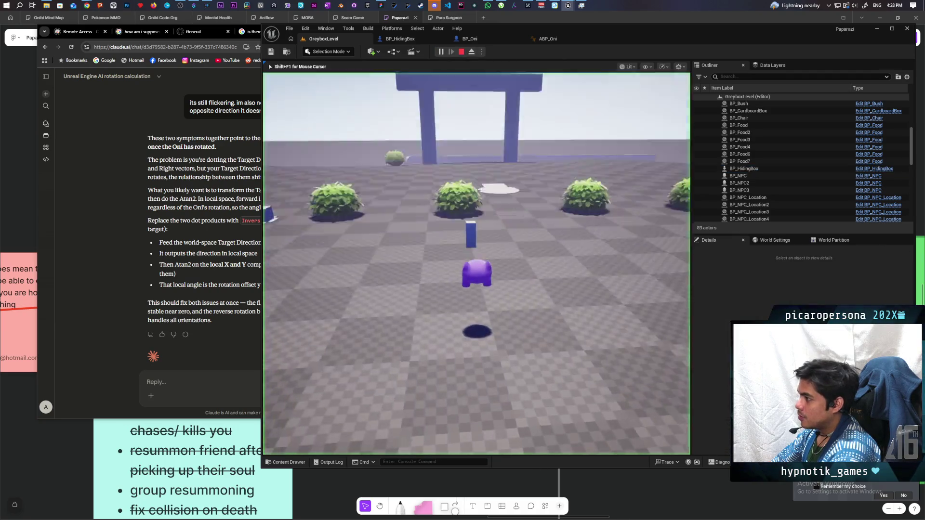
{"action": "key", "text": "w"}
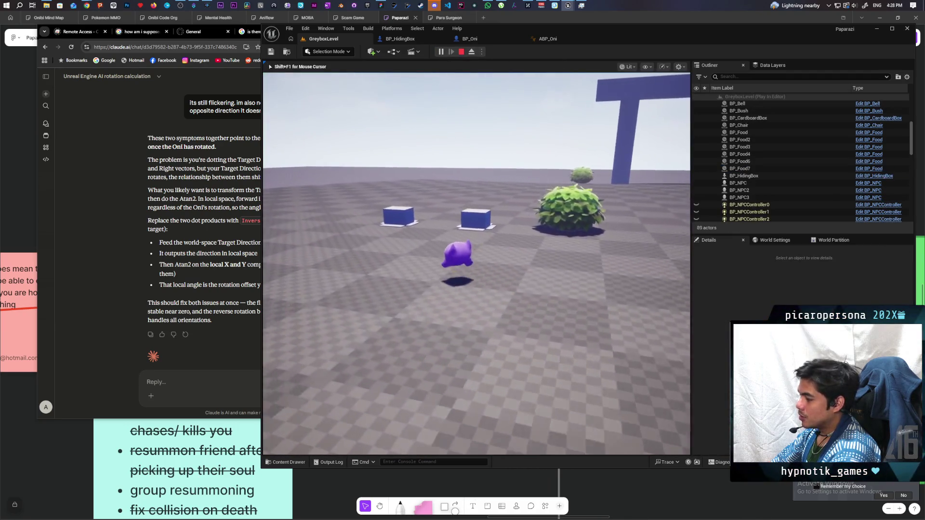
{"action": "key", "text": "w"}
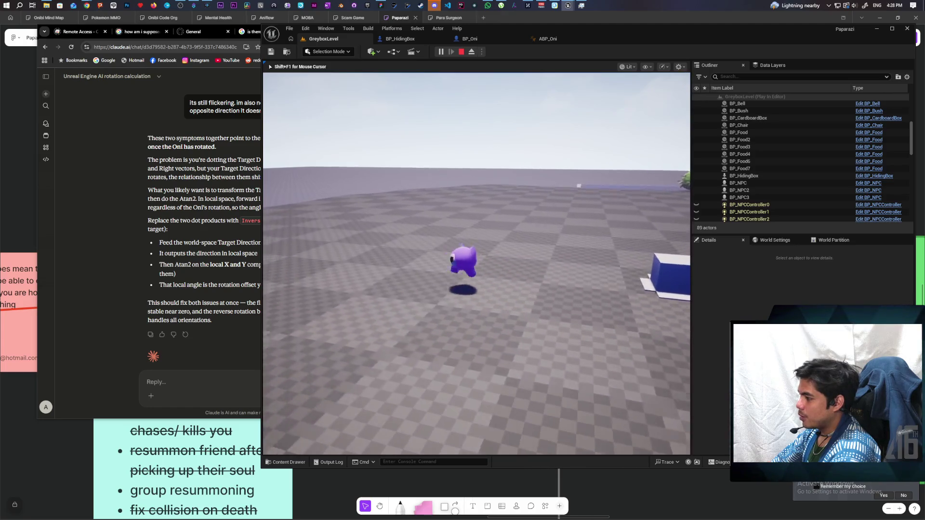
{"action": "key", "text": "w"}
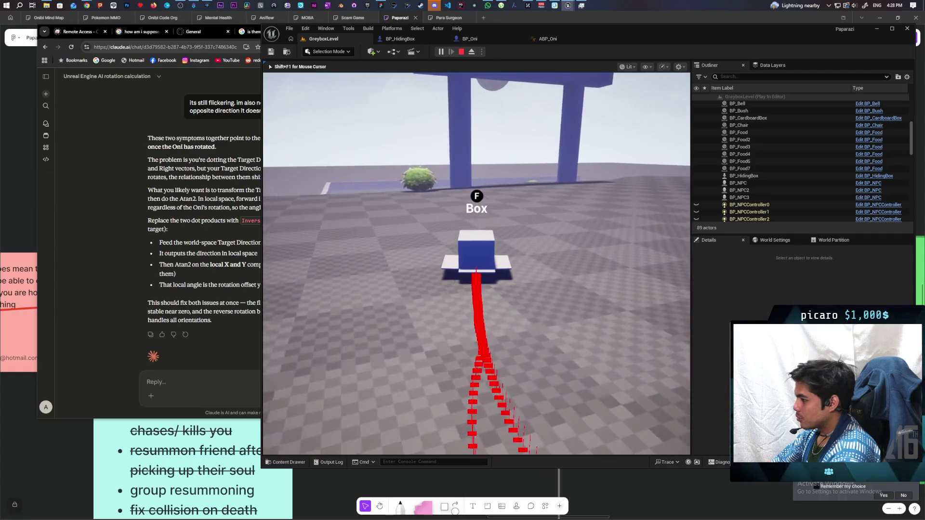
{"action": "key", "text": "w"}
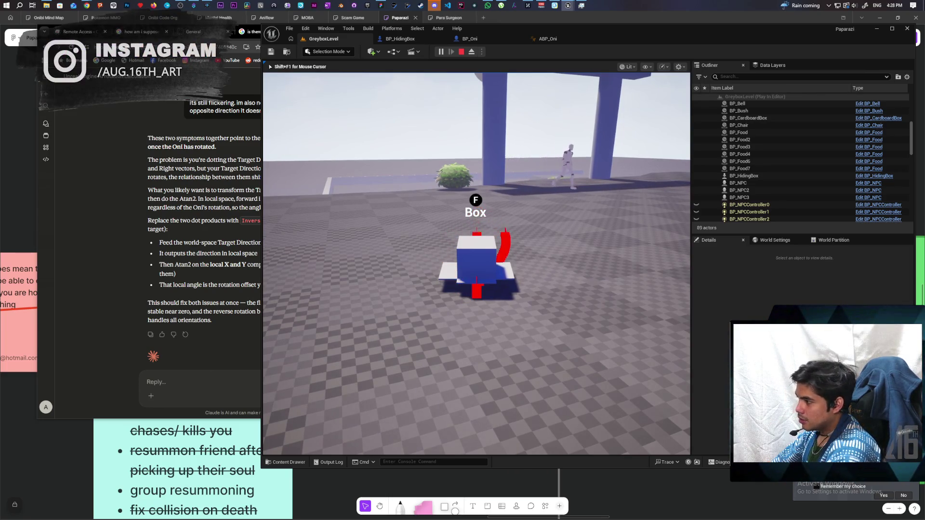
{"action": "key", "text": "f"}
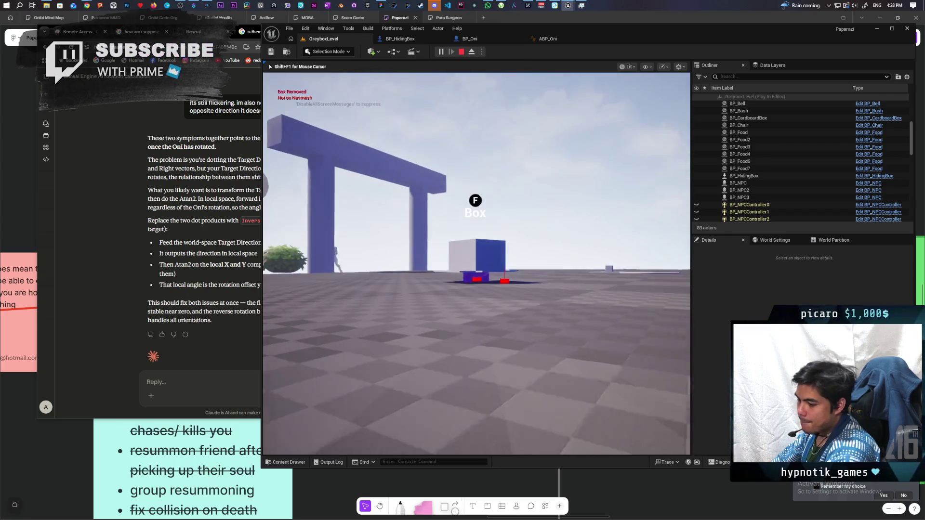
Drive the hiding box forward and back, turning it to check its movement
{"action": "key", "text": "w"}
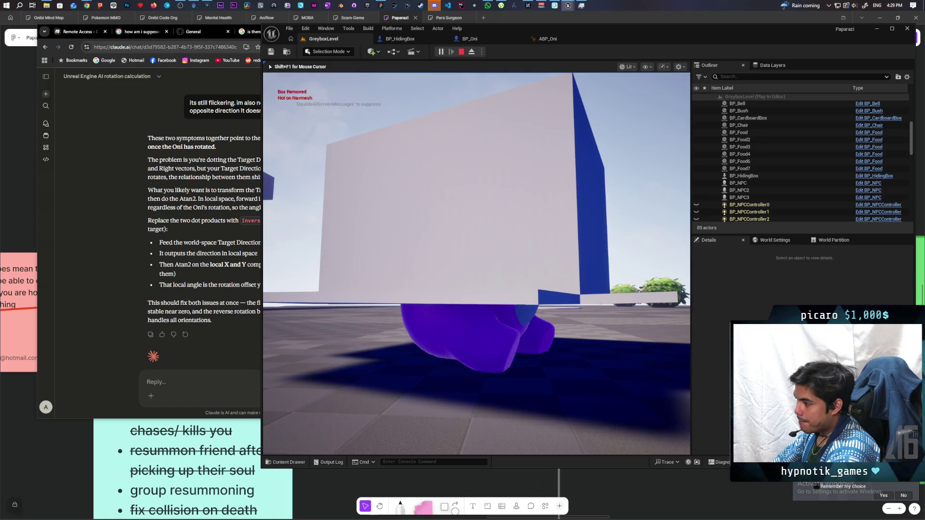
{"action": "key", "text": "s"}
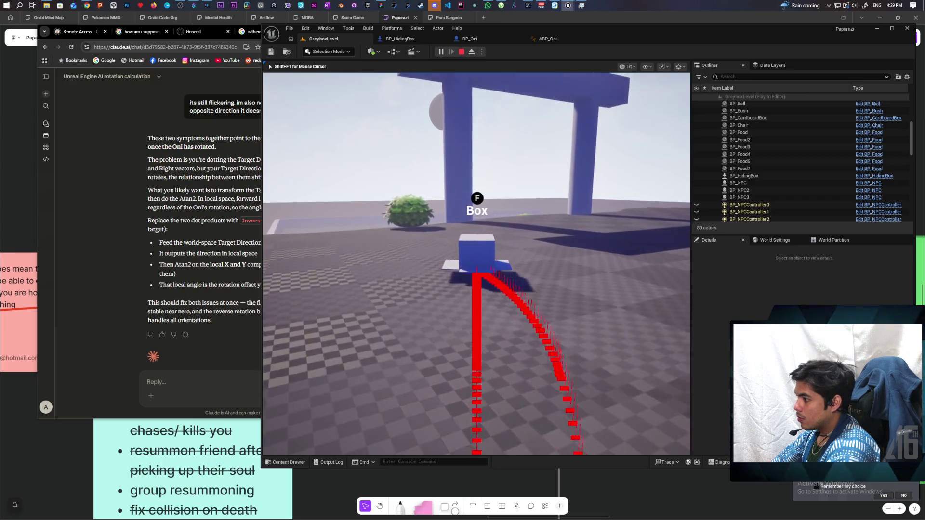
{"action": "key", "text": "w"}
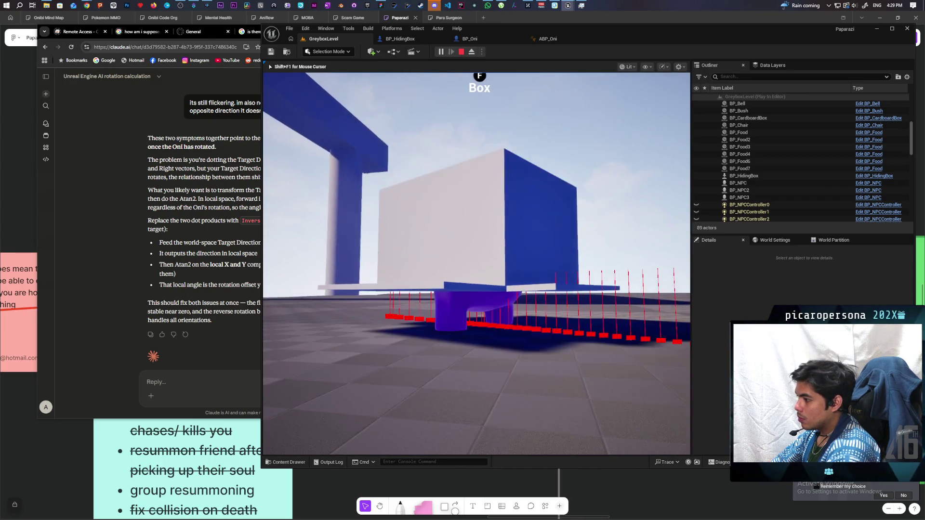
{"action": "key", "text": "w"}
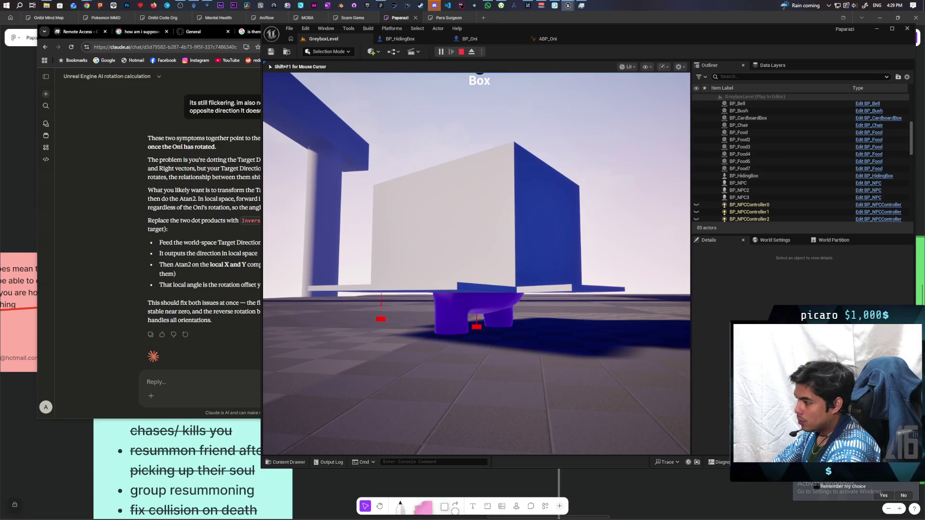
{"action": "key", "text": "s"}
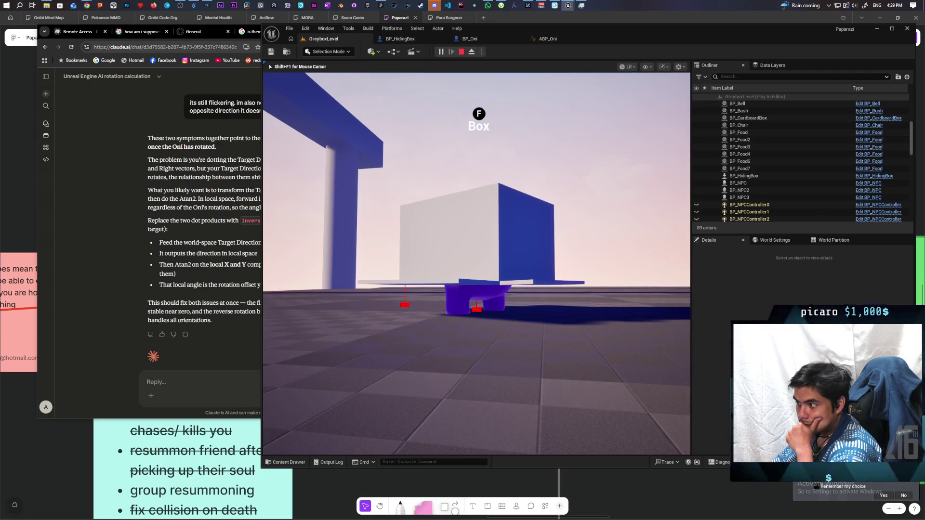
Steer the box around the blue pillar, past the bush and along the wall, then stop play
{"action": "key", "text": "w"}
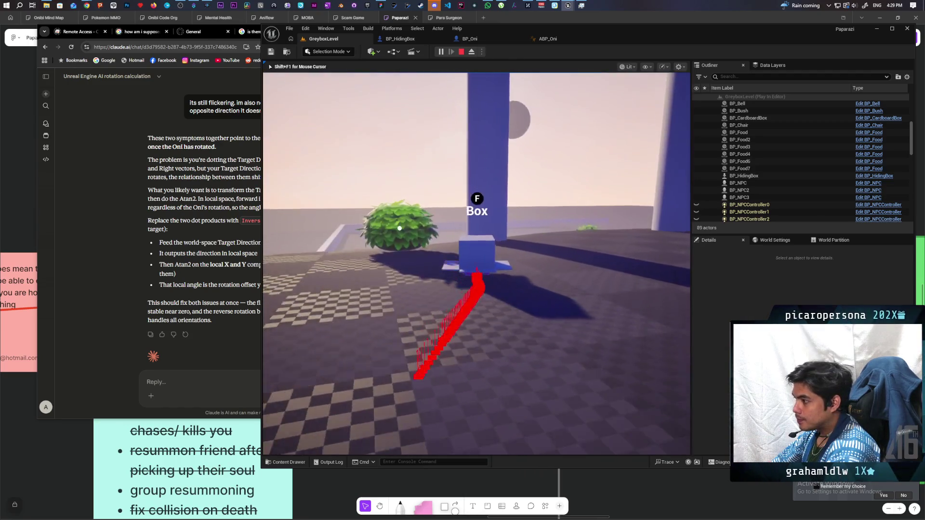
{"action": "key", "text": "w"}
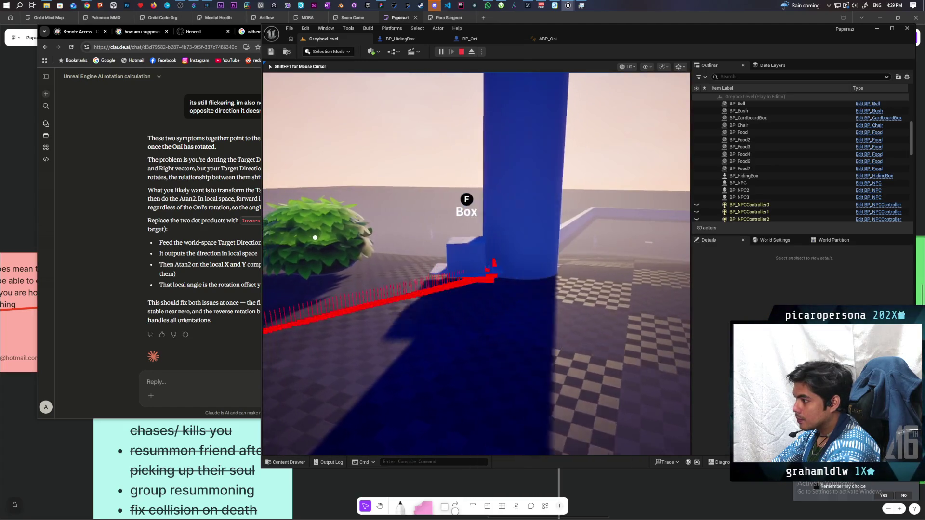
{"action": "key", "text": "w"}
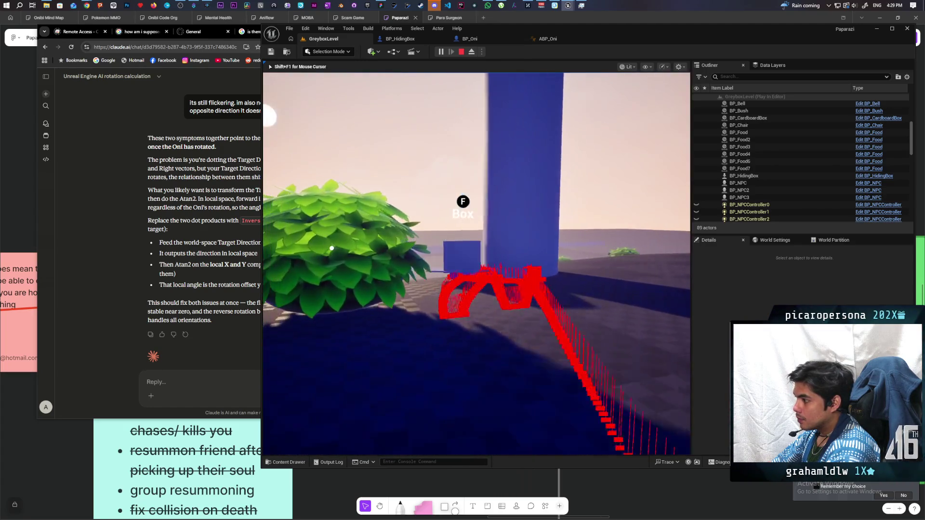
{"action": "key", "text": "w"}
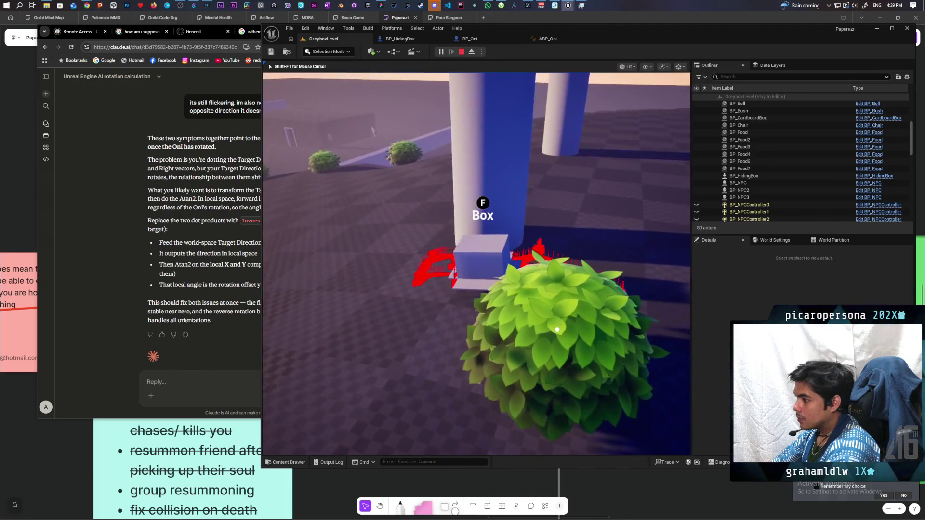
{"action": "key", "text": "w"}
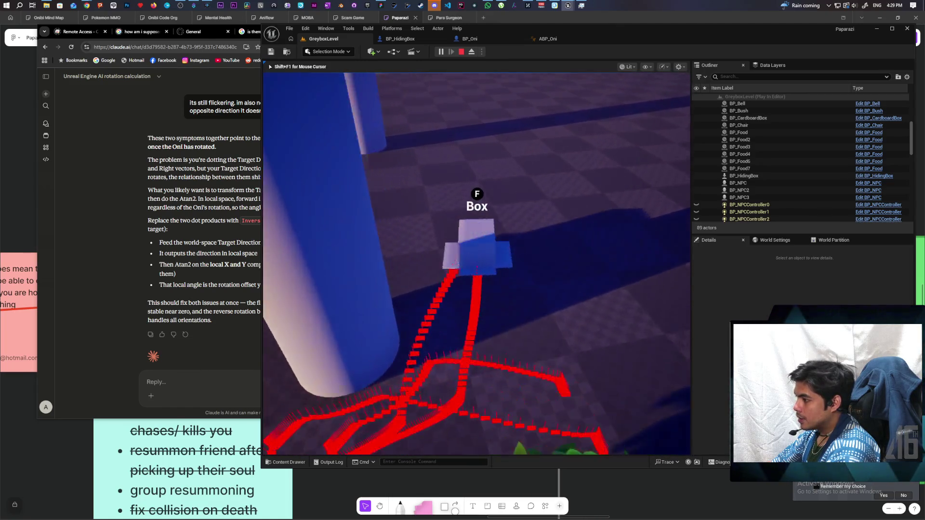
{"action": "key", "text": "w"}
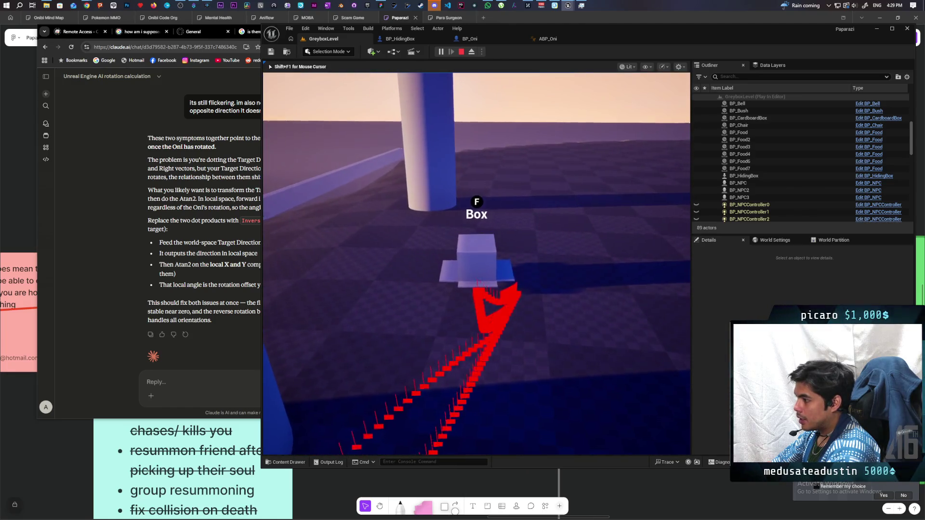
{"action": "key", "text": "a"}
{"action": "key", "text": "Escape"}
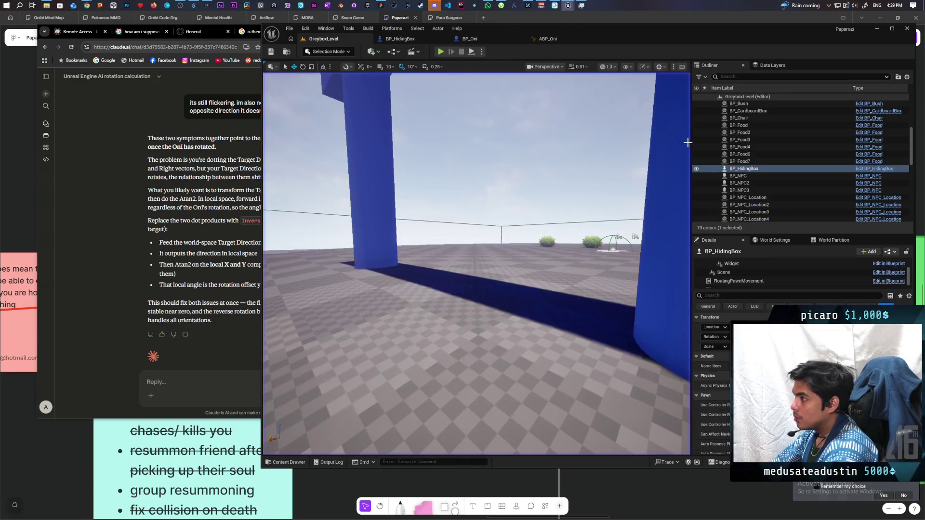
Inspect C_PawnGravity's Event Tick RInterp To rotation nodes, minimize the Blueprint and start another play test
{"action": "mouse_move", "coordinate": [566, 6]}
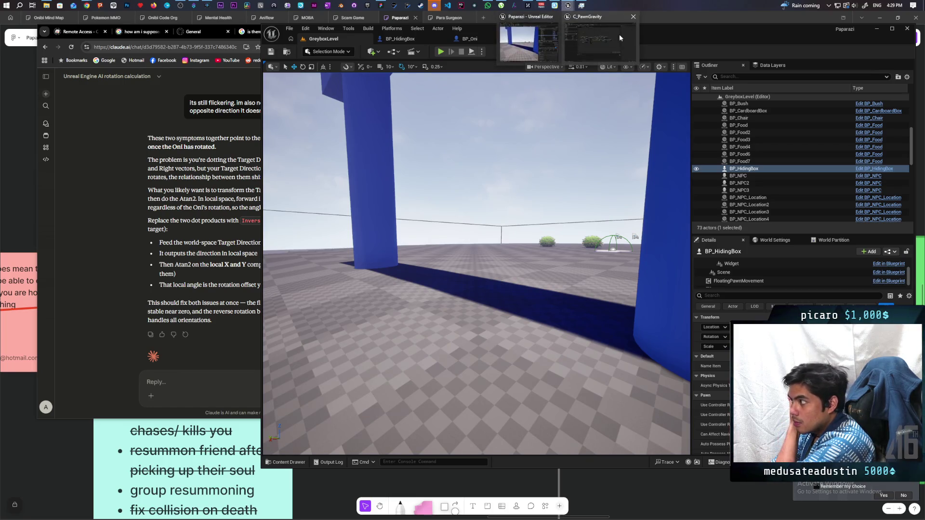
{"action": "left_click", "coordinate": [612, 46]}
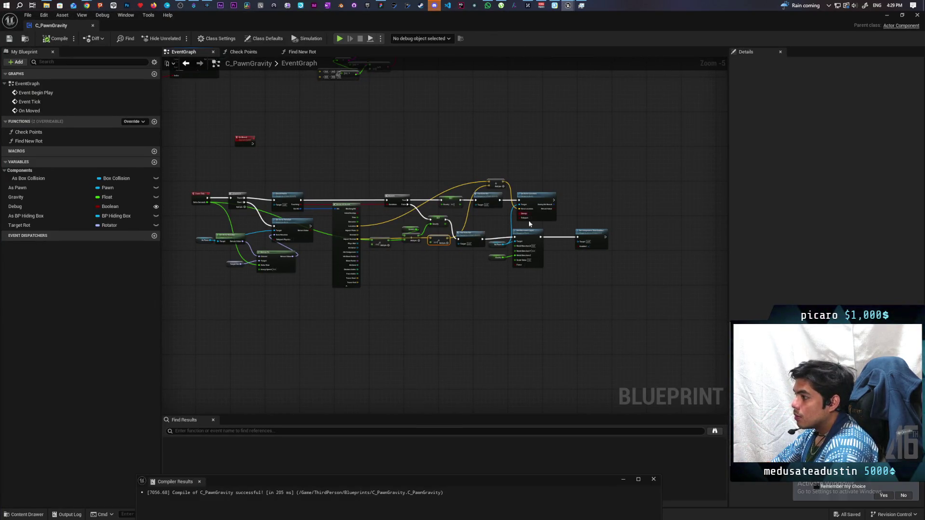
{"action": "scroll", "coordinate": [482, 236], "scroll_direction": "up", "scroll_amount": 3}
{"action": "scroll", "coordinate": [501, 227], "scroll_direction": "down", "scroll_amount": 1}
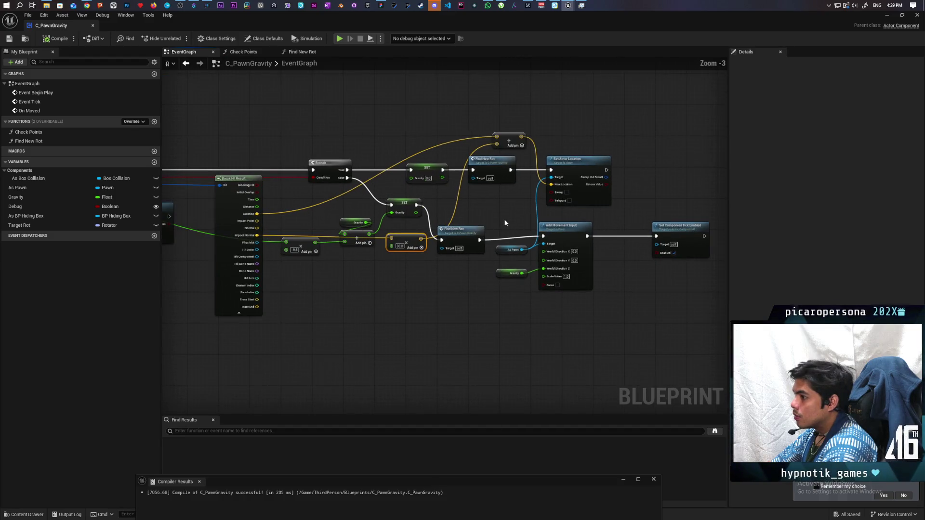
{"action": "mouse_move", "coordinate": [505, 222]}
{"action": "left_mouse_down"}
{"action": "mouse_move", "coordinate": [626, 209]}
{"action": "mouse_move", "coordinate": [675, 223]}
{"action": "mouse_move", "coordinate": [603, 233]}
{"action": "mouse_move", "coordinate": [675, 227]}
{"action": "mouse_move", "coordinate": [599, 273]}
{"action": "left_mouse_up"}
{"action": "scroll", "coordinate": [531, 248], "scroll_direction": "up", "scroll_amount": 3}
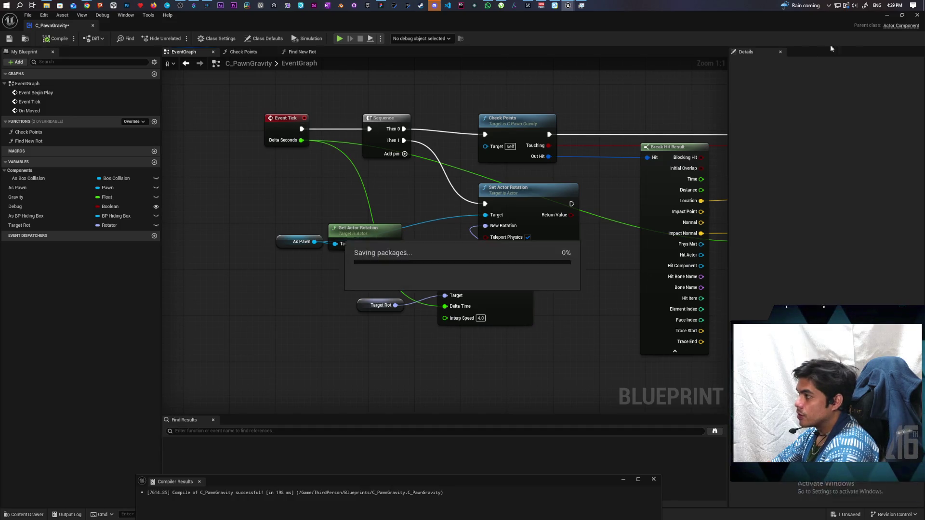
{"action": "left_click", "coordinate": [890, 17]}
{"action": "left_click", "coordinate": [440, 52]}
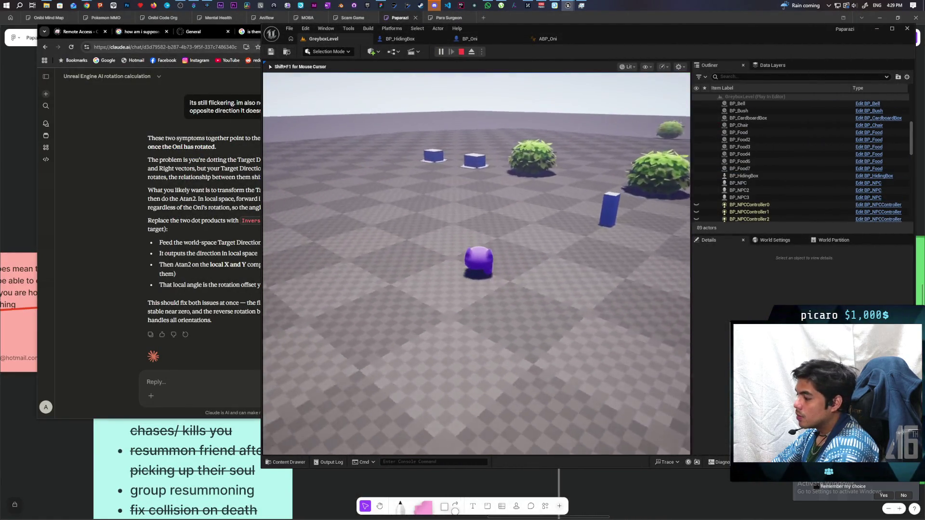
Stop the first run and check the C_PawnGravity Blueprint before returning to the level
{"action": "key", "text": "w"}
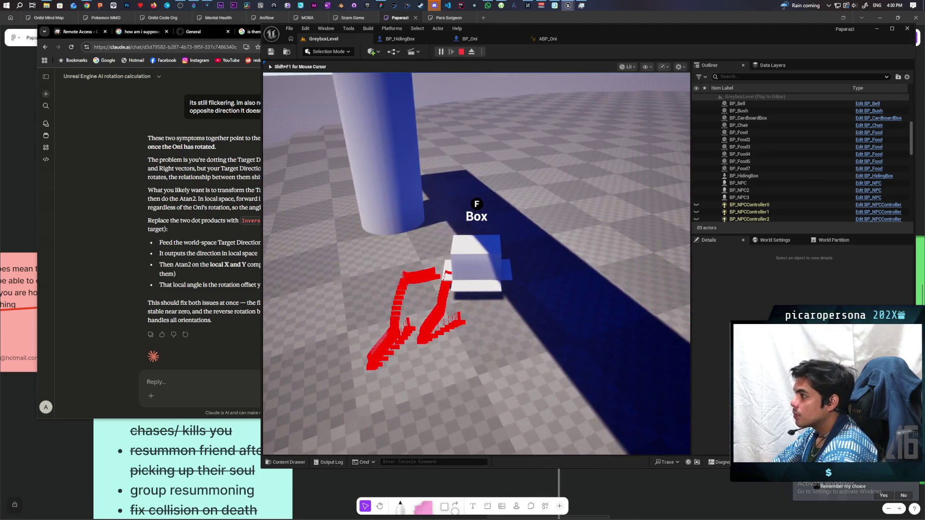
{"action": "key", "text": "Escape"}
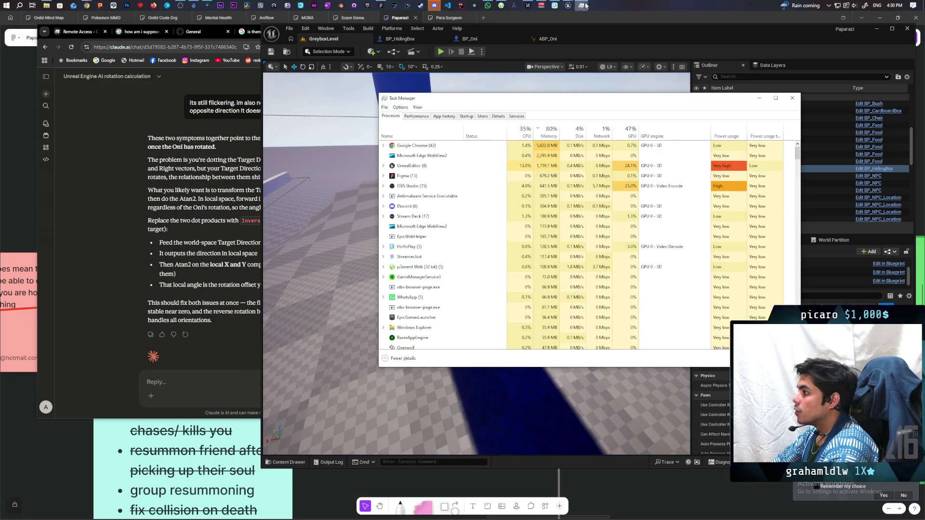
{"action": "left_click", "coordinate": [602, 39]}
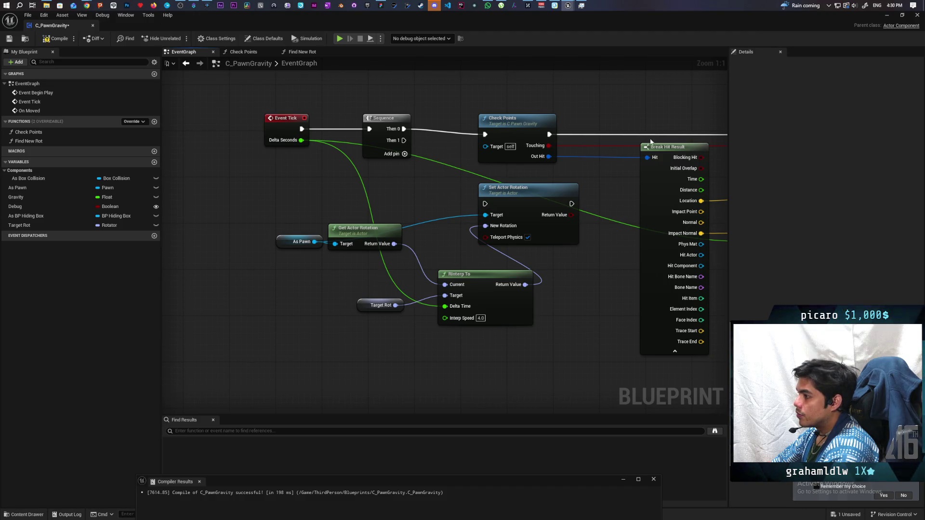
{"action": "left_click", "coordinate": [887, 15]}
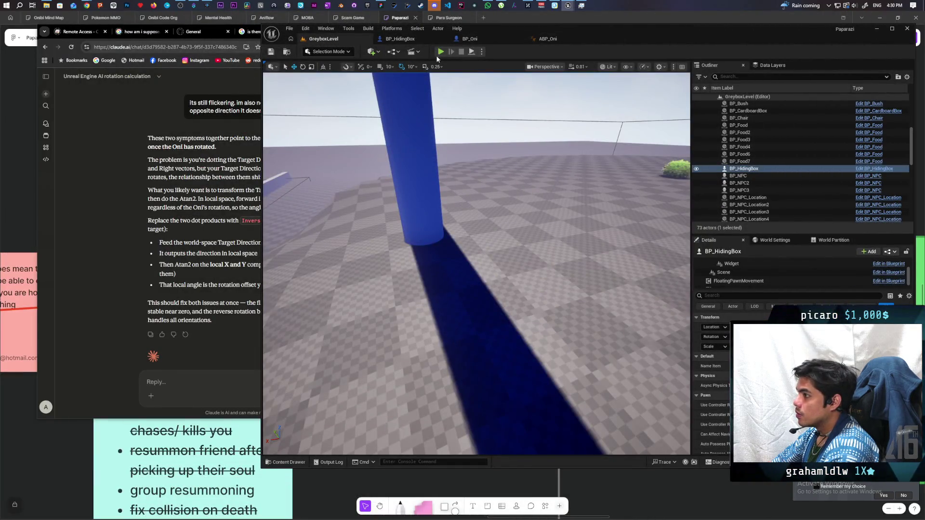
{"action": "key", "text": "alt+Tab"}
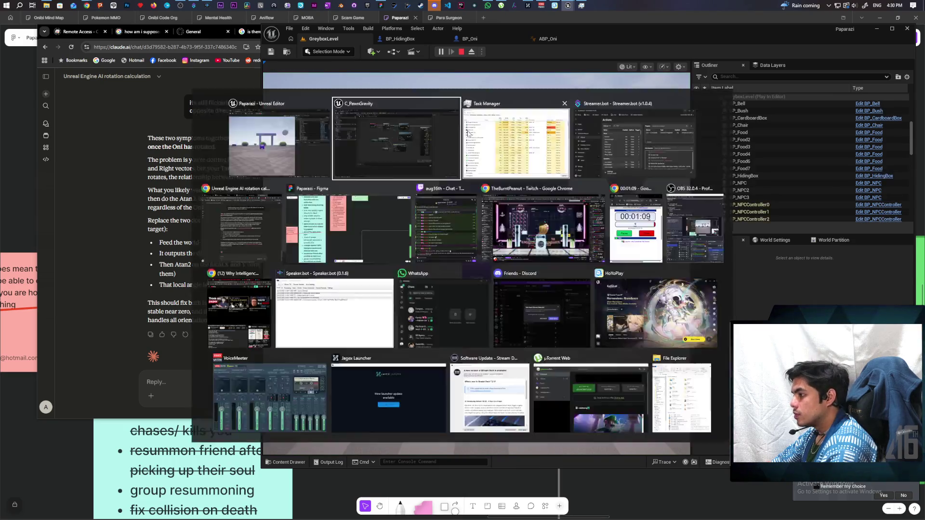
{"action": "left_click", "coordinate": [886, 14]}
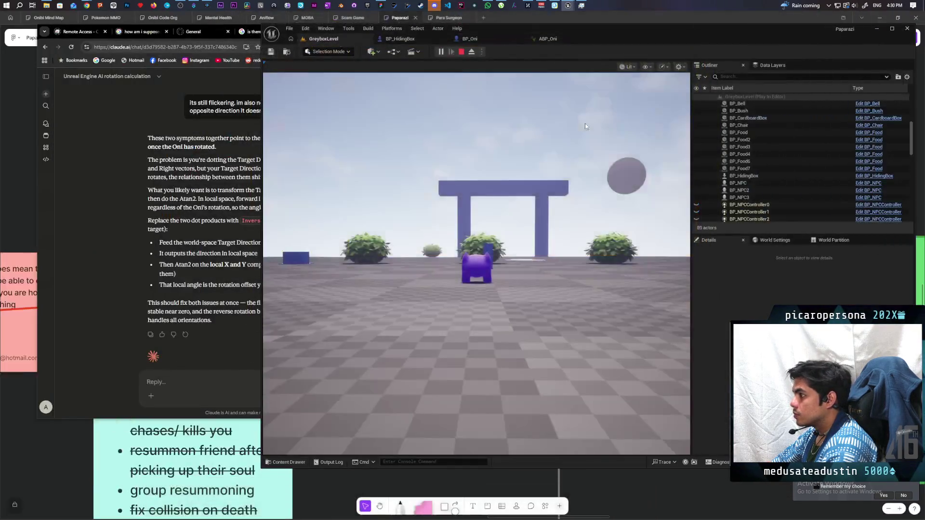
Hide the Oni in the blue box, drive it past the bushes and down the slope, then stop
{"action": "key", "text": "w"}
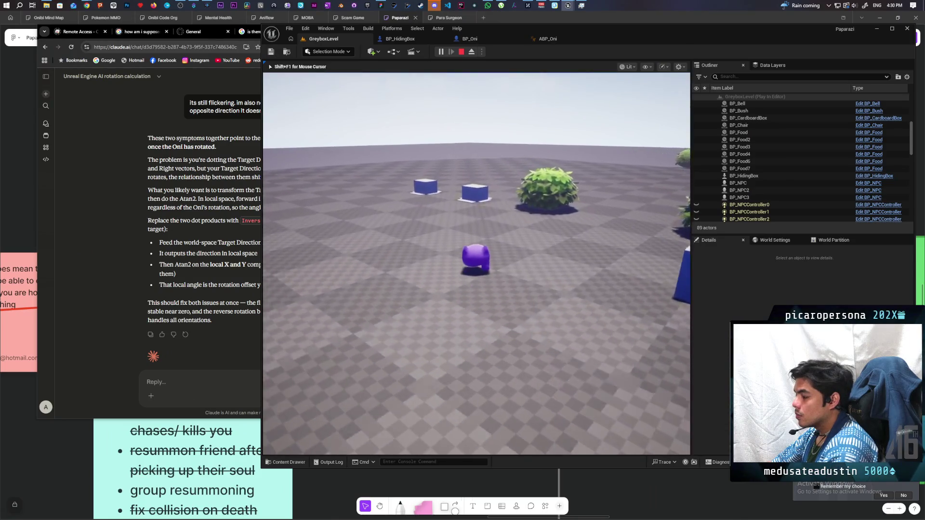
{"action": "key", "text": "f"}
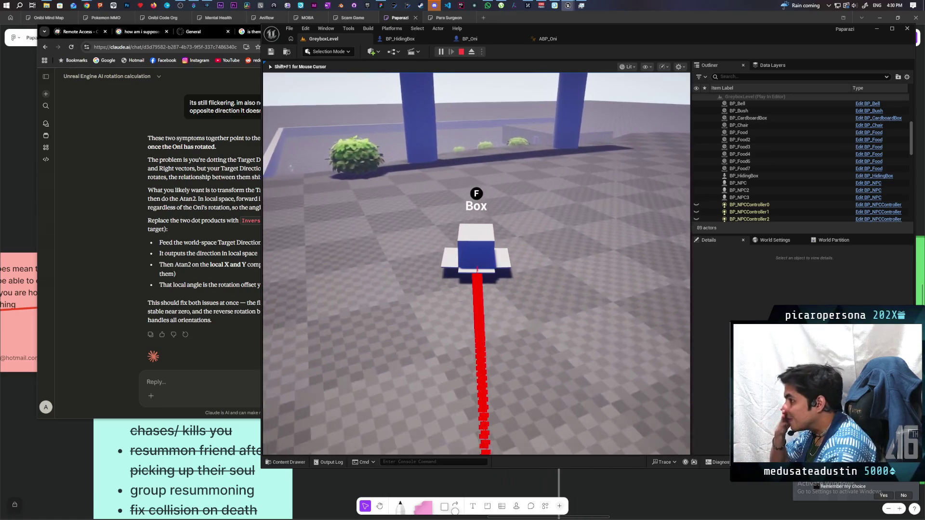
{"action": "key", "text": "w"}
{"action": "key", "text": "w"}
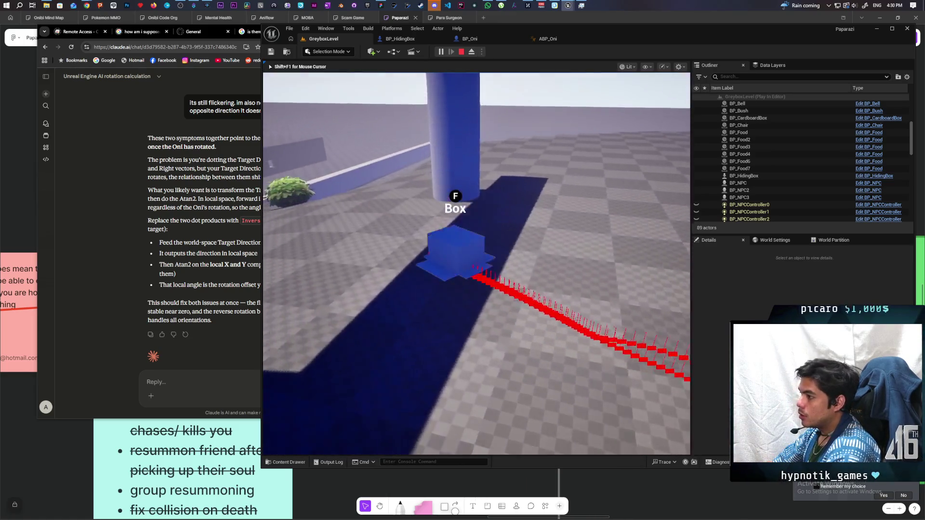
{"action": "key", "text": "w"}
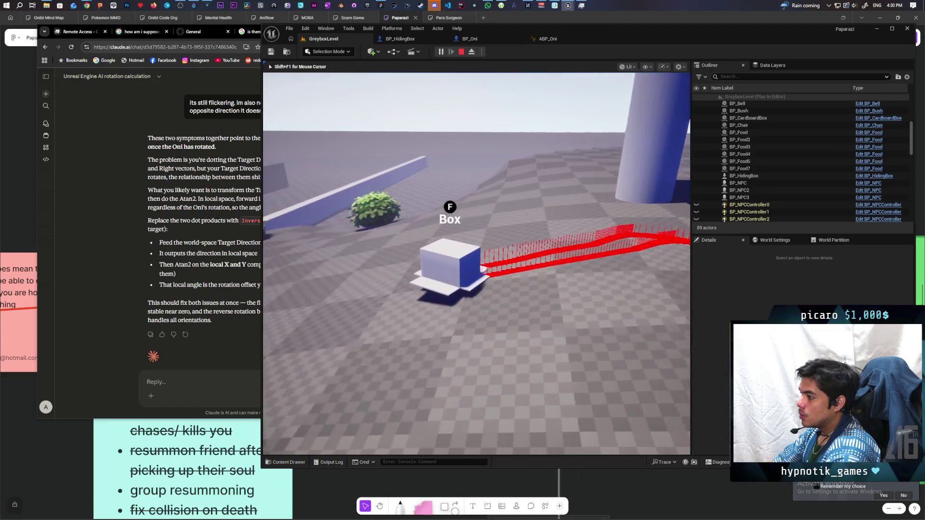
{"action": "key", "text": "w"}
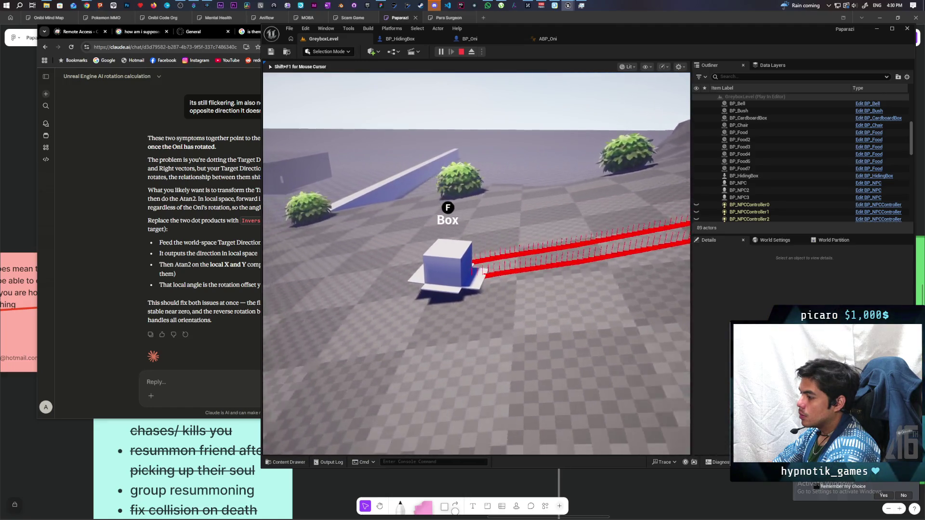
{"action": "key", "text": "w"}
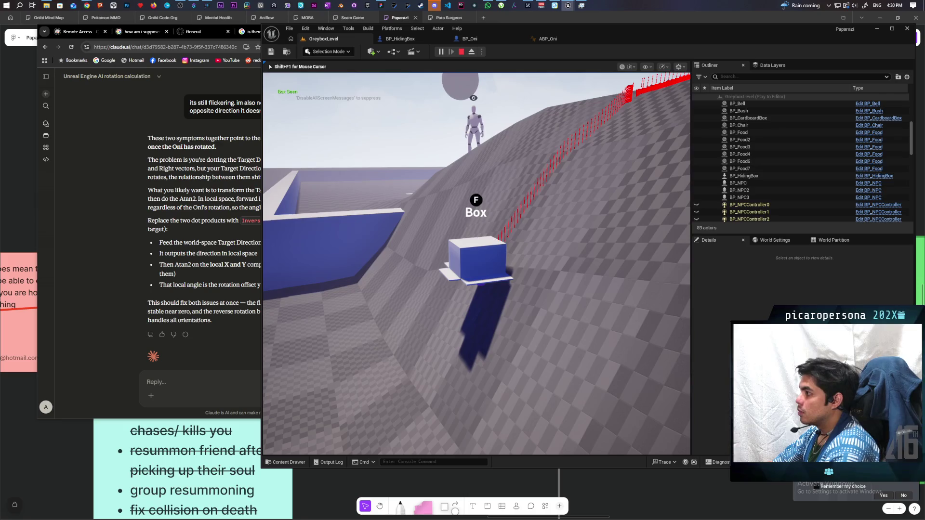
{"action": "key", "text": "w"}
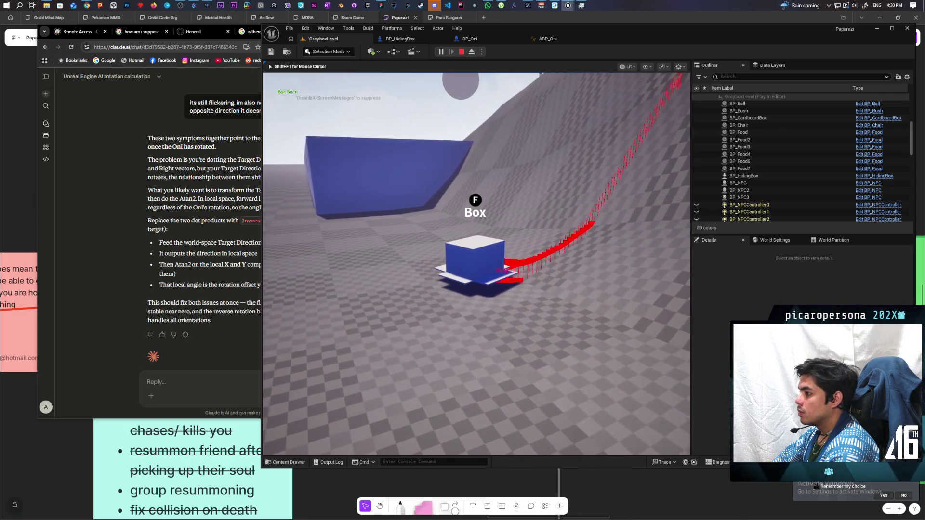
{"action": "key", "text": "Escape"}
Shrink the C_PawnGravity Blueprint into a narrow window beside the level view and zoom its graph out
{"action": "mouse_move", "coordinate": [571, 6]}
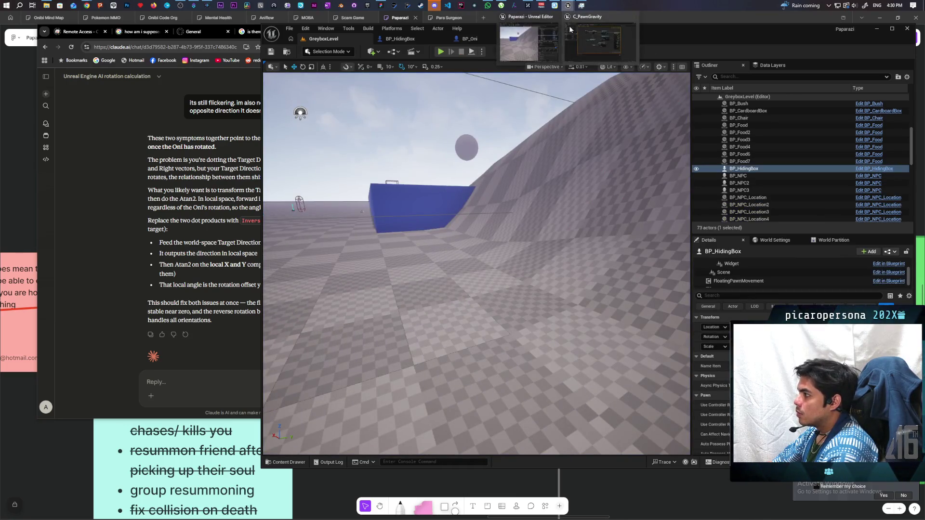
{"action": "left_click", "coordinate": [592, 47]}
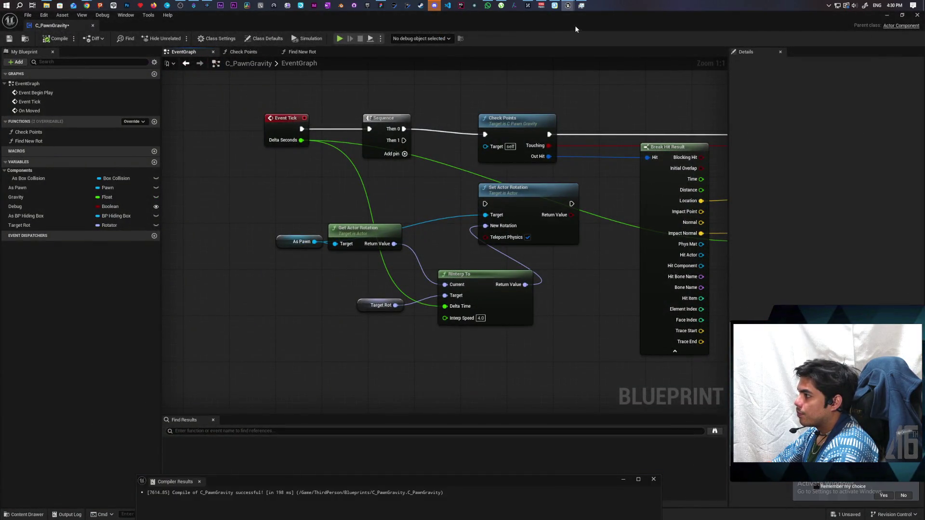
{"action": "mouse_move", "coordinate": [575, 29]}
{"action": "left_mouse_down"}
{"action": "mouse_move", "coordinate": [720, 78]}
{"action": "mouse_move", "coordinate": [655, 90]}
{"action": "left_mouse_up"}
{"action": "scroll", "coordinate": [654, 203], "scroll_direction": "down", "scroll_amount": 3}
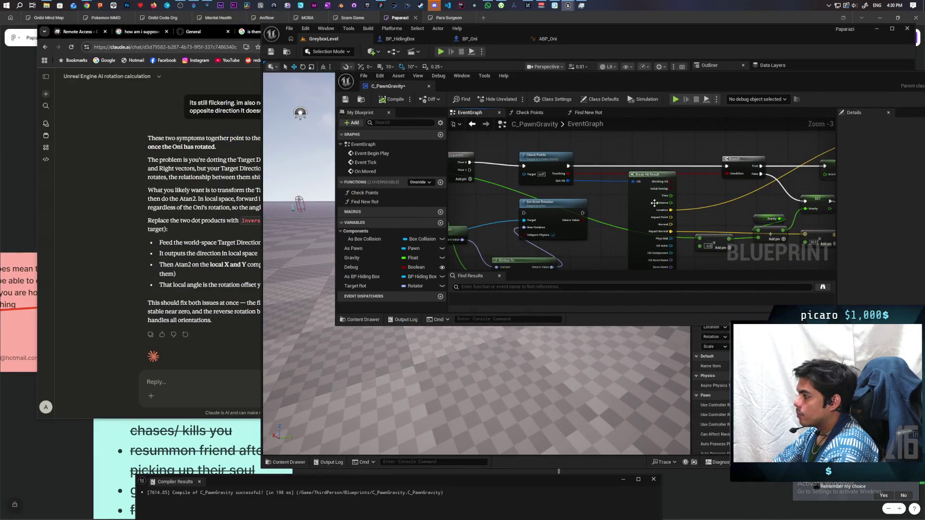
{"action": "scroll", "coordinate": [654, 203], "scroll_direction": "down", "scroll_amount": 3}
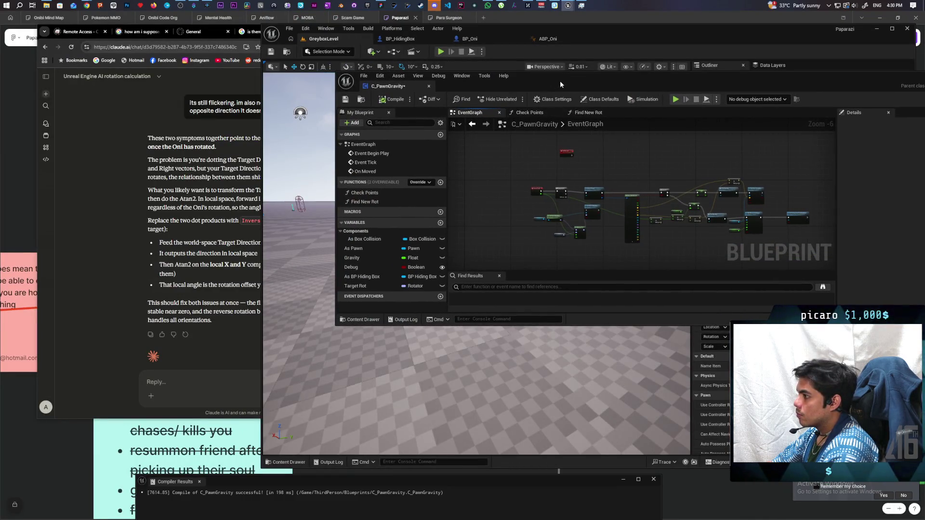
{"action": "mouse_move", "coordinate": [560, 83]}
{"action": "left_mouse_down"}
{"action": "mouse_move", "coordinate": [618, 89]}
{"action": "mouse_move", "coordinate": [595, 97]}
{"action": "left_mouse_up"}
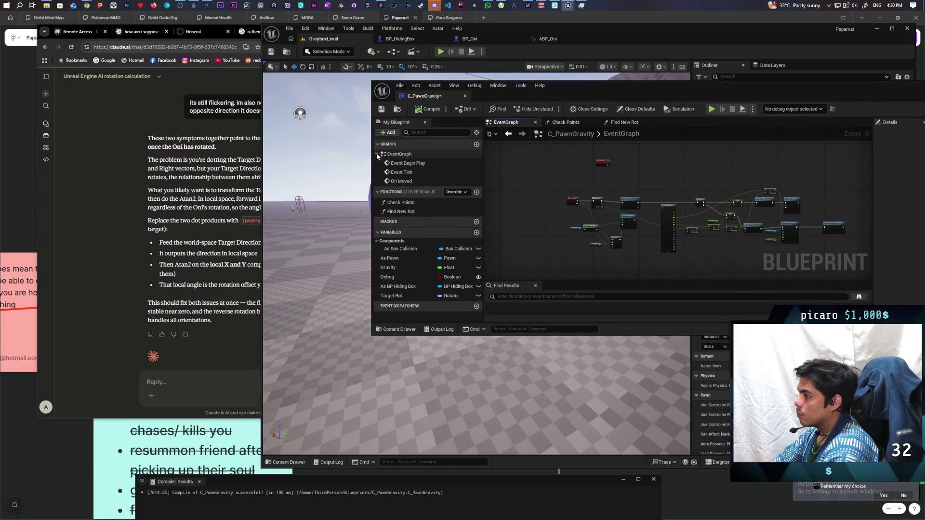
{"action": "left_click_drag", "start_coordinate": [372, 152], "coordinate": [454, 152]}
{"action": "left_click_drag", "start_coordinate": [686, 183], "coordinate": [705, 180]}
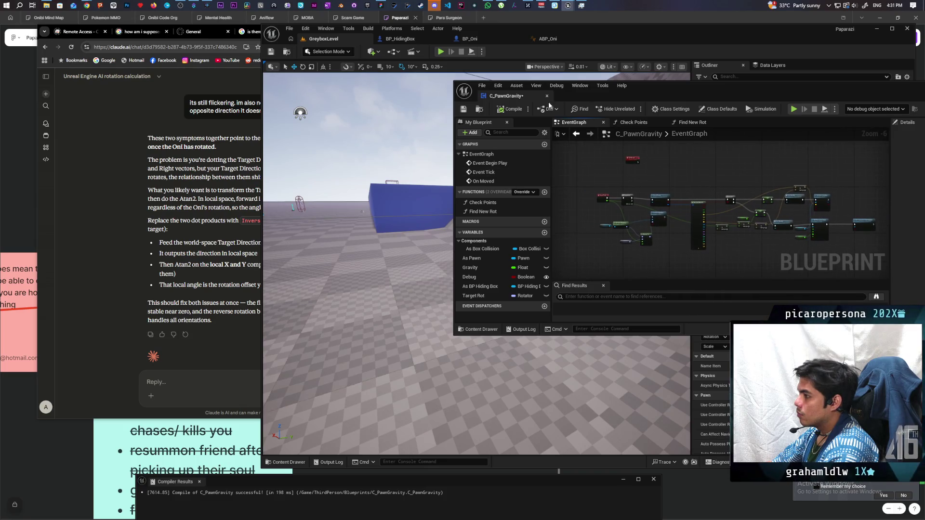
{"action": "key", "text": "alt+p"}
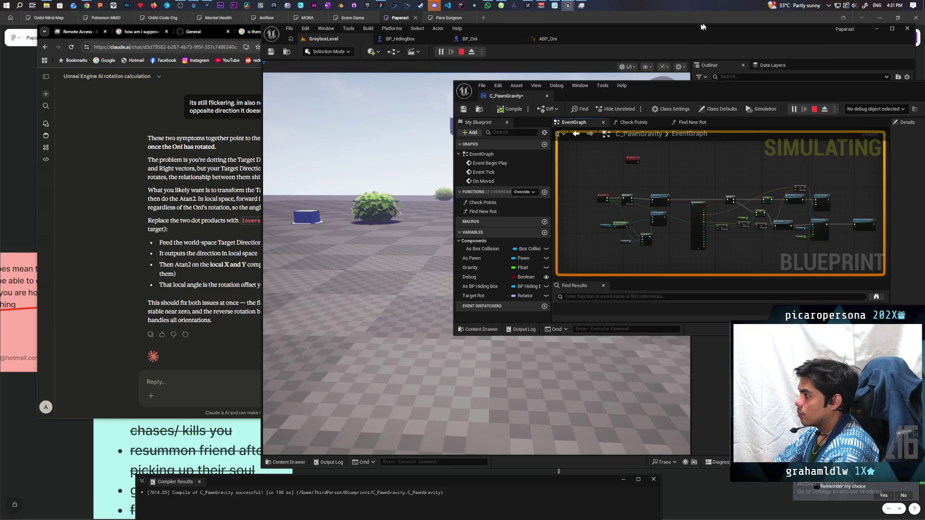
Set the Blueprint's debug object to the C_PawnGravity instance in BP_HidingBox
{"action": "left_click_drag", "start_coordinate": [702, 27], "coordinate": [503, 25]}
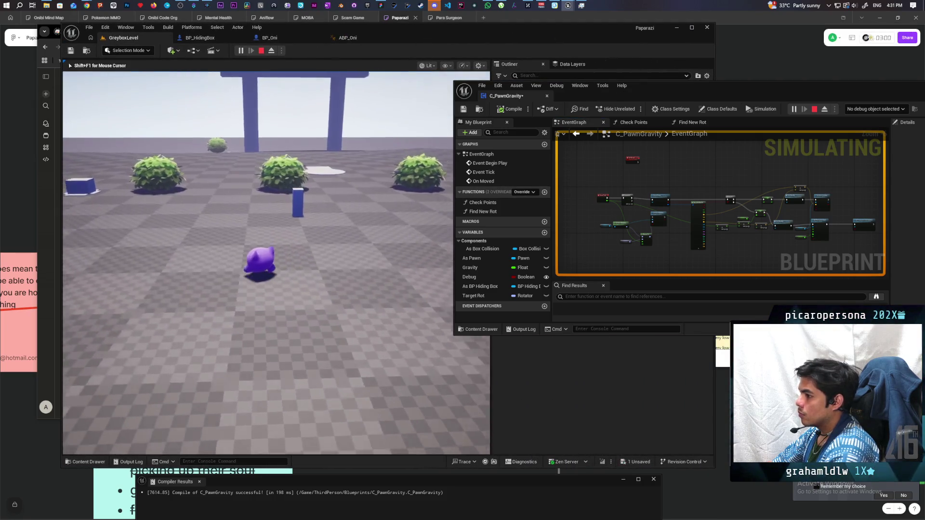
{"action": "key", "text": "alt+Tab"}
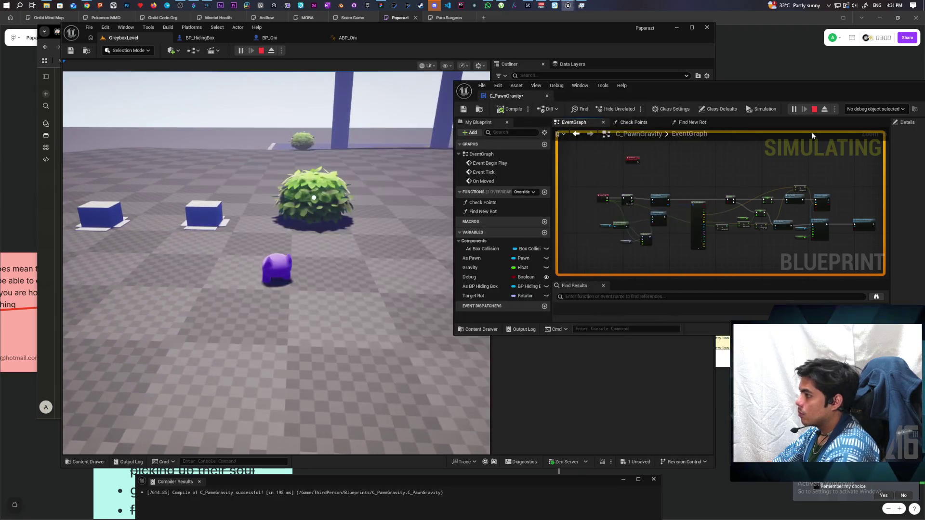
{"action": "left_click", "coordinate": [864, 112]}
{"action": "left_click", "coordinate": [867, 118]}
{"action": "left_click", "coordinate": [289, 240]}
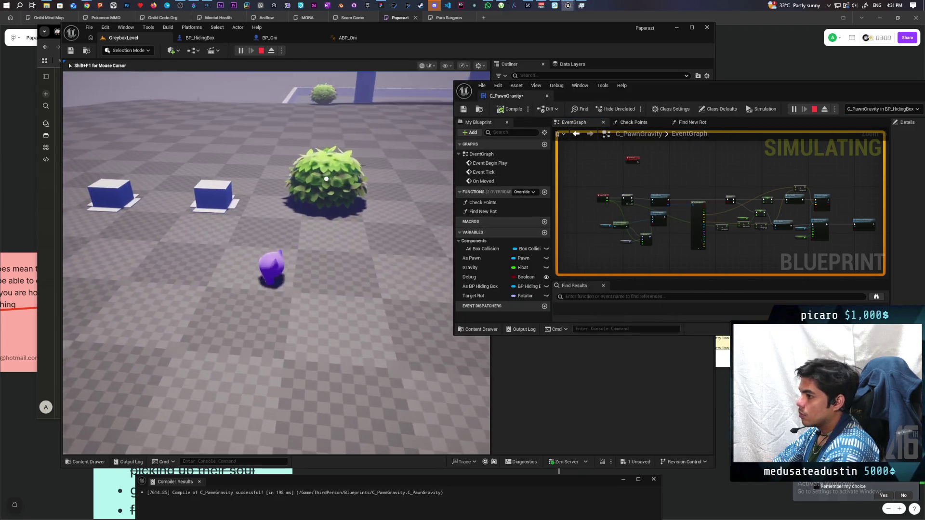
Drive the hiding box toward the blue pillar and up the ramp, then stop play
{"action": "key", "text": "w"}
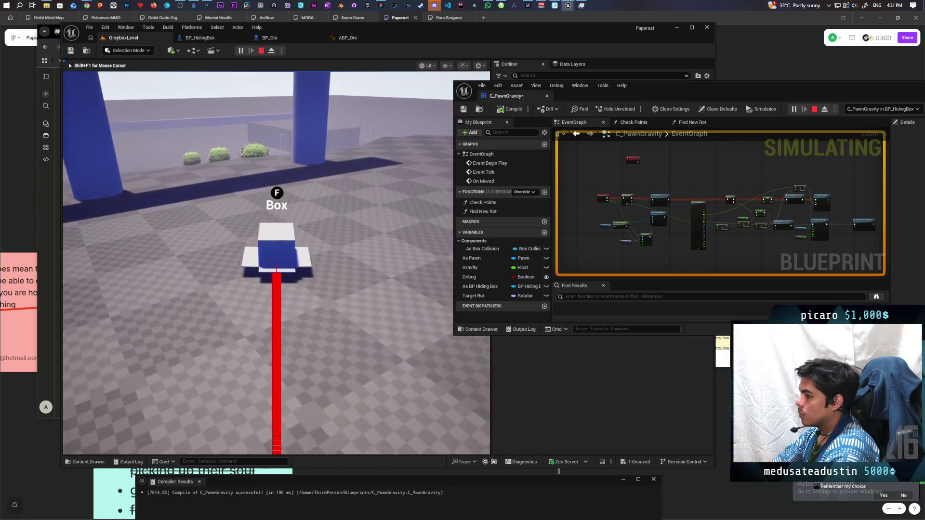
{"action": "key", "text": "w"}
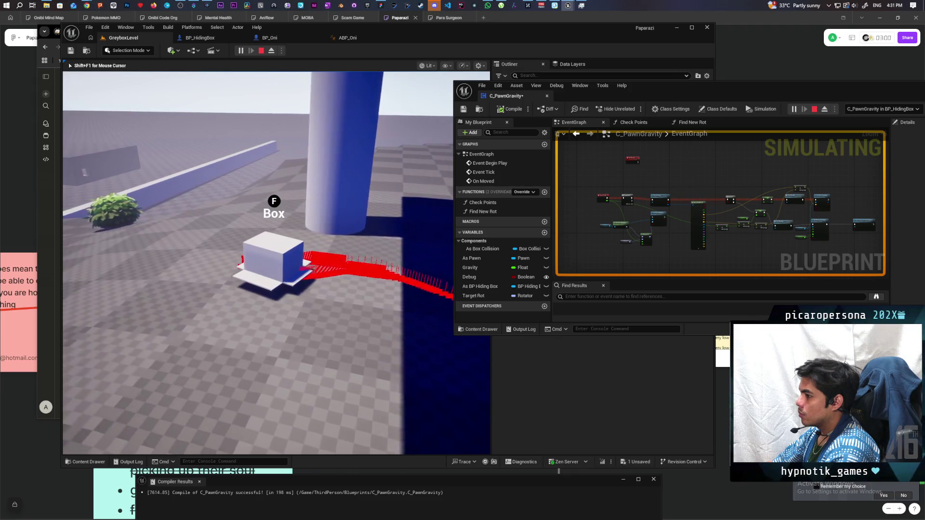
{"action": "key", "text": "w"}
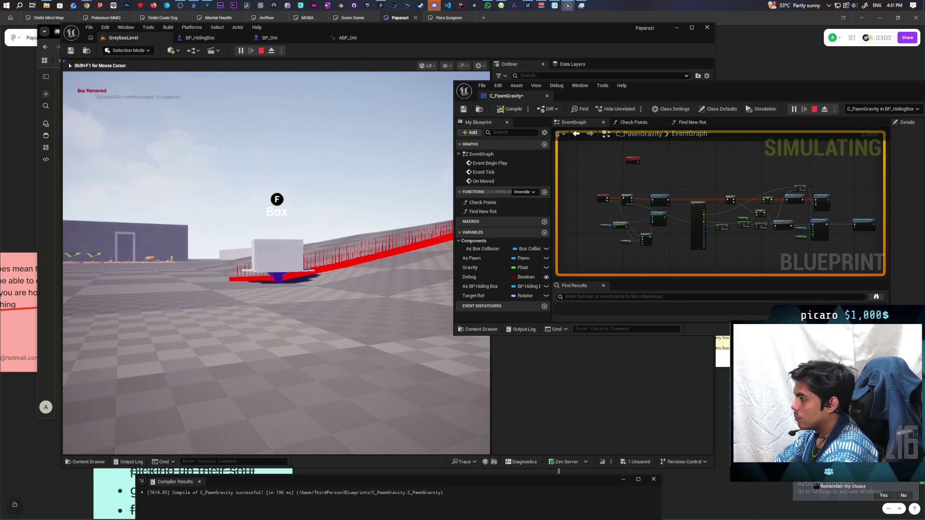
{"action": "key", "text": "Escape"}
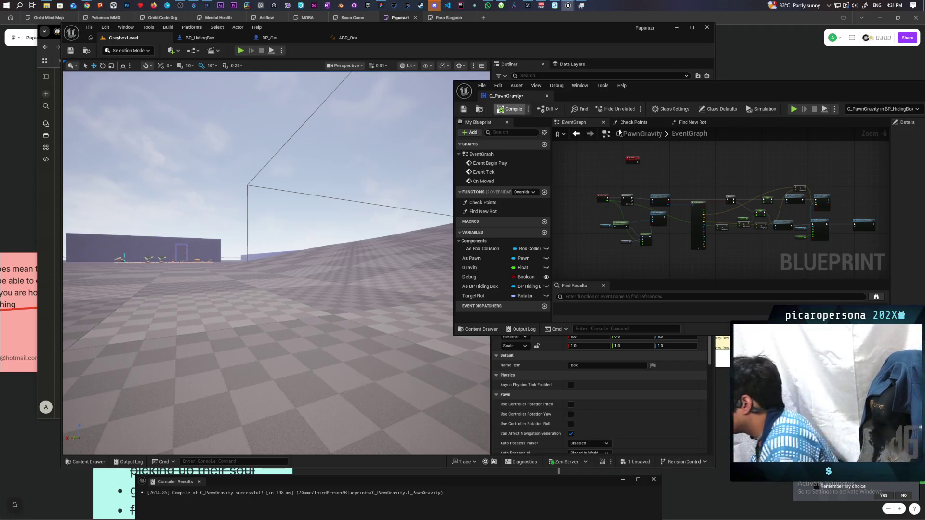
Minimize the C_PawnGravity Blueprint after reviewing its graph and start another Greybox play test
{"action": "scroll", "coordinate": [788, 205], "scroll_direction": "up", "scroll_amount": 5}
{"action": "scroll", "coordinate": [750, 199], "scroll_direction": "down", "scroll_amount": 3}
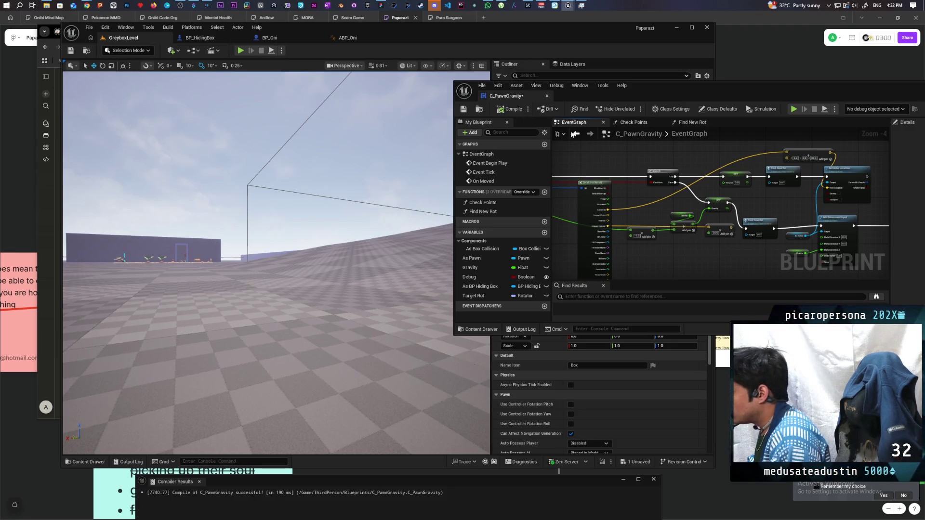
{"action": "left_click", "coordinate": [890, 89]}
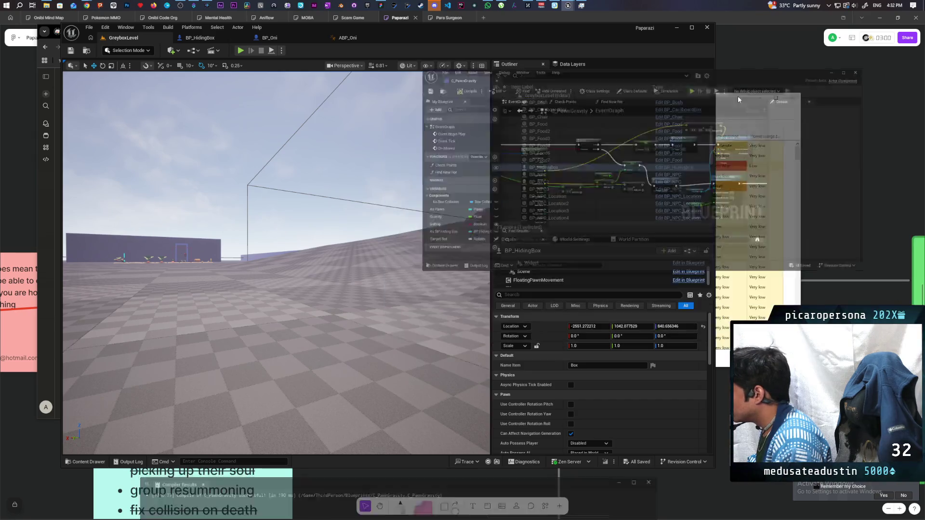
{"action": "left_click", "coordinate": [241, 50]}
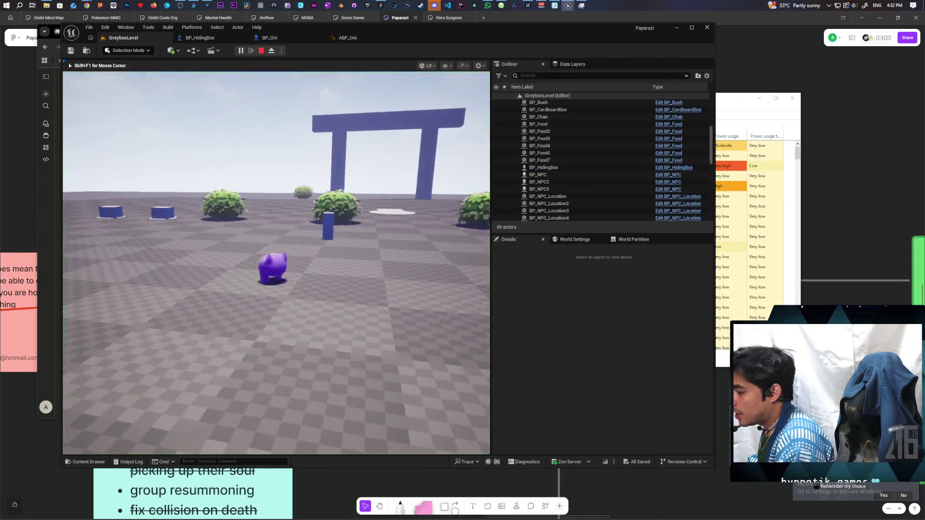
Briefly hide in a box, drive it to the blue pillar, then stop play
{"action": "key", "text": "w"}
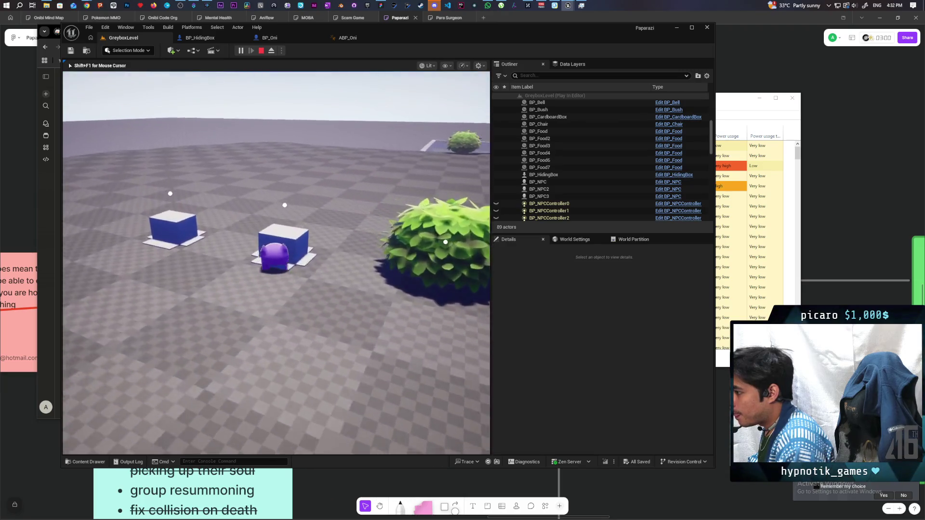
{"action": "key", "text": "s"}
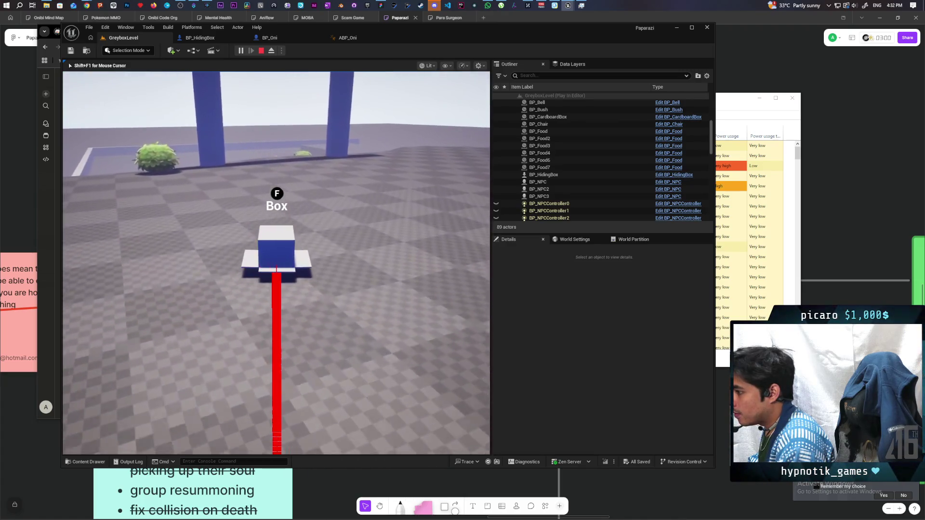
{"action": "key", "text": "w"}
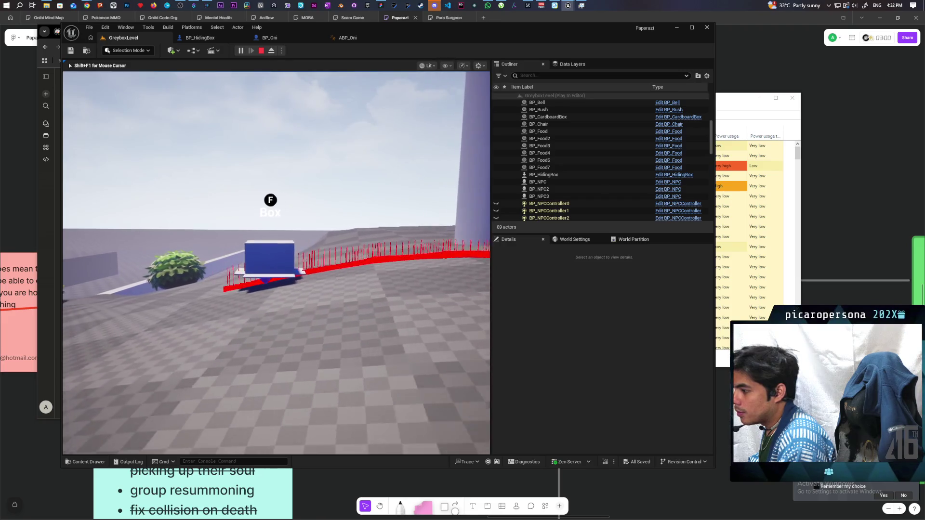
{"action": "key", "text": "Escape"}
Wire Sequence's Then 1 output into Set Actor Rotation in C_PawnGravity, then retest in play
{"action": "mouse_move", "coordinate": [577, 6]}
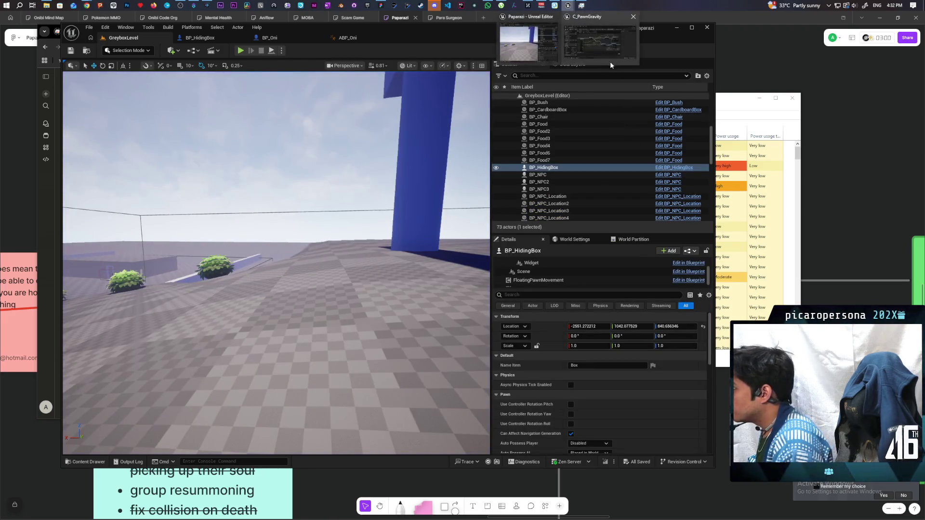
{"action": "left_click", "coordinate": [600, 39]}
{"action": "scroll", "coordinate": [629, 202], "scroll_direction": "up", "scroll_amount": 6}
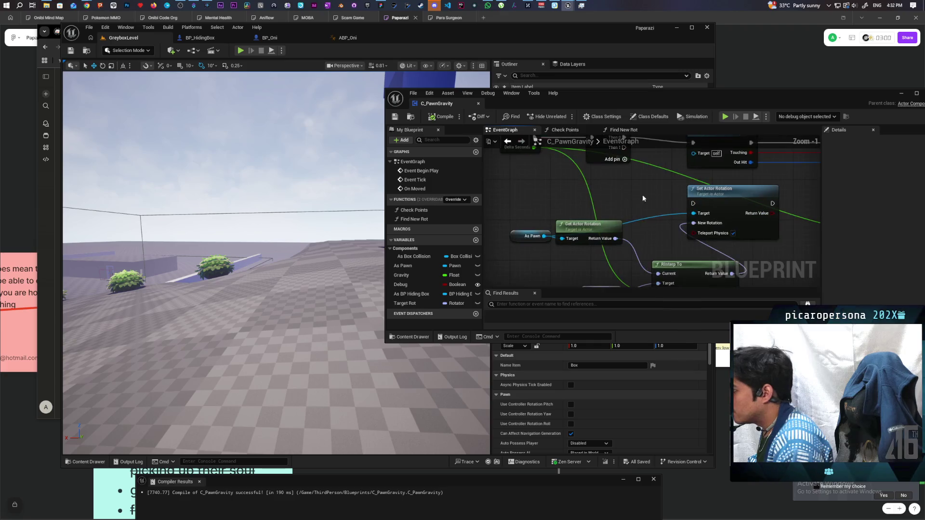
{"action": "left_click_drag", "start_coordinate": [595, 171], "coordinate": [664, 227]}
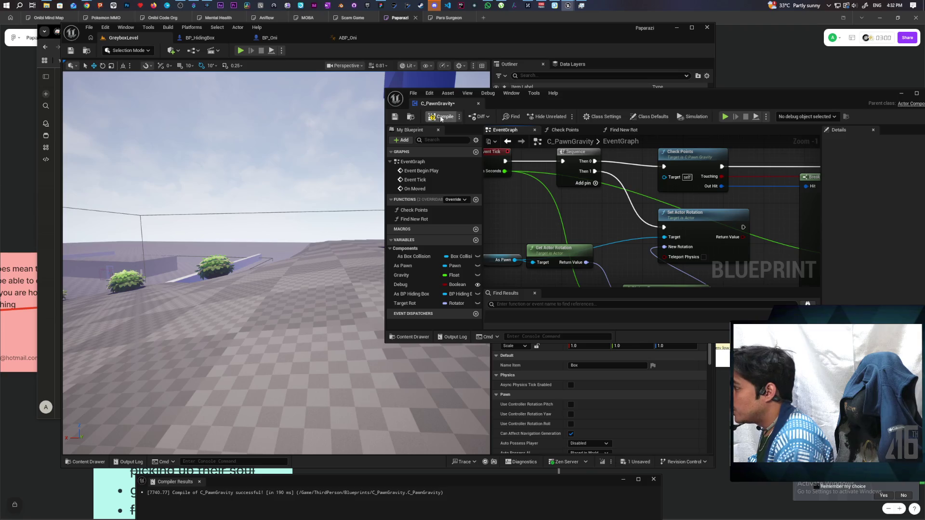
{"action": "left_click", "coordinate": [901, 94]}
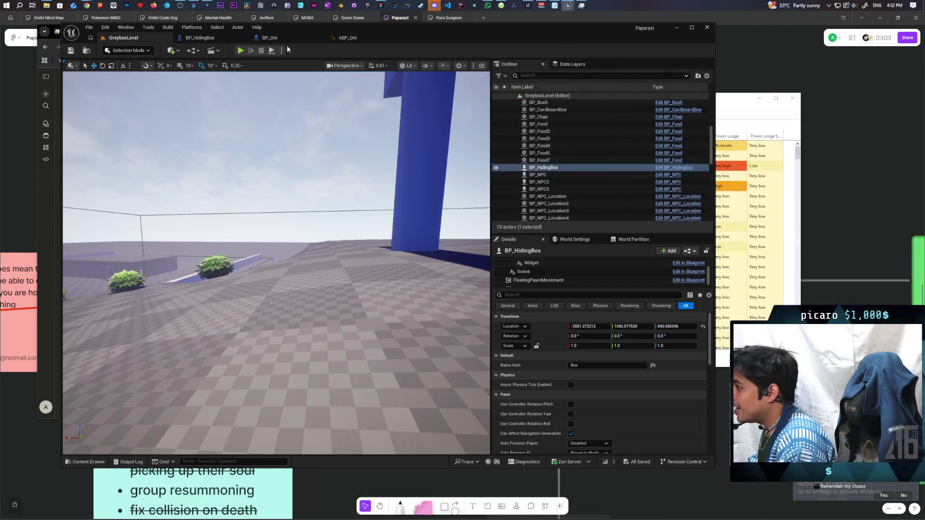
{"action": "left_click", "coordinate": [240, 51]}
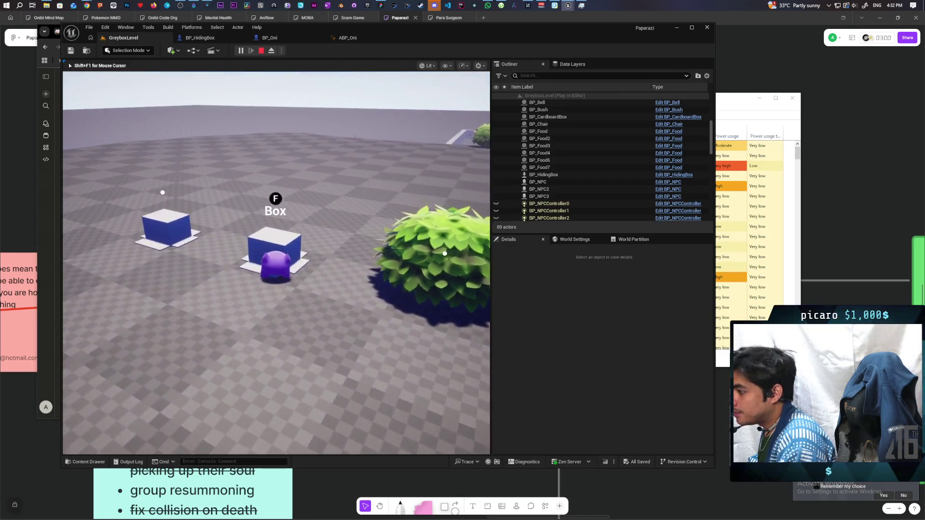
Hide in the box and drive it around and away from the blue pillars
{"action": "key", "text": "f"}
{"action": "key", "text": "w"}
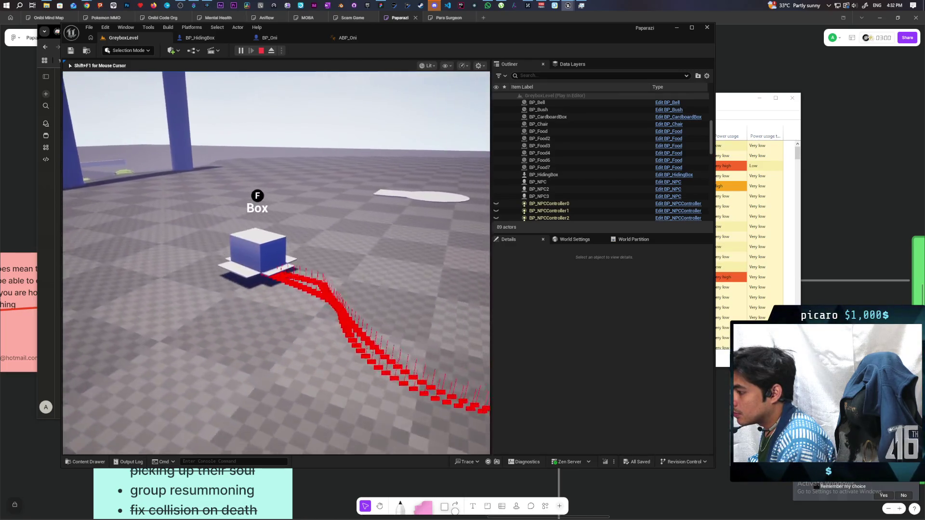
{"action": "key", "text": "w"}
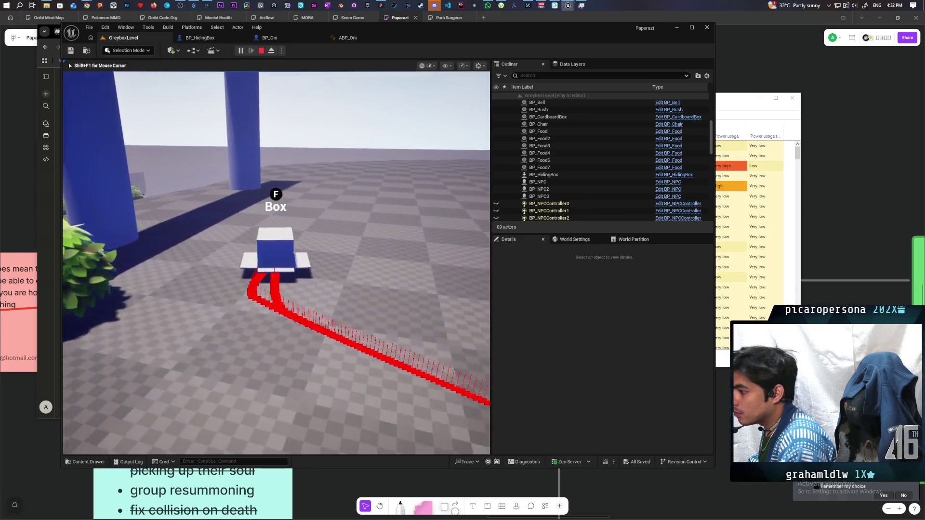
{"action": "key", "text": "w"}
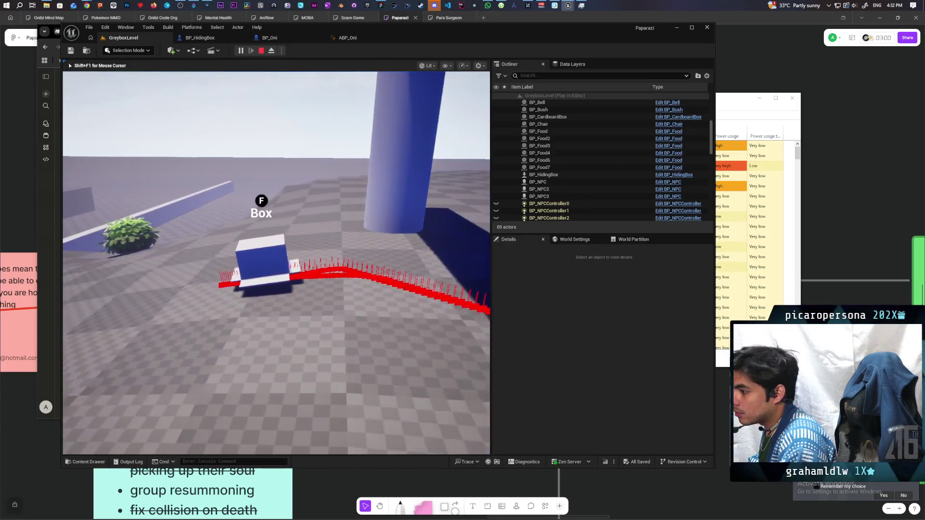
{"action": "key", "text": "w"}
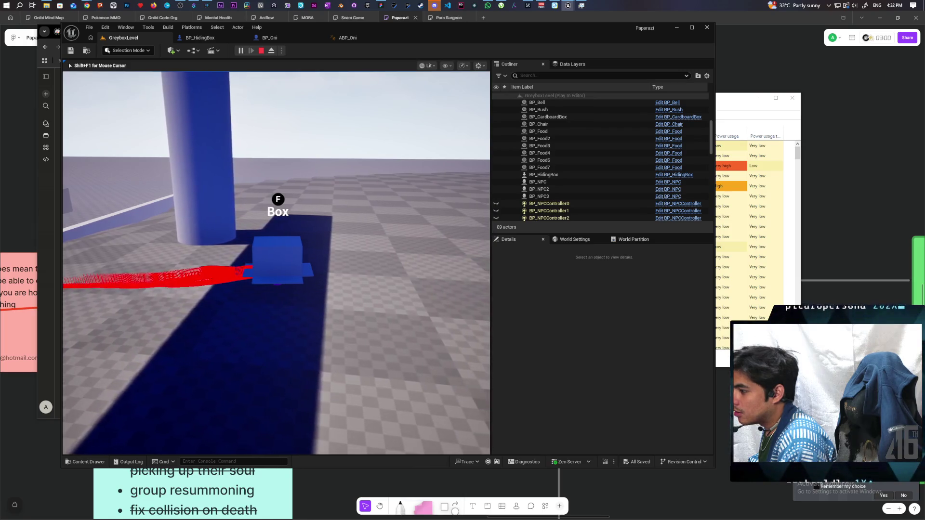
{"action": "key", "text": "w"}
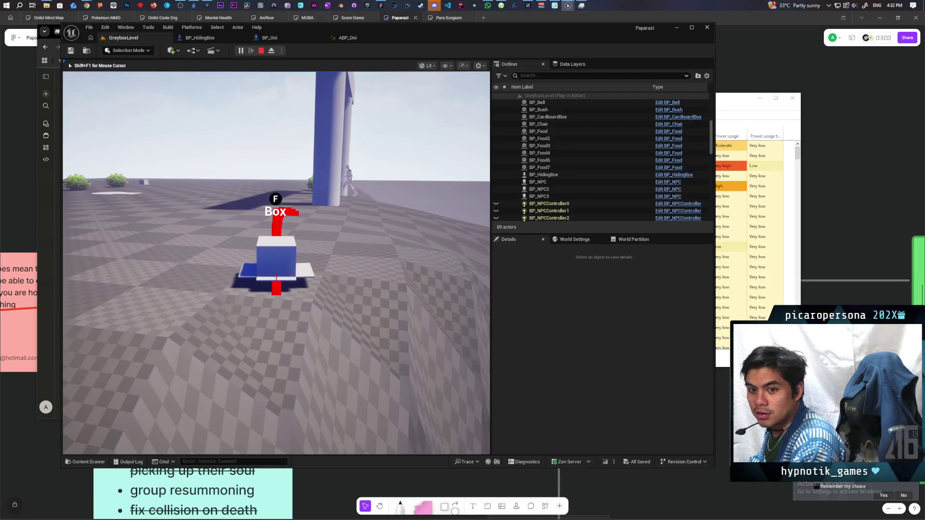
{"action": "key", "text": "w"}
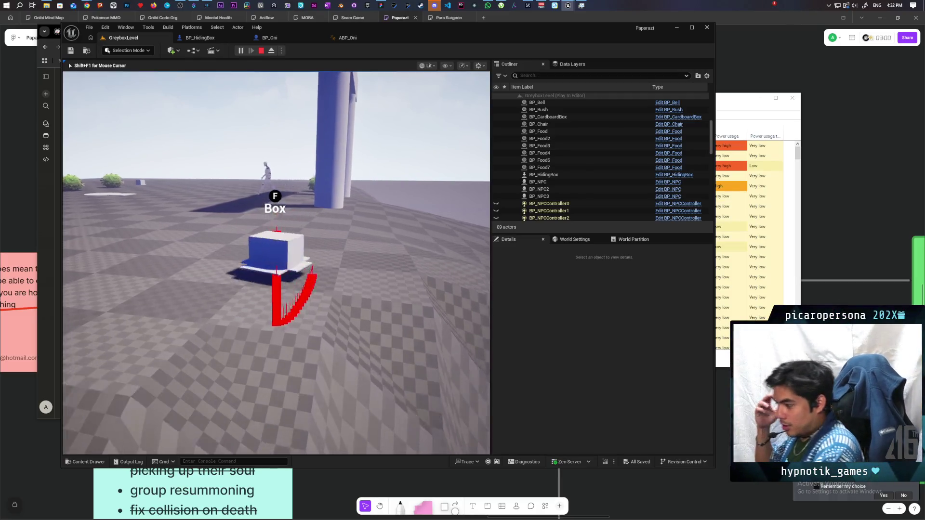
{"action": "key", "text": "w"}
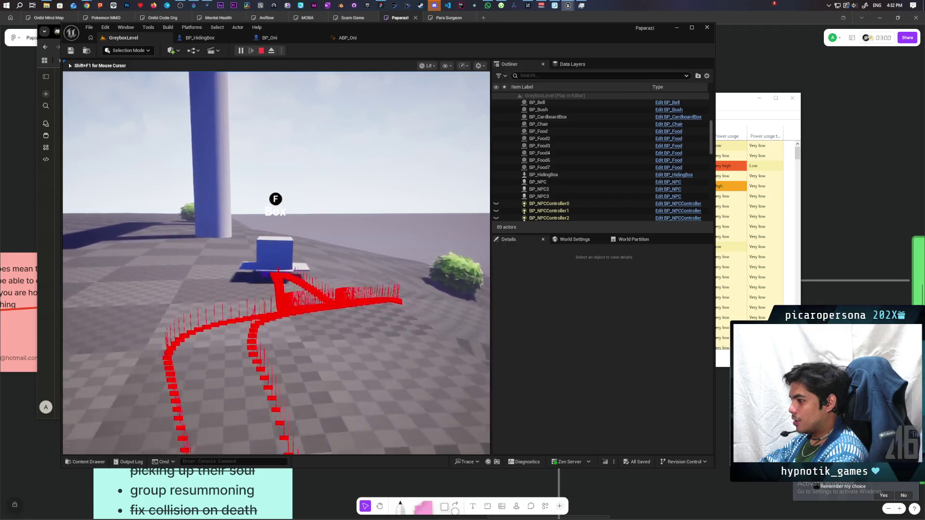
{"action": "key", "text": "w"}
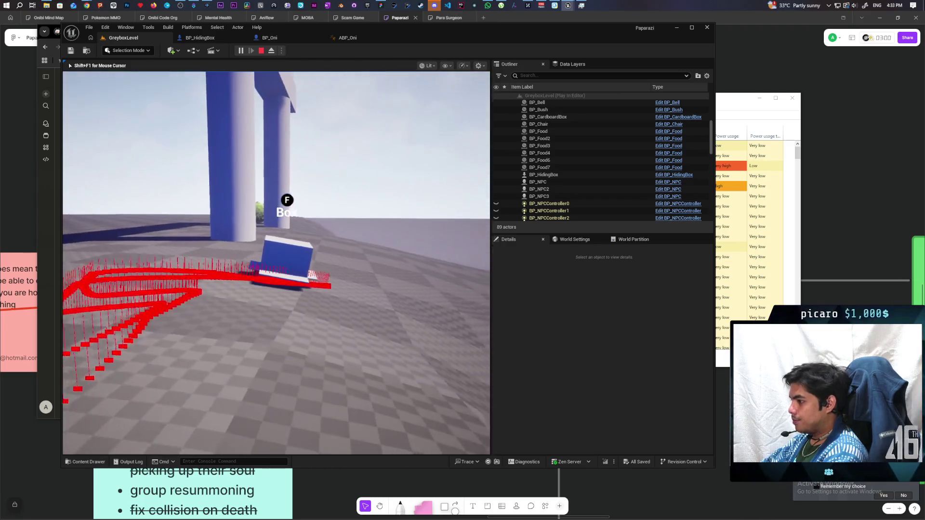
{"action": "key", "text": "w"}
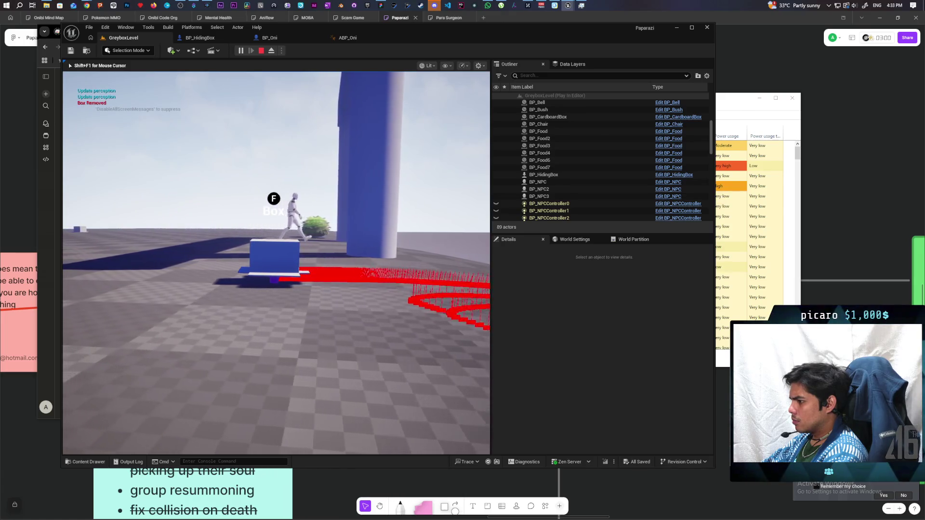
Leave the box with F, circle the view around it, then stop play
{"action": "key", "text": "f"}
{"action": "key", "text": "w"}
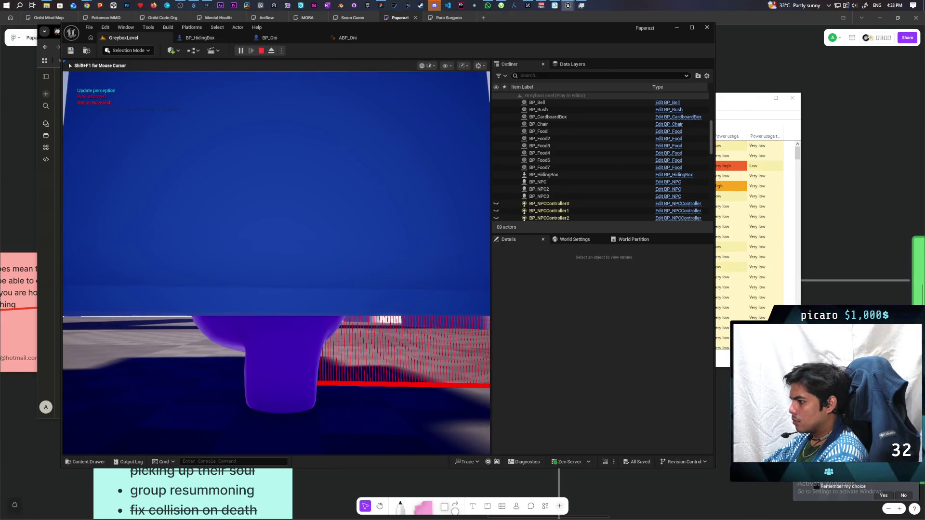
{"action": "key", "text": "w"}
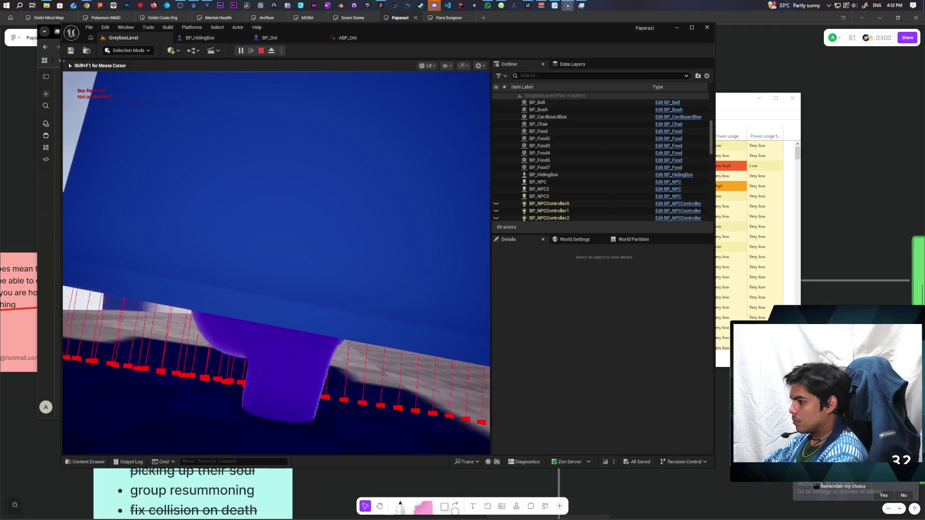
{"action": "key", "text": "w"}
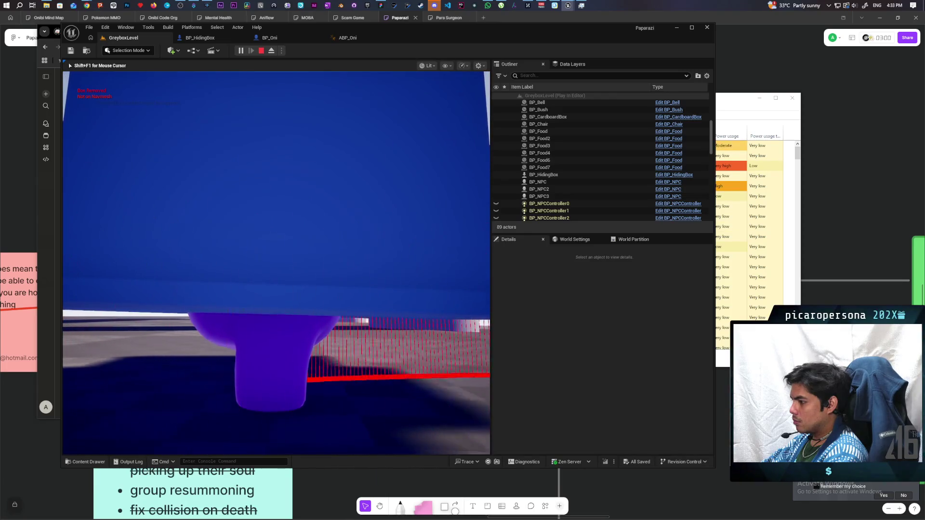
{"action": "key", "text": "f"}
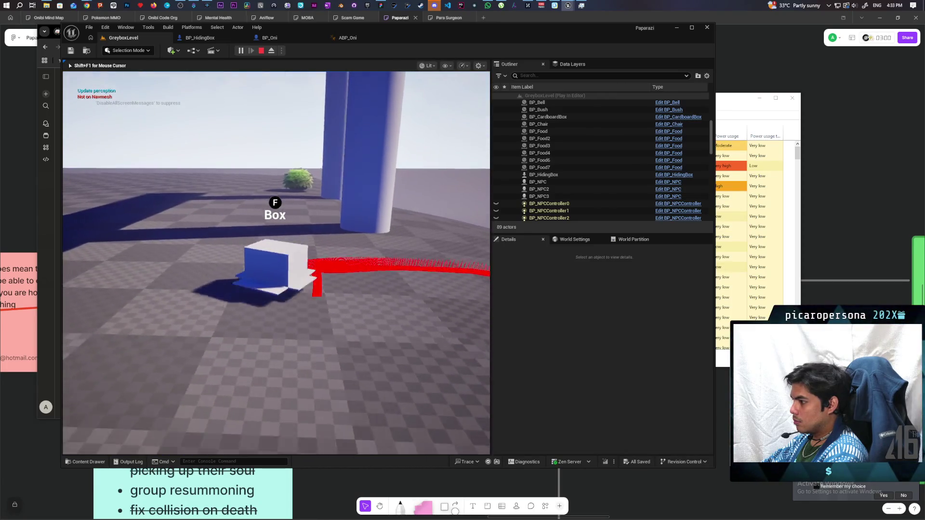
{"action": "key", "text": "a"}
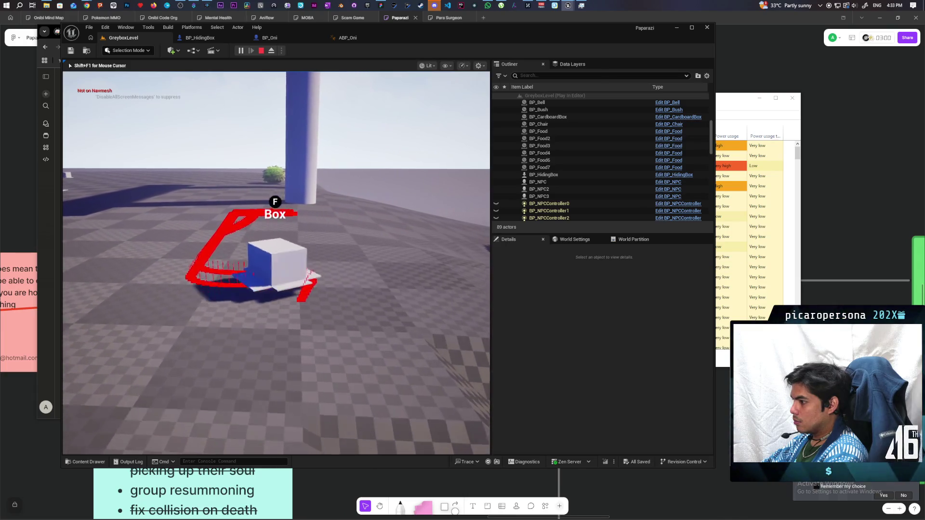
{"action": "key", "text": "d"}
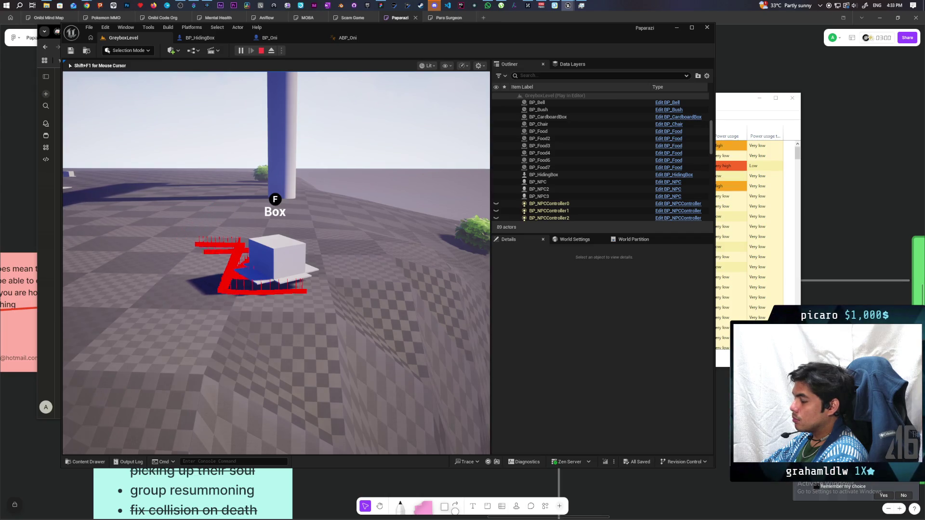
{"action": "key", "text": "a"}
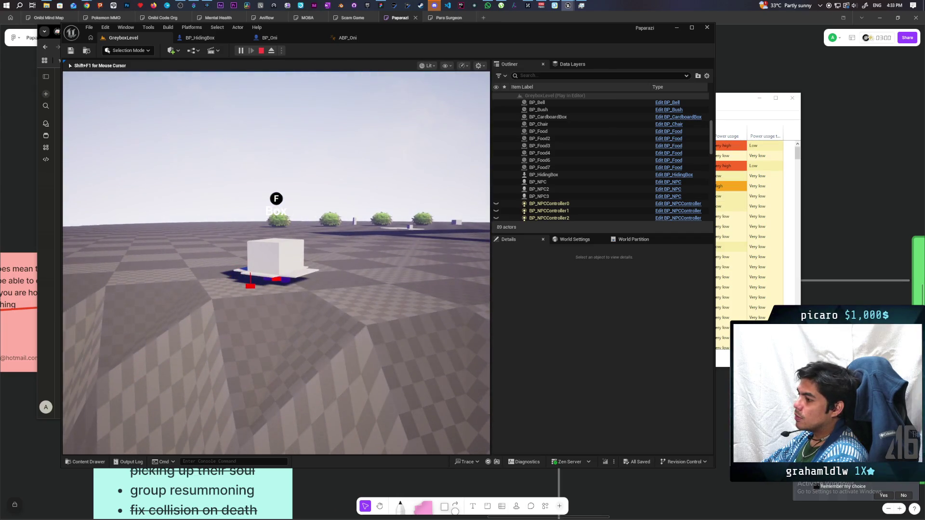
{"action": "key", "text": "Escape"}
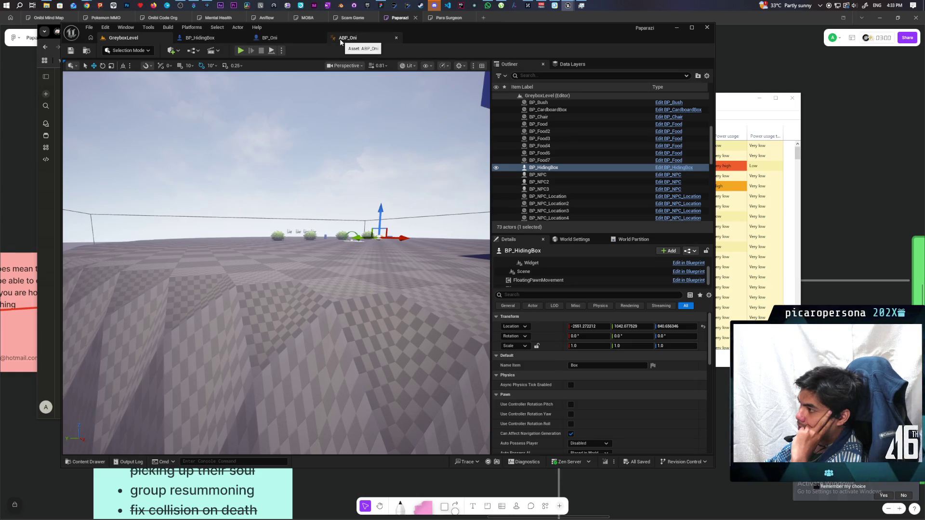
Glance at the BP_Oni tab, then bring the C_PawnGravity EventGraph window over the level
{"action": "left_click", "coordinate": [285, 38]}
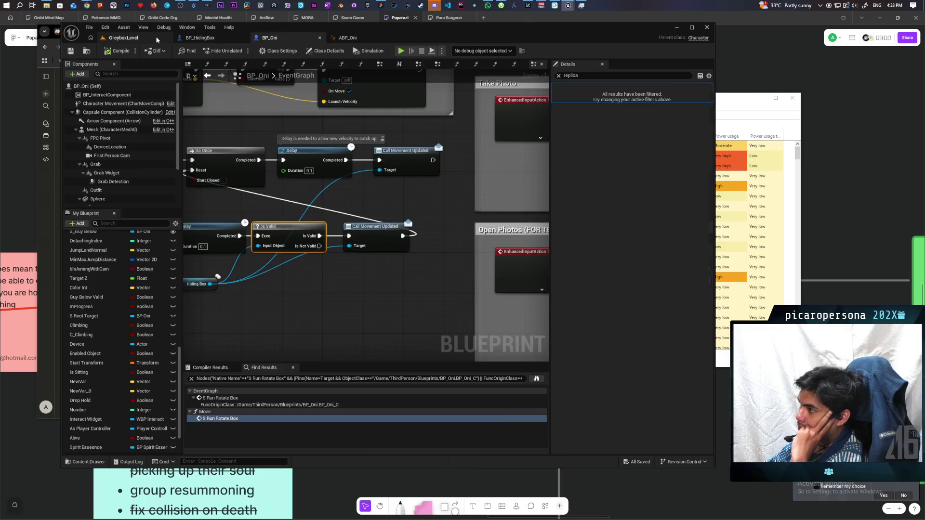
{"action": "left_click", "coordinate": [123, 38]}
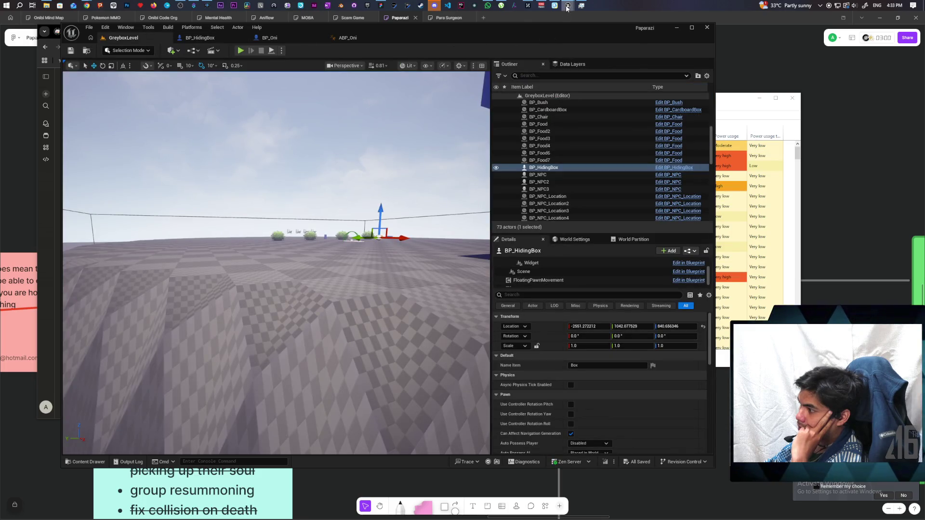
{"action": "mouse_move", "coordinate": [568, 5]}
{"action": "left_click", "coordinate": [576, 34]}
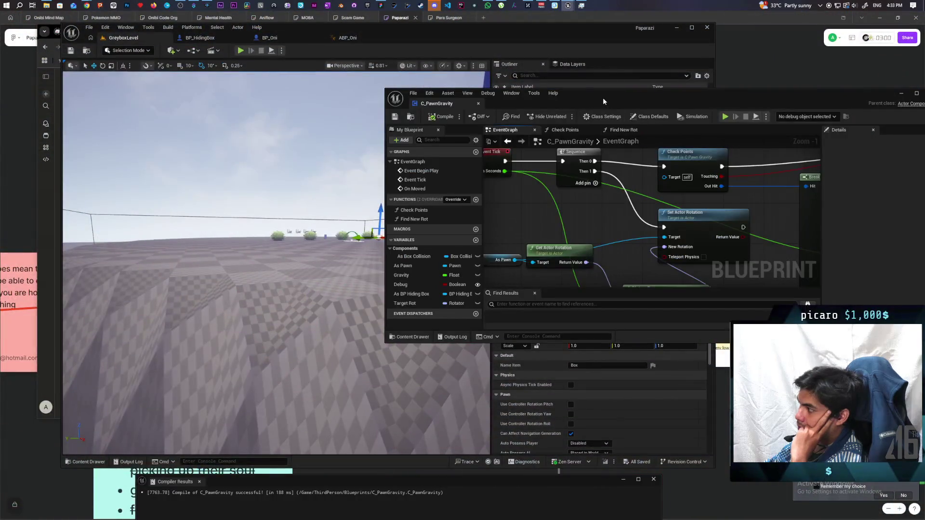
Inspect C_PawnGravity's Break Hit Result gravity logic full-screen, then start a GreyboxLevel play test
{"action": "double_click", "coordinate": [603, 97]}
{"action": "scroll", "coordinate": [563, 173], "scroll_direction": "down", "scroll_amount": 5}
{"action": "scroll", "coordinate": [556, 182], "scroll_direction": "up", "scroll_amount": 4}
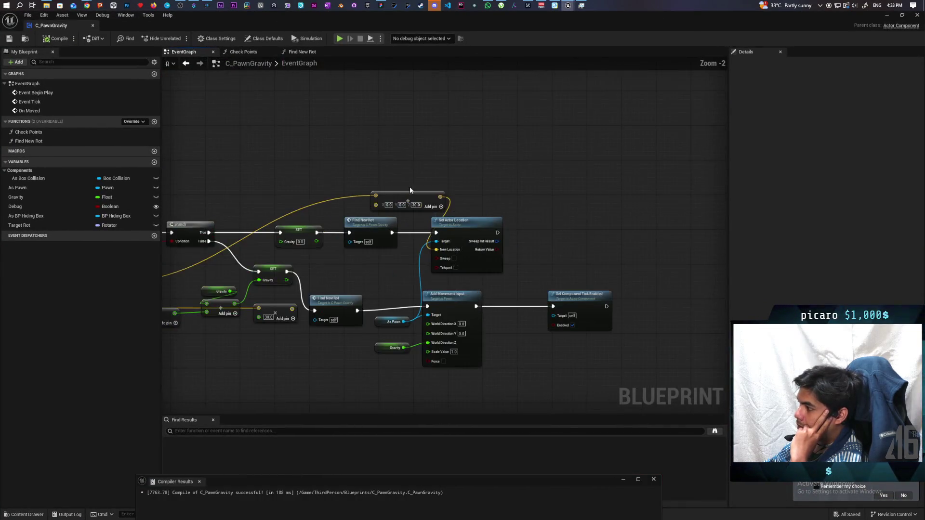
{"action": "scroll", "coordinate": [471, 223], "scroll_direction": "up", "scroll_amount": 1}
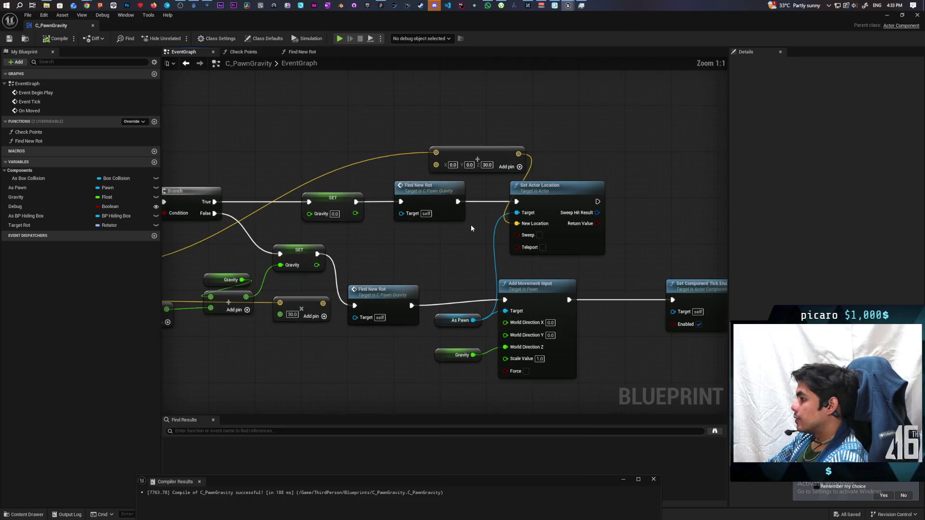
{"action": "scroll", "coordinate": [470, 224], "scroll_direction": "down", "scroll_amount": 1}
{"action": "mouse_move", "coordinate": [470, 224]}
{"action": "left_mouse_down"}
{"action": "mouse_move", "coordinate": [564, 233]}
{"action": "mouse_move", "coordinate": [701, 220]}
{"action": "mouse_move", "coordinate": [544, 221]}
{"action": "left_mouse_up"}
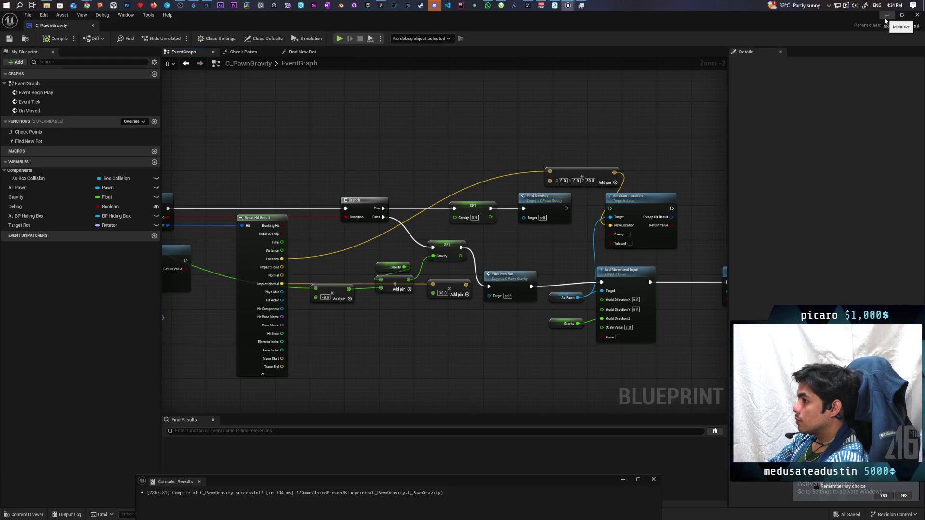
{"action": "left_click", "coordinate": [886, 16]}
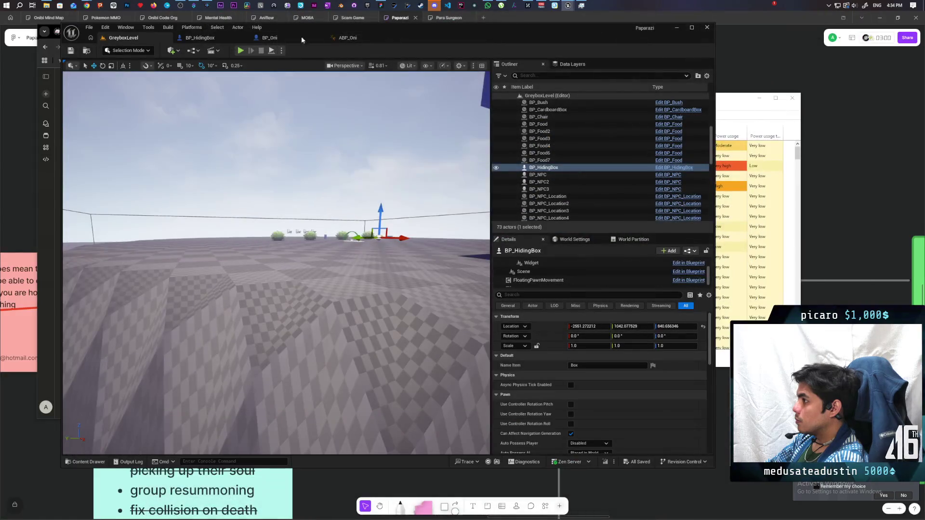
{"action": "key", "text": "alt+p"}
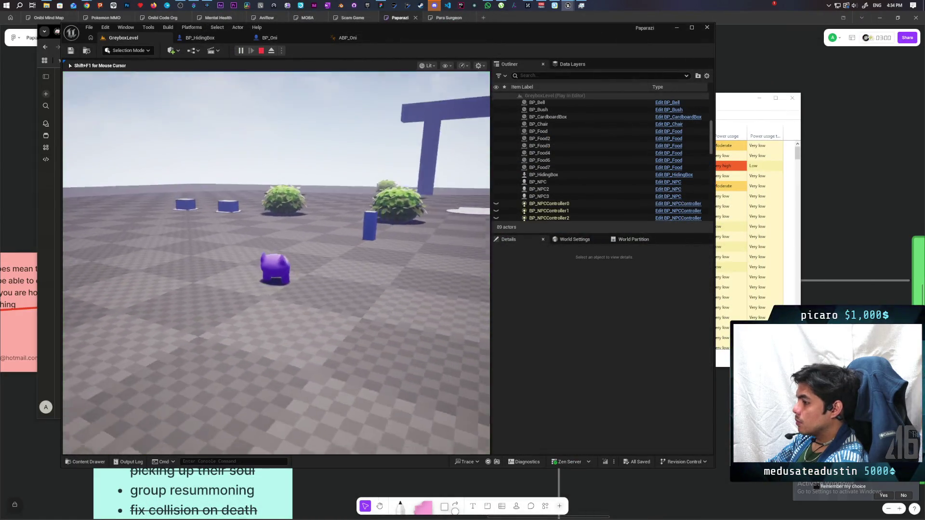
Walk the character into a blue box to hide, then stop the play session
{"action": "key", "text": "w"}
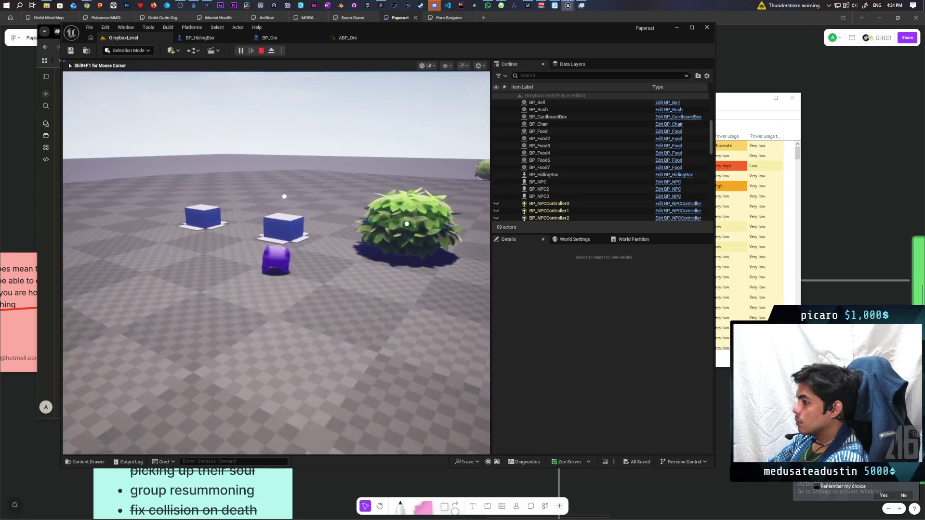
{"action": "key", "text": "e"}
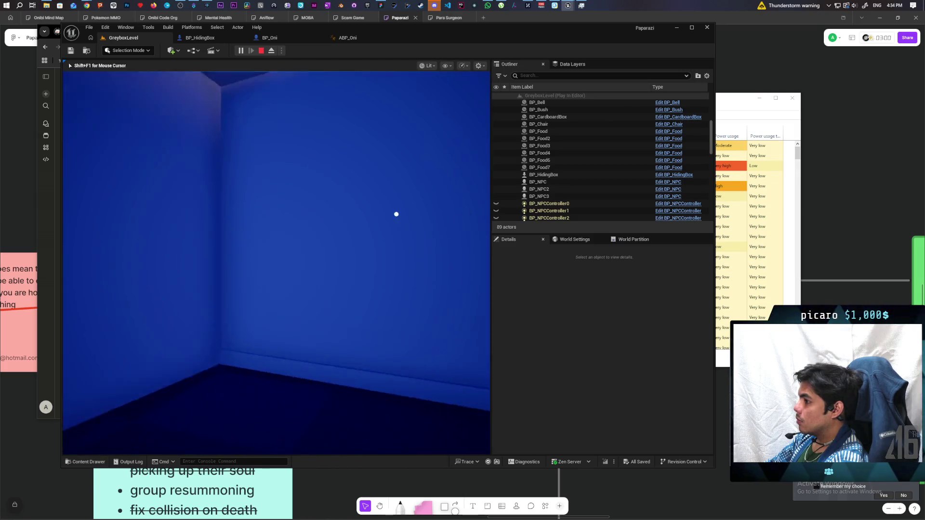
{"action": "key", "text": "Escape"}
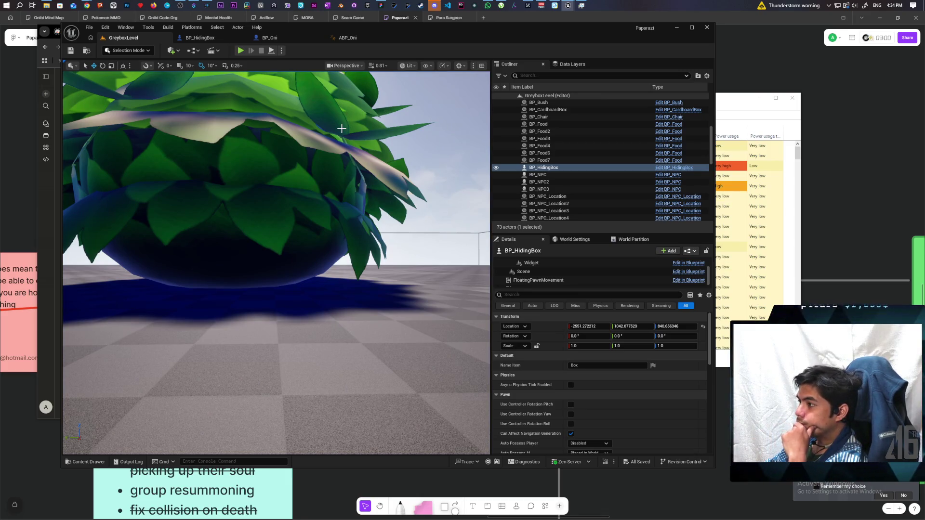
Set BP_HidingBox's Scene component Location Z to -2, then play-test GreyboxLevel again
{"action": "left_click", "coordinate": [216, 38]}
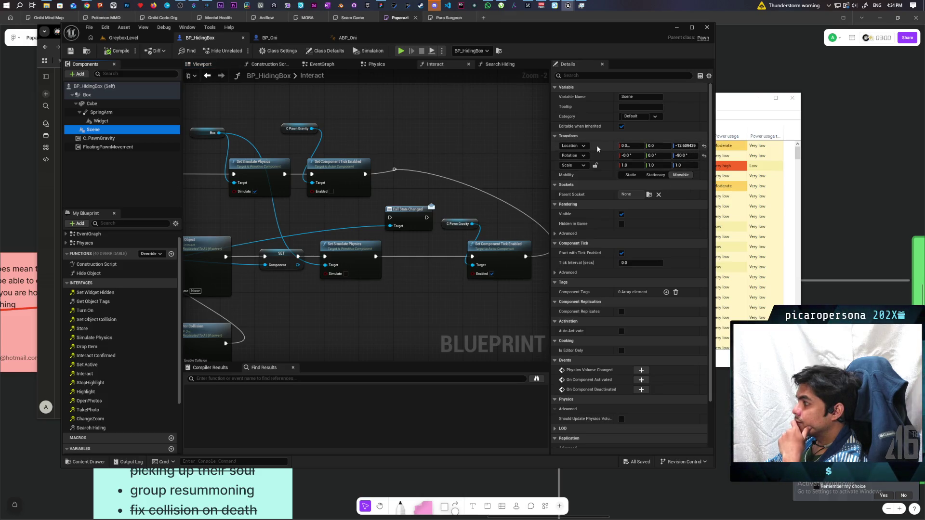
{"action": "left_click", "coordinate": [696, 146]}
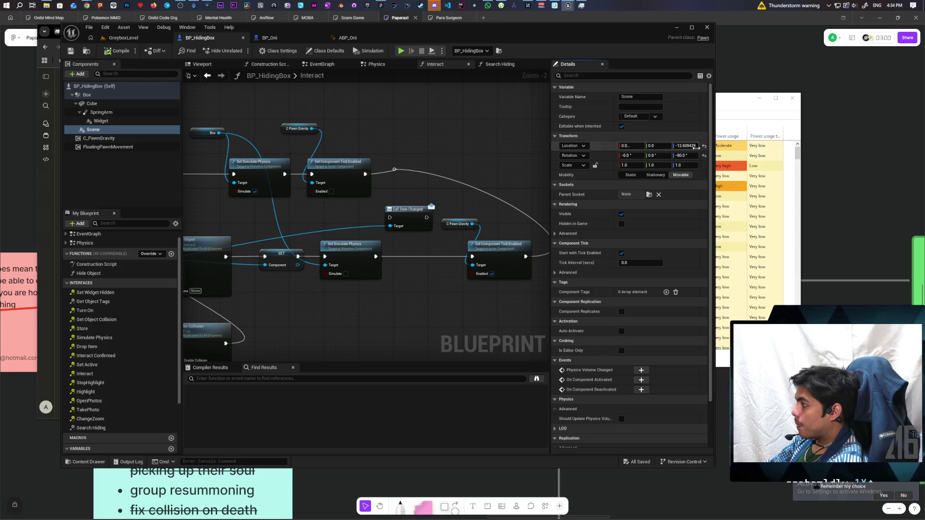
{"action": "left_click", "coordinate": [680, 146]}
{"action": "type", "text": "-2.0"}
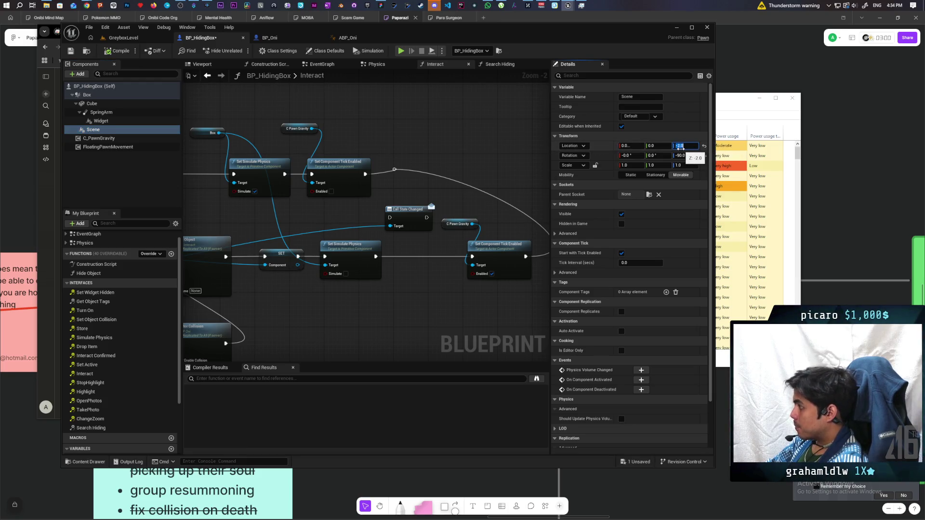
{"action": "left_click", "coordinate": [130, 40]}
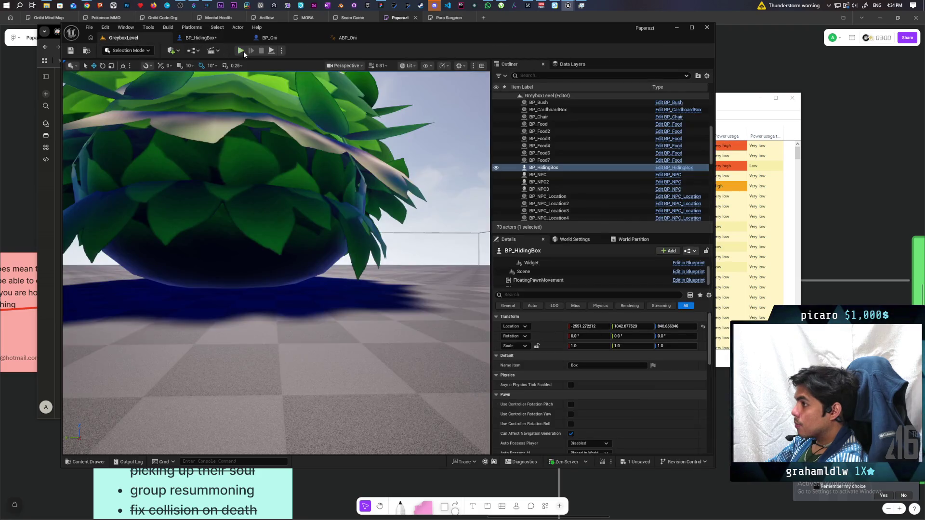
{"action": "left_click", "coordinate": [244, 51]}
Walk to a blue box to test the hiding offset, stop play, and return to BP_HidingBox
{"action": "key", "text": "w"}
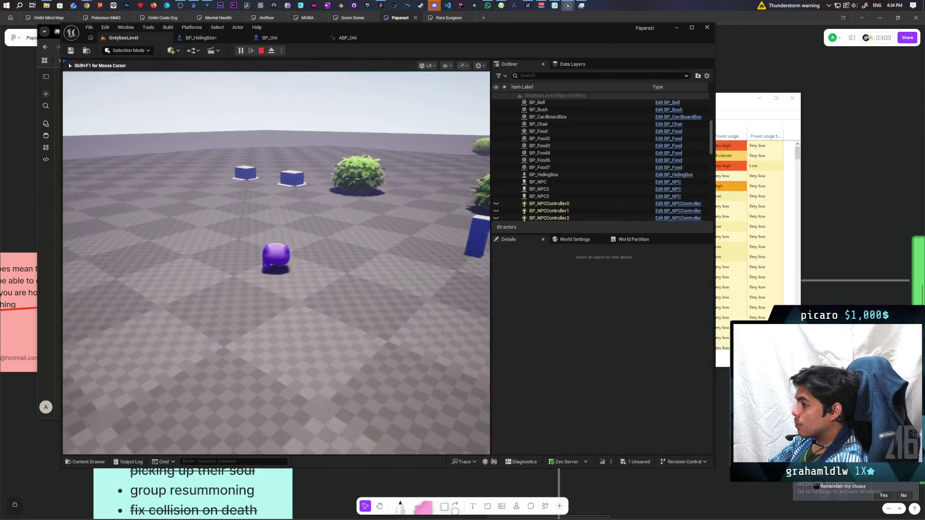
{"action": "key", "text": "w"}
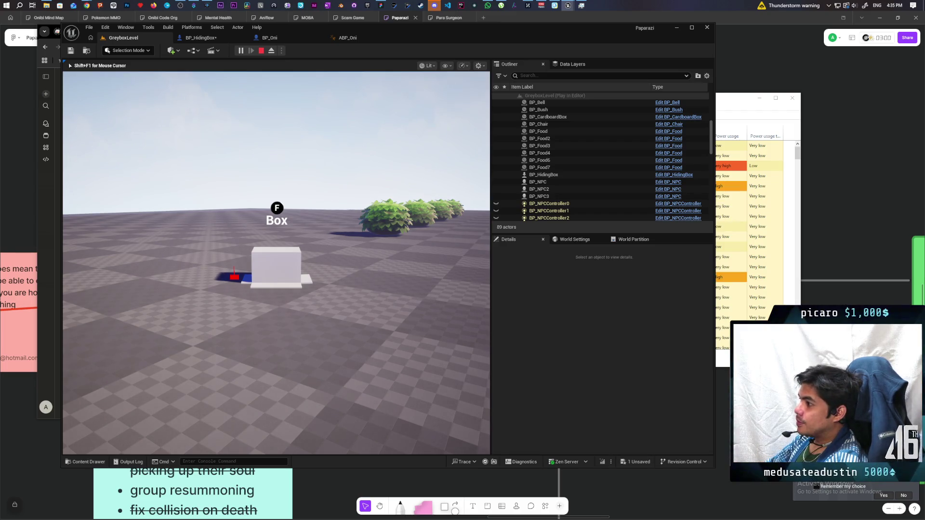
{"action": "key", "text": "Escape"}
{"action": "left_click", "coordinate": [215, 39]}
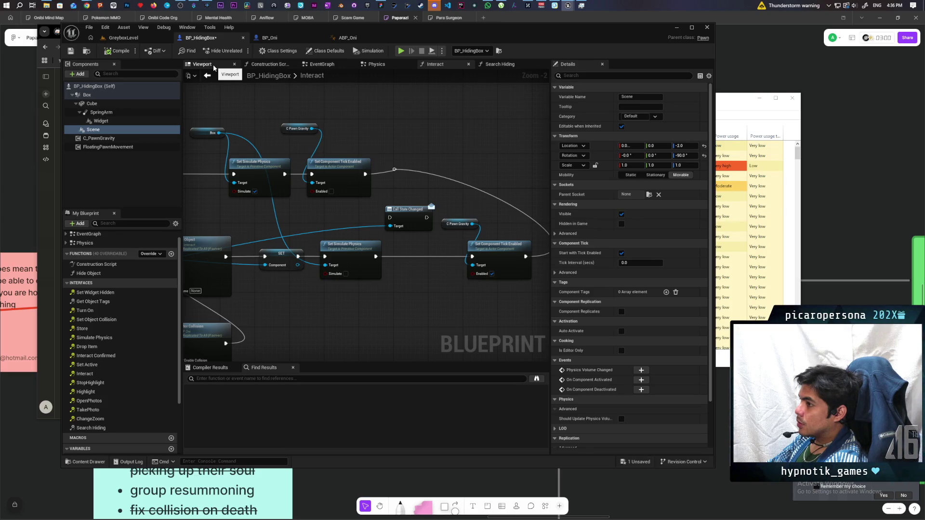
Place a Cube component reference node in BP_HidingBox's Interact graph
{"action": "left_click", "coordinate": [118, 103]}
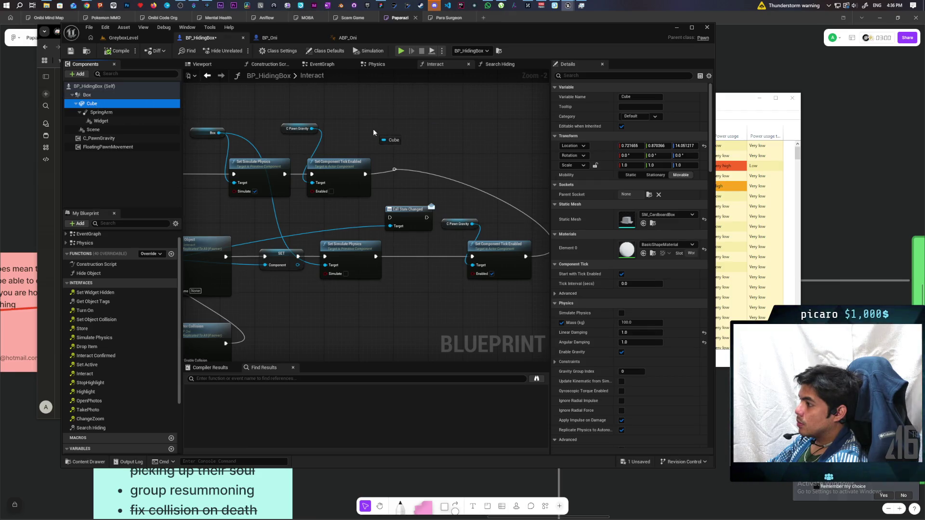
{"action": "mouse_move", "coordinate": [373, 129]}
{"action": "left_mouse_down"}
{"action": "mouse_move", "coordinate": [316, 141]}
{"action": "mouse_move", "coordinate": [581, 181]}
{"action": "mouse_move", "coordinate": [475, 164]}
{"action": "left_mouse_up"}
{"action": "left_click", "coordinate": [313, 159]}
{"action": "key", "text": "ctrl+z"}
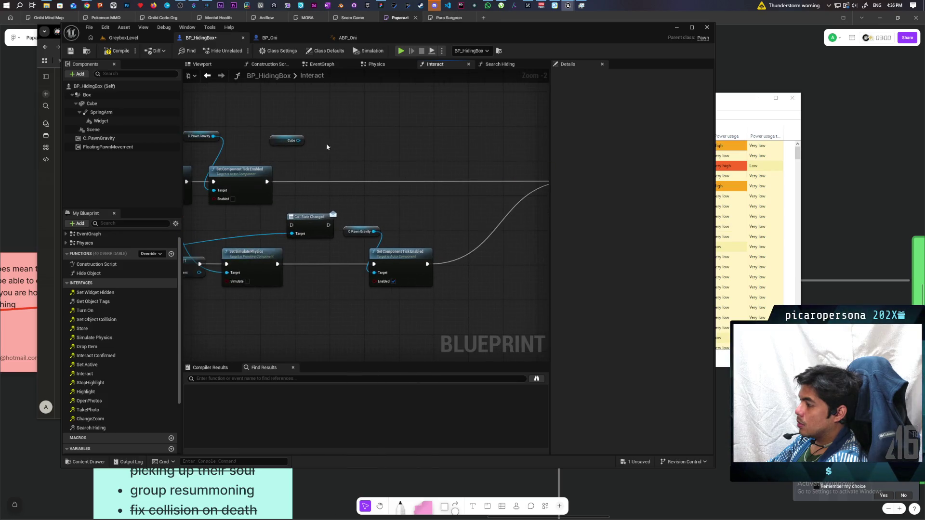
{"action": "mouse_move", "coordinate": [297, 140]}
{"action": "left_mouse_down"}
{"action": "mouse_move", "coordinate": [385, 159]}
{"action": "mouse_move", "coordinate": [344, 157]}
{"action": "left_mouse_up"}
{"action": "key", "text": "Escape"}
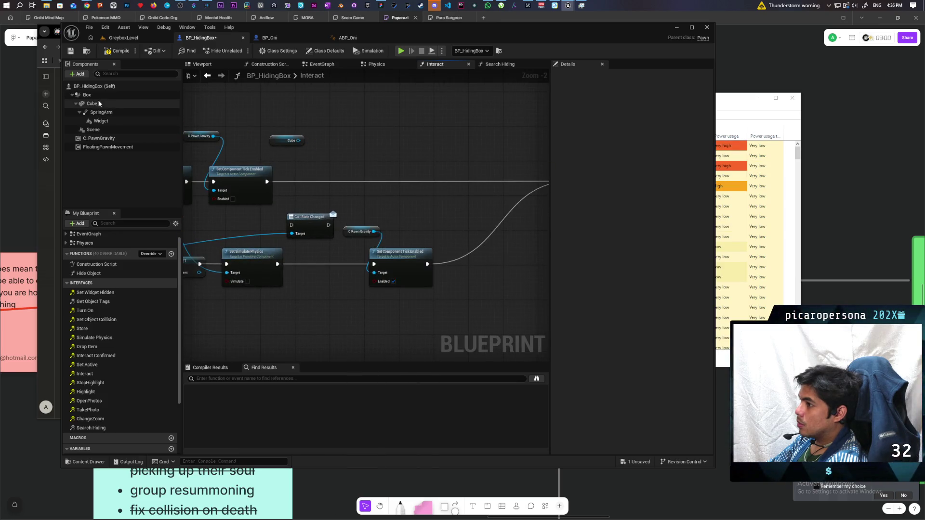
Check the Cube's location values and search 'set relative loca' from the Cube pin
{"action": "left_click", "coordinate": [92, 104]}
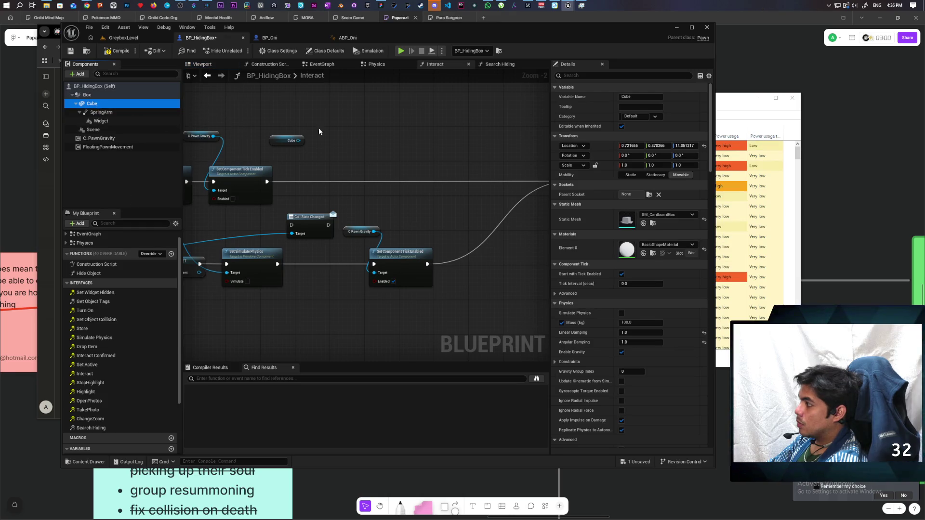
{"action": "left_click", "coordinate": [602, 146]}
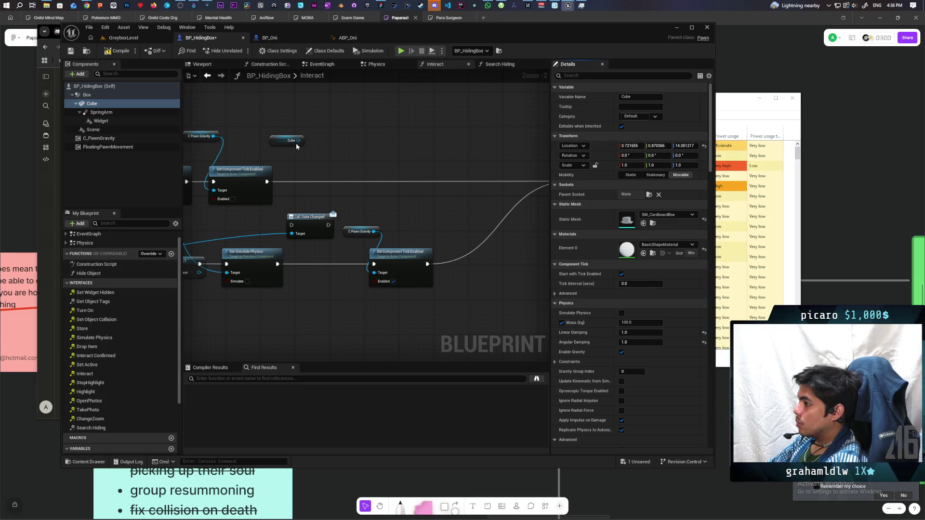
{"action": "left_click_drag", "start_coordinate": [298, 140], "coordinate": [337, 143]}
{"action": "type", "text": "set"}
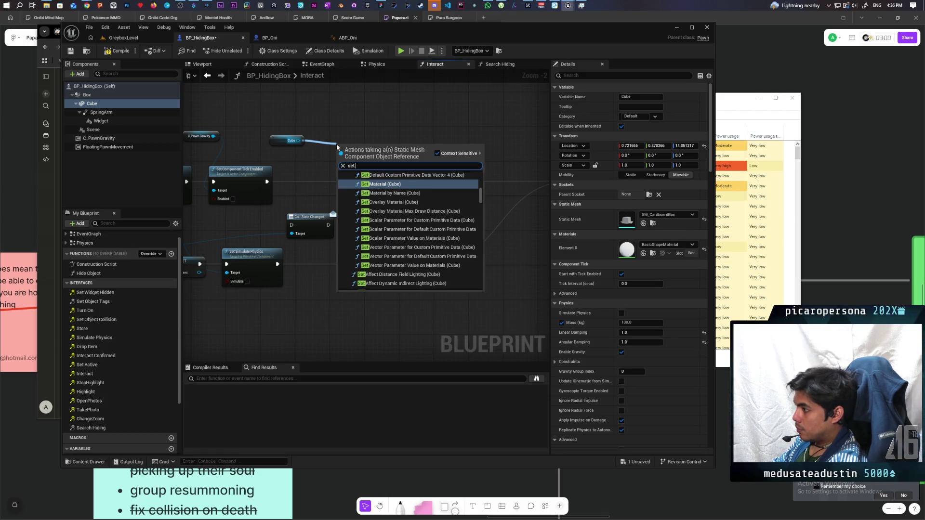
{"action": "type", "text": " relati"}
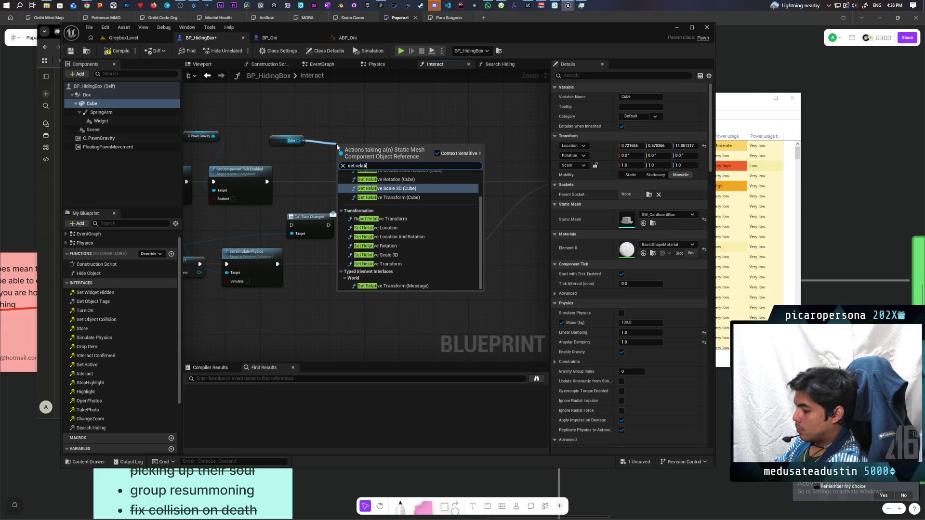
{"action": "type", "text": "ve loca"}
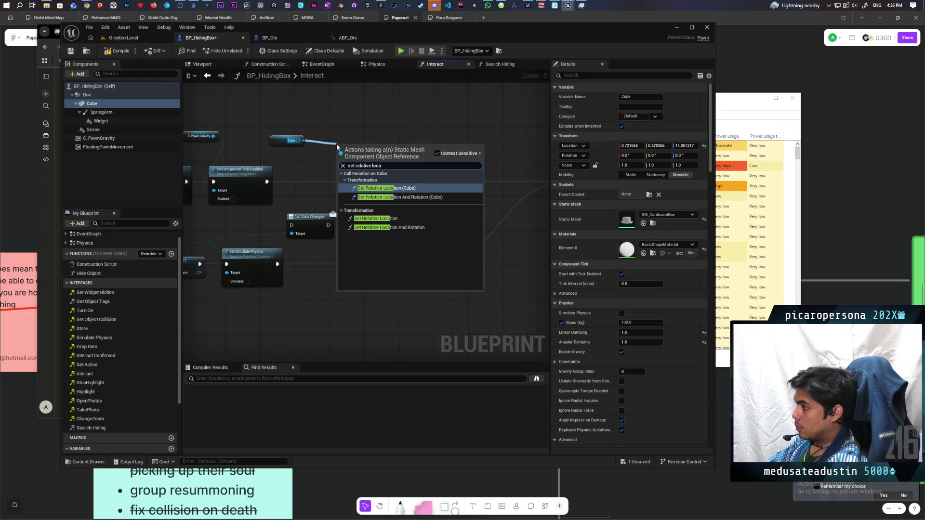
Add a Set Relative Location node on the Cube and wire its exec pins into the Interact chain
{"action": "left_click", "coordinate": [385, 220]}
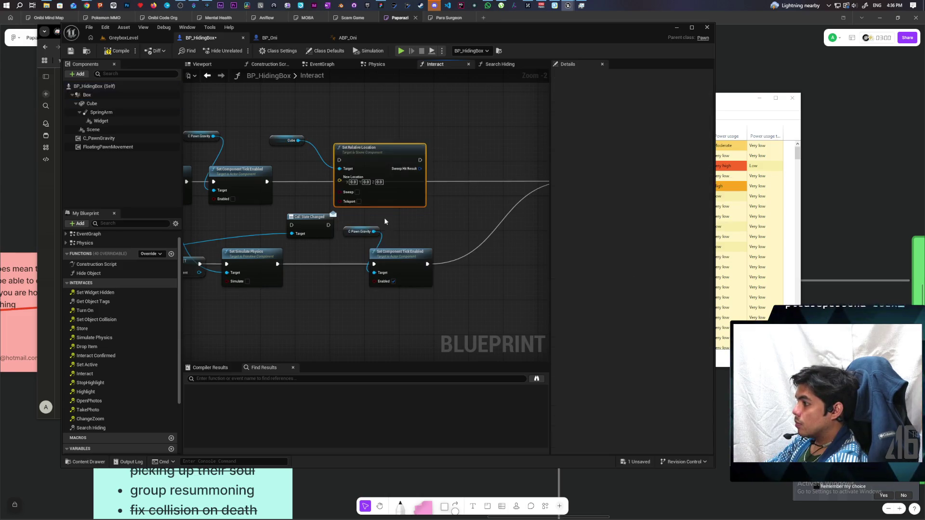
{"action": "scroll", "coordinate": [353, 151], "scroll_direction": "down", "scroll_amount": 1}
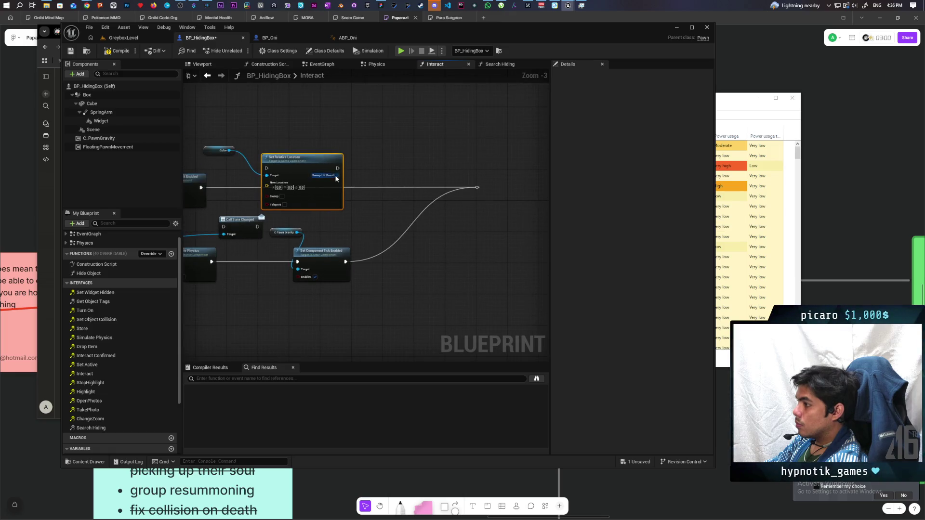
{"action": "left_click_drag", "start_coordinate": [202, 187], "coordinate": [337, 168]}
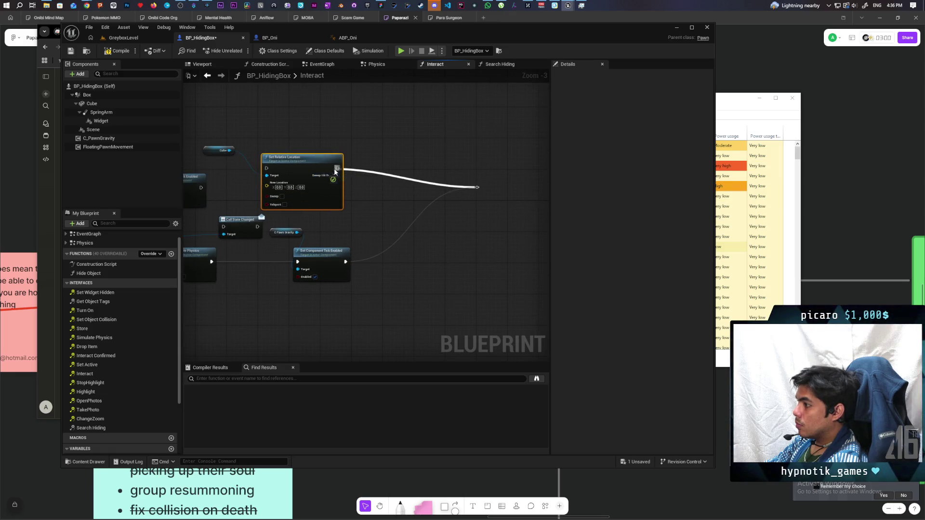
{"action": "mouse_move", "coordinate": [200, 187]}
{"action": "left_mouse_down"}
{"action": "mouse_move", "coordinate": [266, 168]}
{"action": "mouse_move", "coordinate": [336, 188]}
{"action": "mouse_move", "coordinate": [403, 168]}
{"action": "left_mouse_up"}
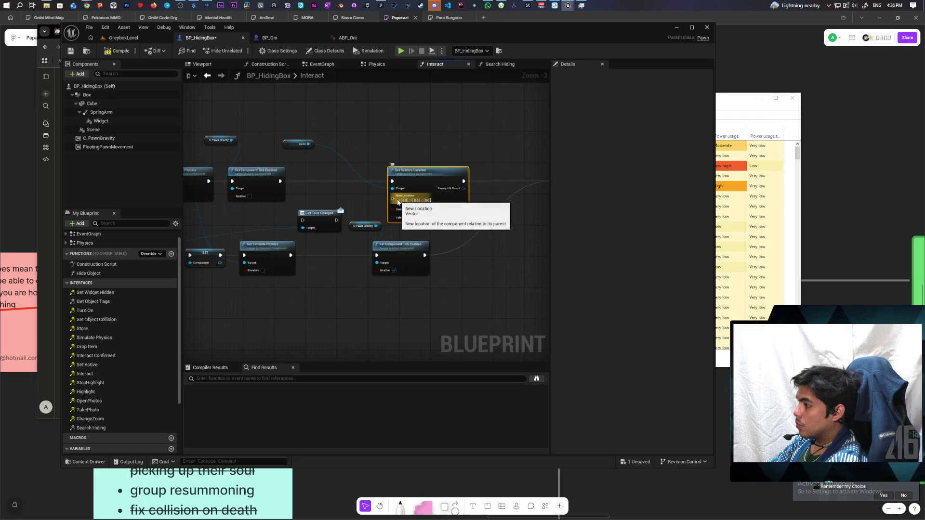
{"action": "left_click", "coordinate": [348, 193]}
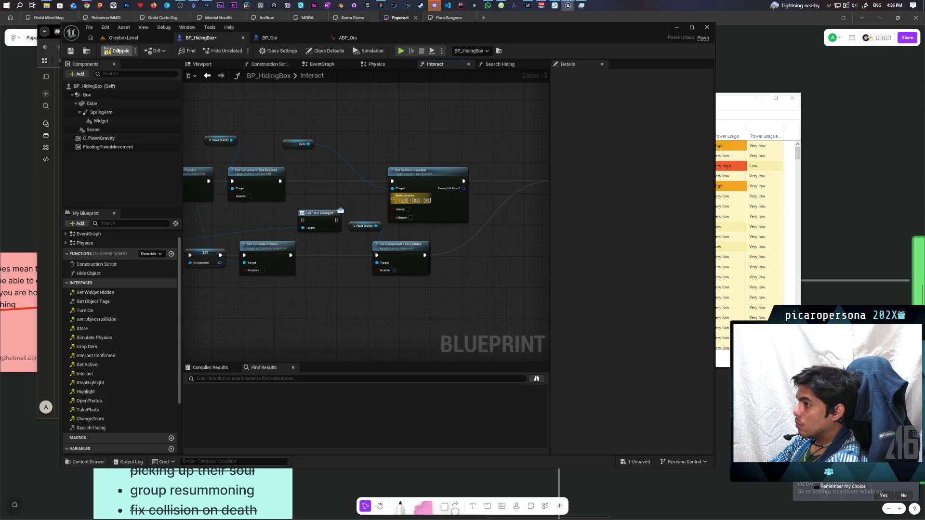
{"action": "left_click", "coordinate": [120, 95]}
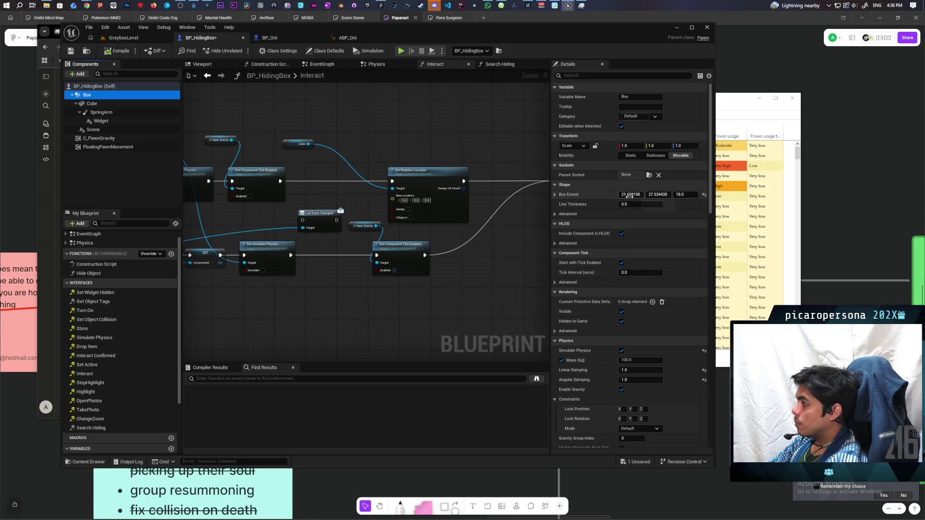
Copy the Cube's location (0.721655, 0.870366, 14.051217) into the node's New Location fields
{"action": "left_click", "coordinate": [99, 103]}
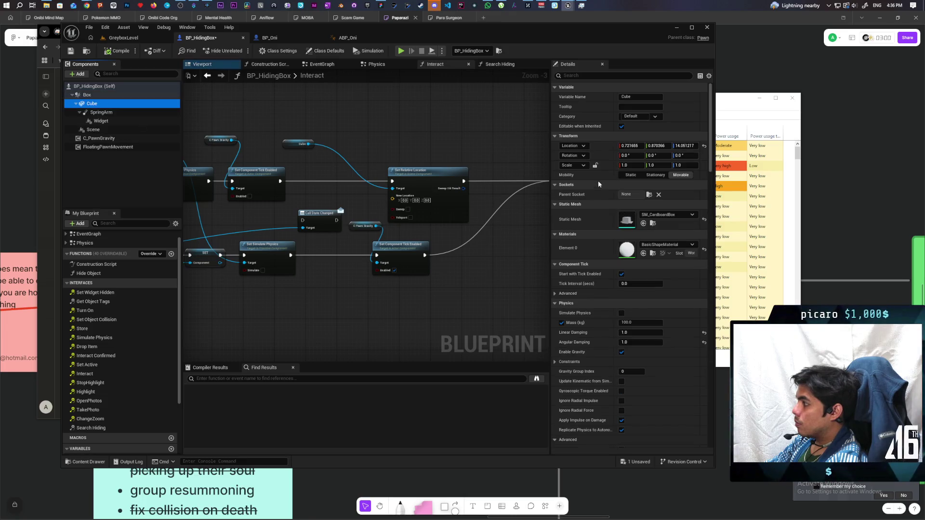
{"action": "left_click", "coordinate": [630, 145]}
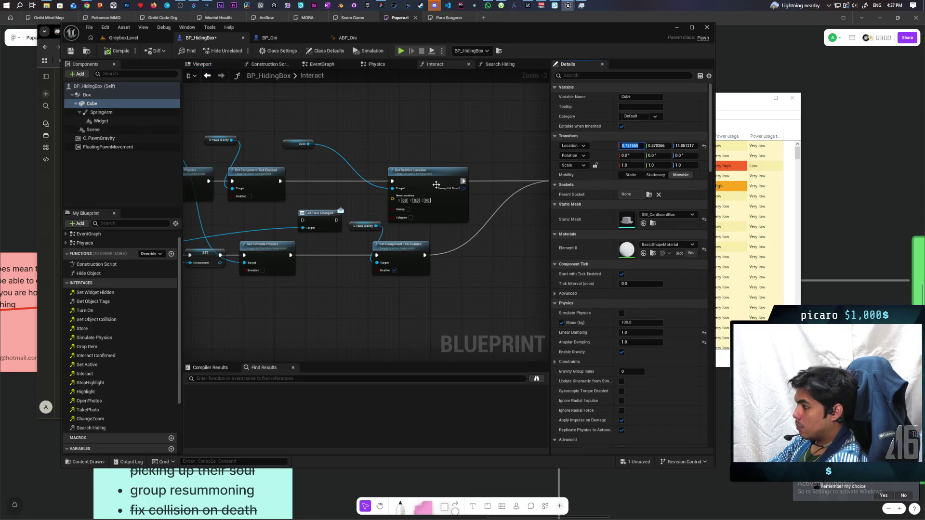
{"action": "type", "text": "0.721655"}
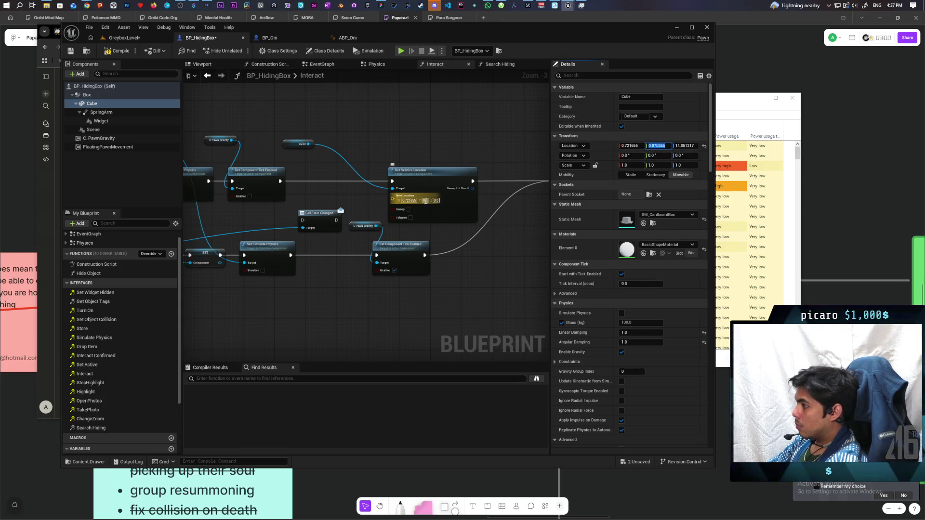
{"action": "type", "text": "0.870366"}
{"action": "left_click", "coordinate": [685, 146]}
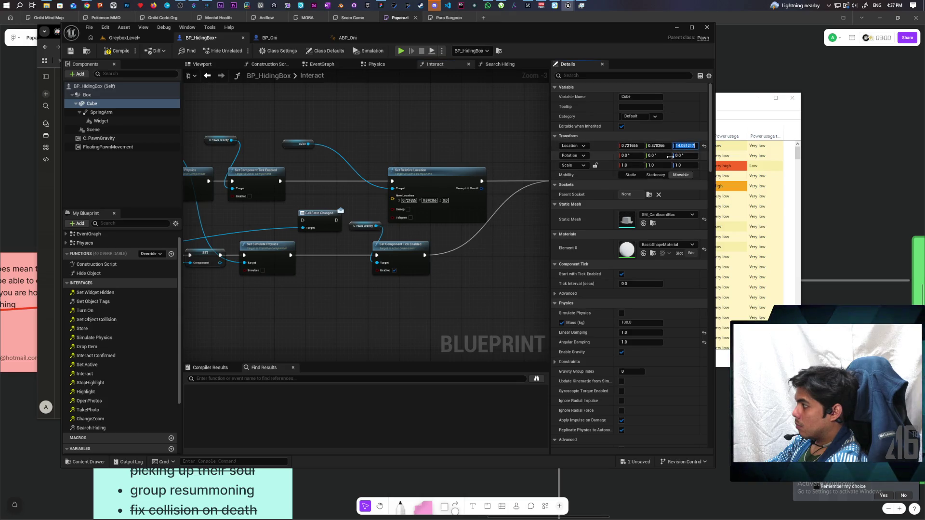
{"action": "key", "text": "ctrl+c"}
{"action": "left_click", "coordinate": [444, 200]}
{"action": "key", "text": "ctrl+v"}
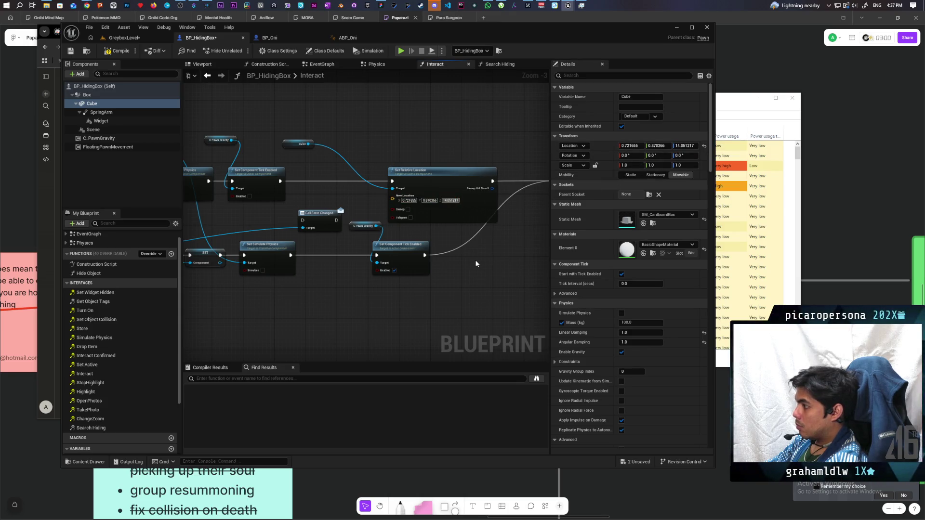
Duplicate the Set Relative Location node and place it beside Set Component Tick Enabled
{"action": "left_click_drag", "start_coordinate": [449, 217], "coordinate": [382, 220]}
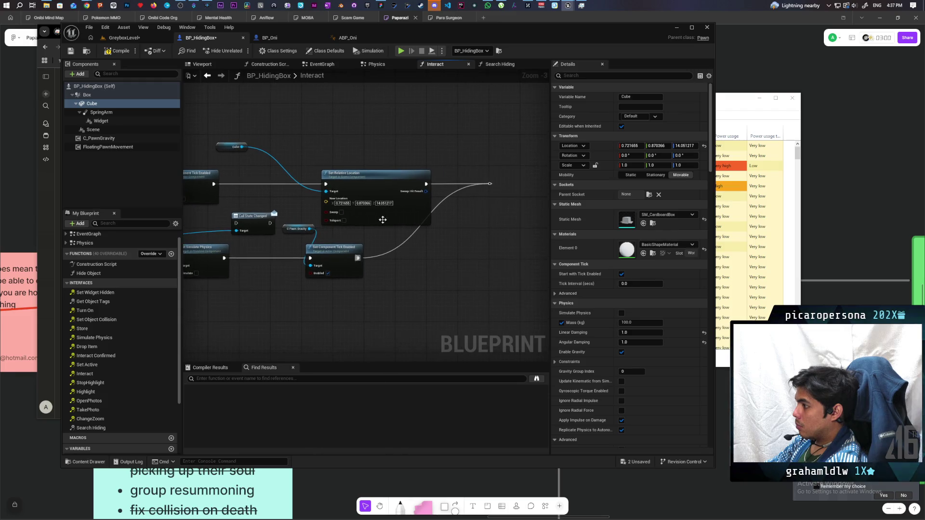
{"action": "left_click", "coordinate": [363, 184]}
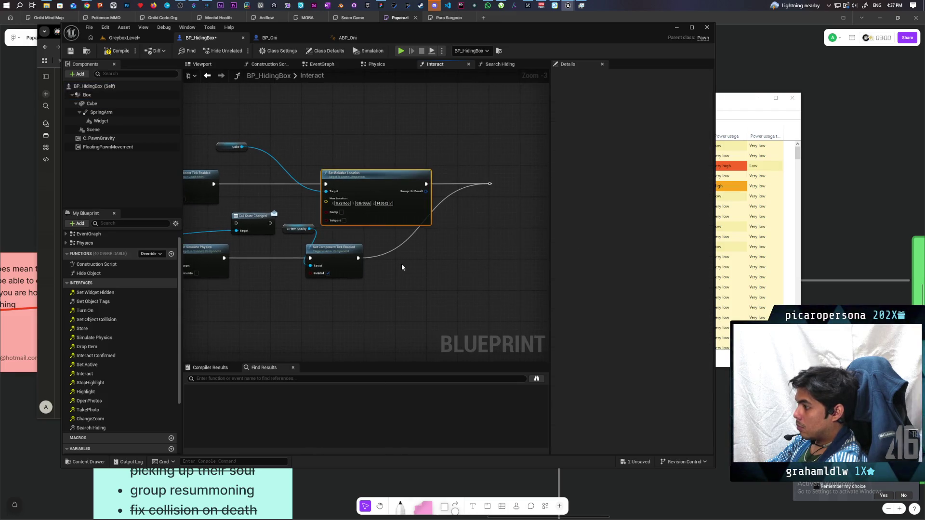
{"action": "key", "text": "ctrl+c"}
{"action": "key", "text": "ctrl+v"}
{"action": "left_click_drag", "start_coordinate": [436, 273], "coordinate": [418, 259]}
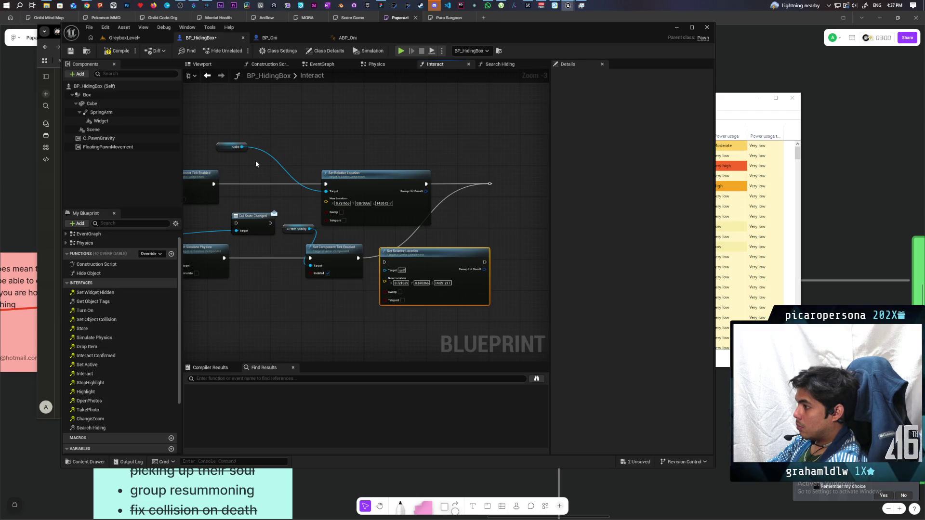
Connect the duplicate node to the Cube target and after Set Component Tick Enabled
{"action": "left_click_drag", "start_coordinate": [243, 148], "coordinate": [391, 272]}
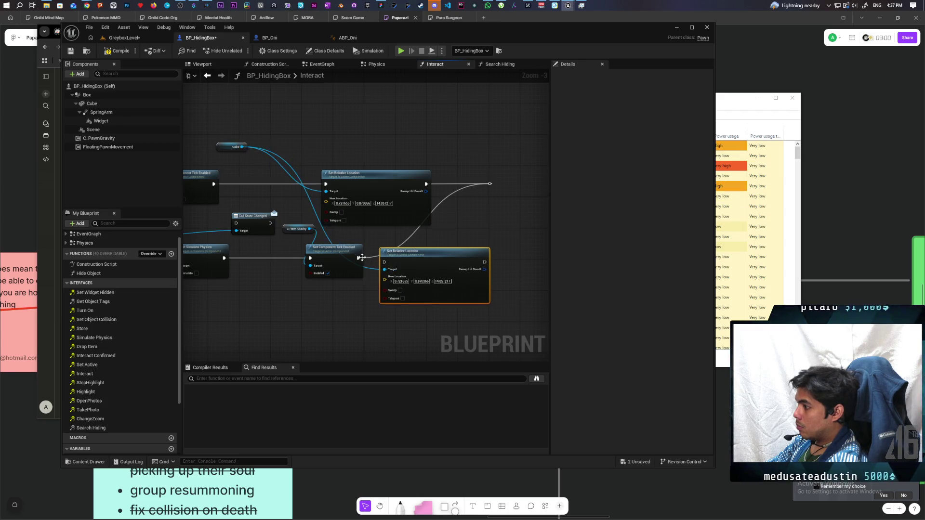
{"action": "left_click_drag", "start_coordinate": [490, 183], "coordinate": [485, 262]}
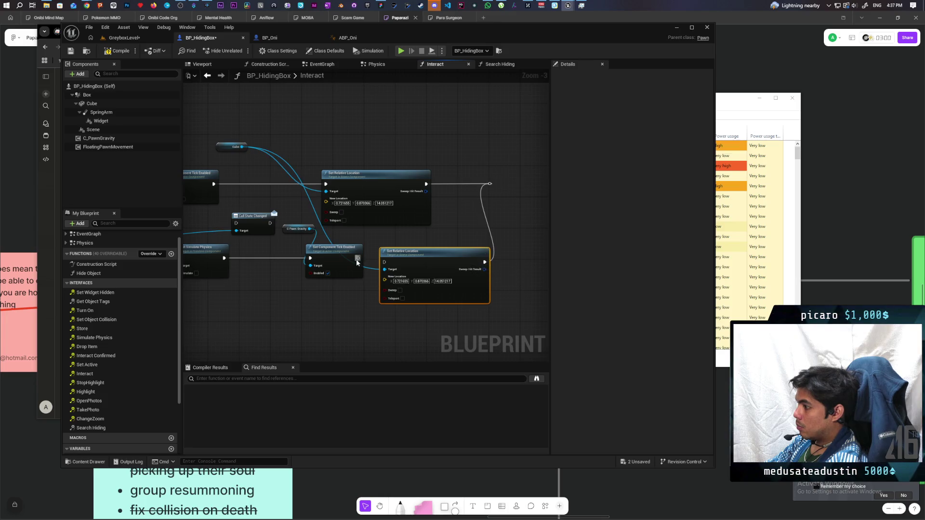
{"action": "left_click_drag", "start_coordinate": [357, 263], "coordinate": [430, 259]}
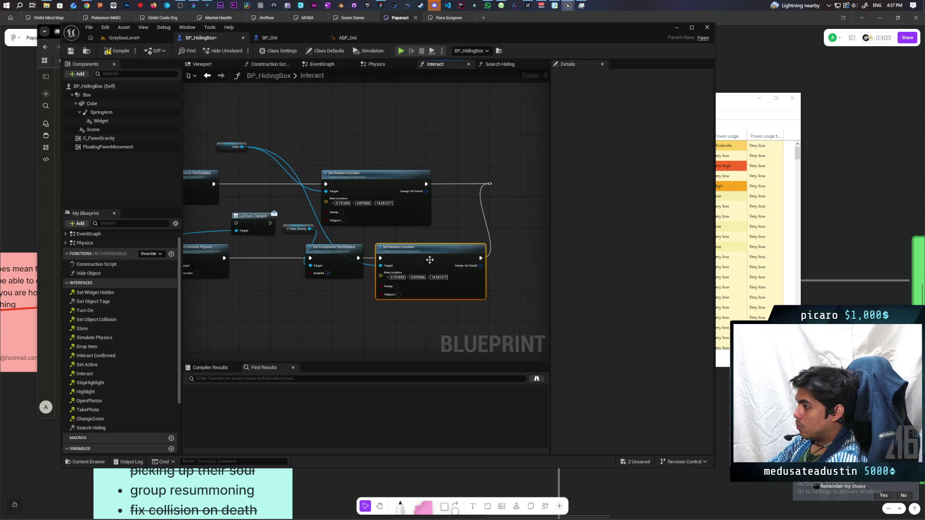
Raise the duplicate's New Location Z to 24.051217 and save BP_HidingBox
{"action": "scroll", "coordinate": [430, 259], "scroll_direction": "up", "scroll_amount": 3}
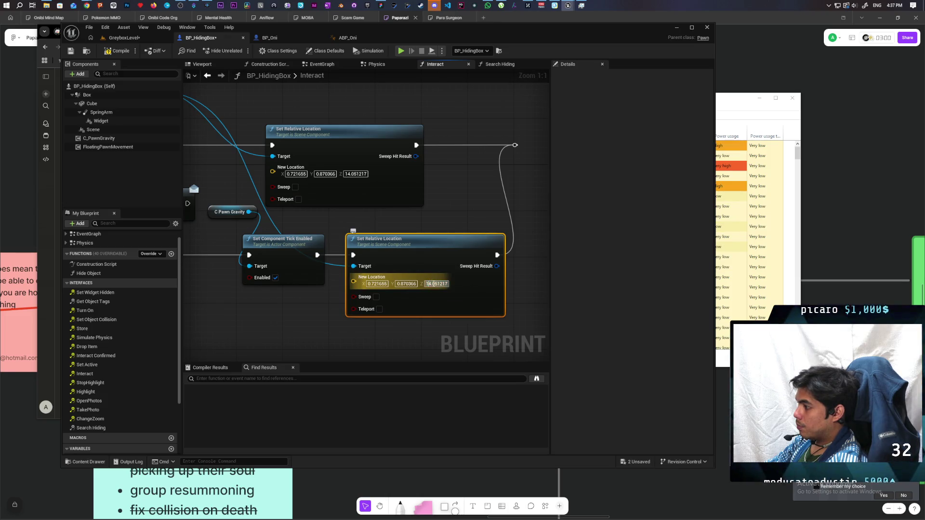
{"action": "key", "text": "Return"}
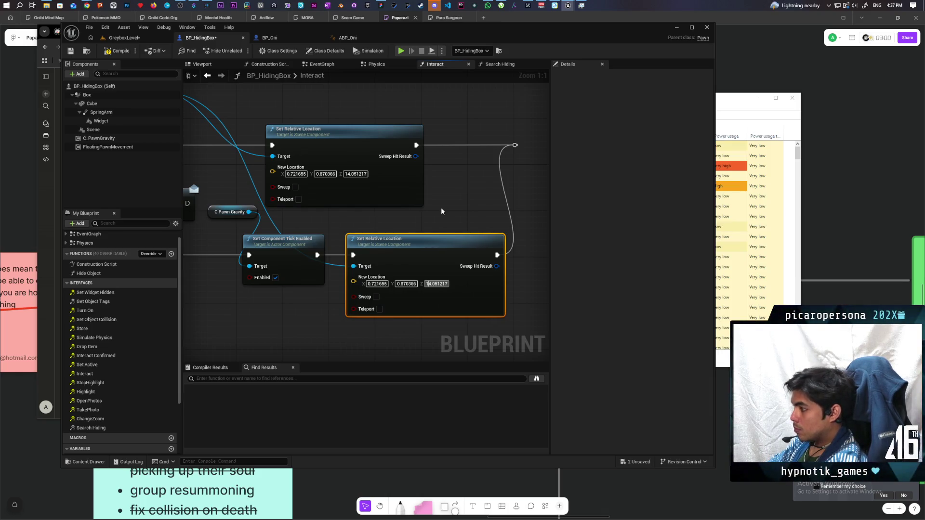
{"action": "type", "text": "24.051217"}
{"action": "left_click", "coordinate": [441, 207]}
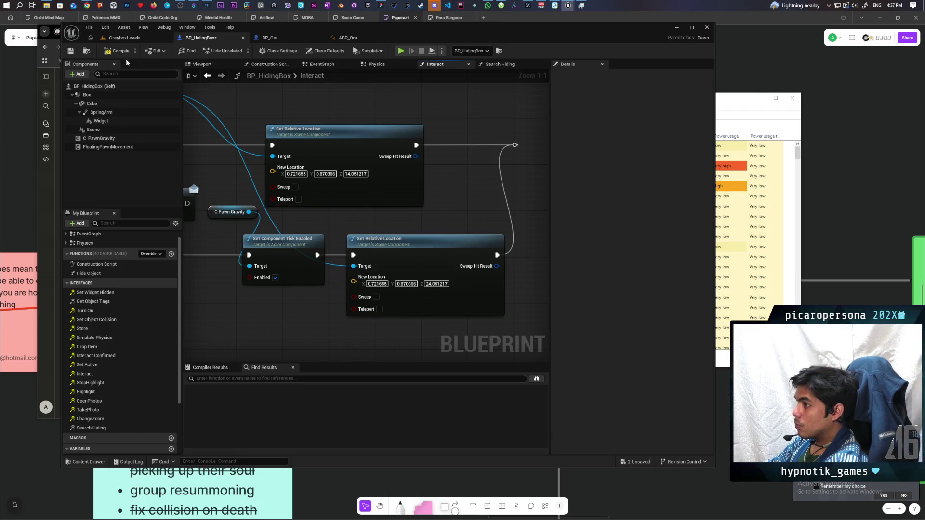
{"action": "key", "text": "ctrl+s"}
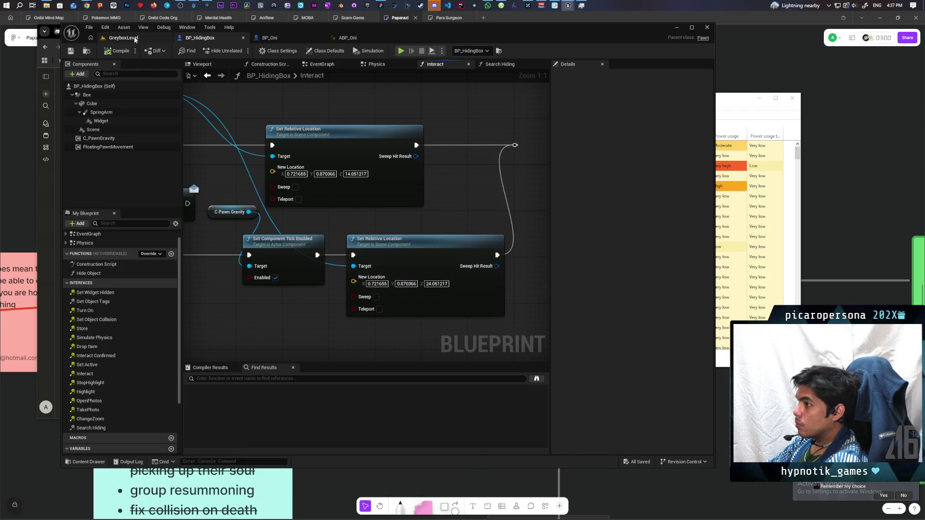
Play GreyboxLevel, drive the hiding box back and forth with W and S, then stop
{"action": "left_click", "coordinate": [124, 38]}
{"action": "key", "text": "alt+p"}
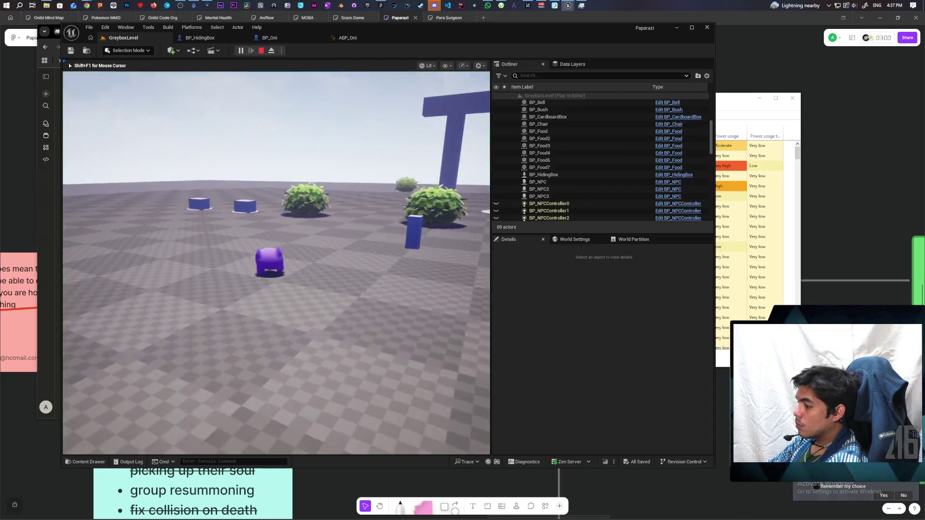
{"action": "key", "text": "w"}
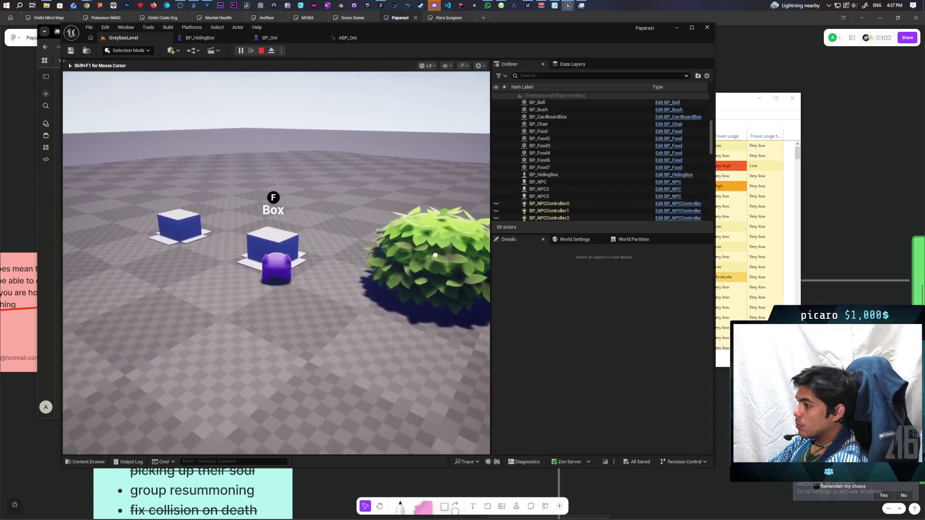
{"action": "key", "text": "s"}
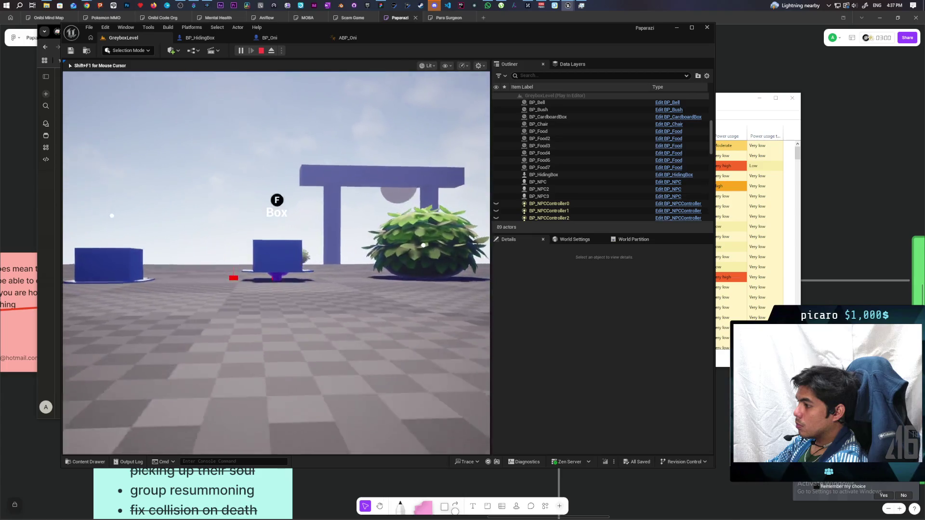
{"action": "key", "text": "w"}
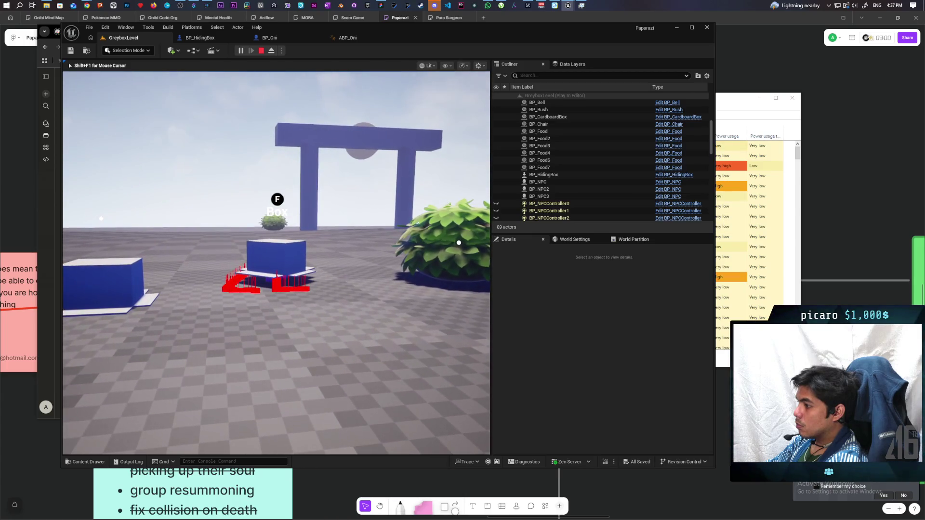
{"action": "key", "text": "s"}
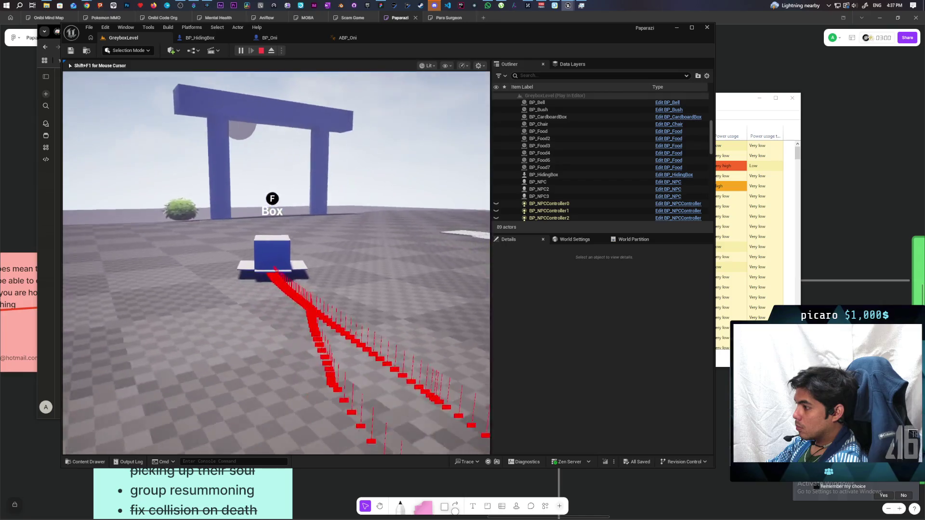
{"action": "key", "text": "w"}
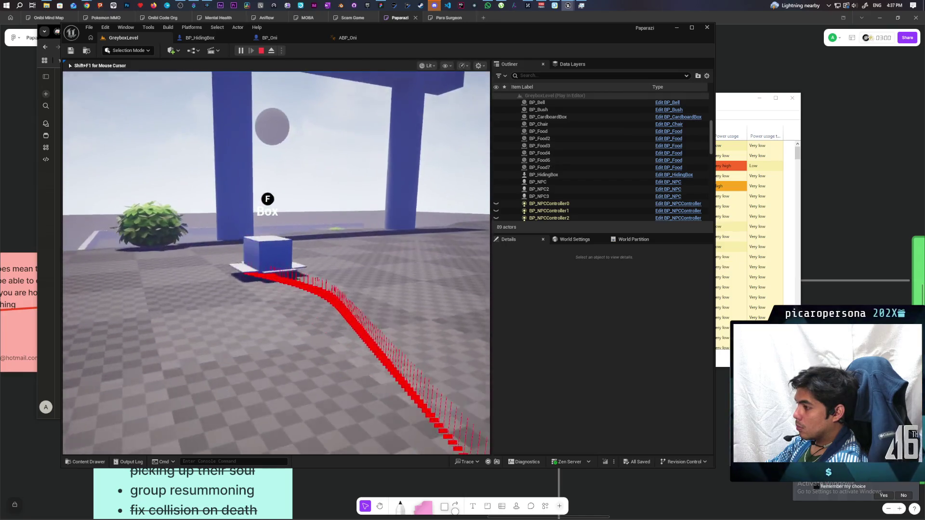
{"action": "key", "text": "w"}
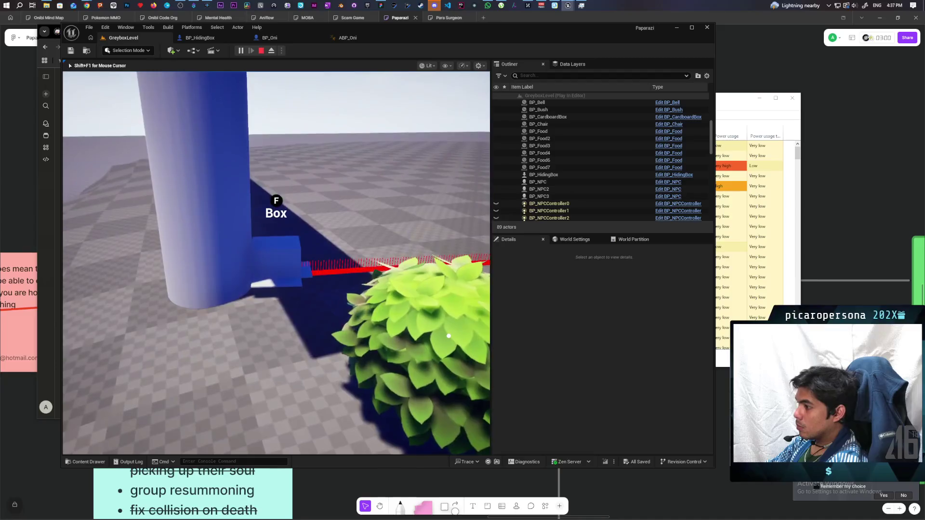
{"action": "key", "text": "w"}
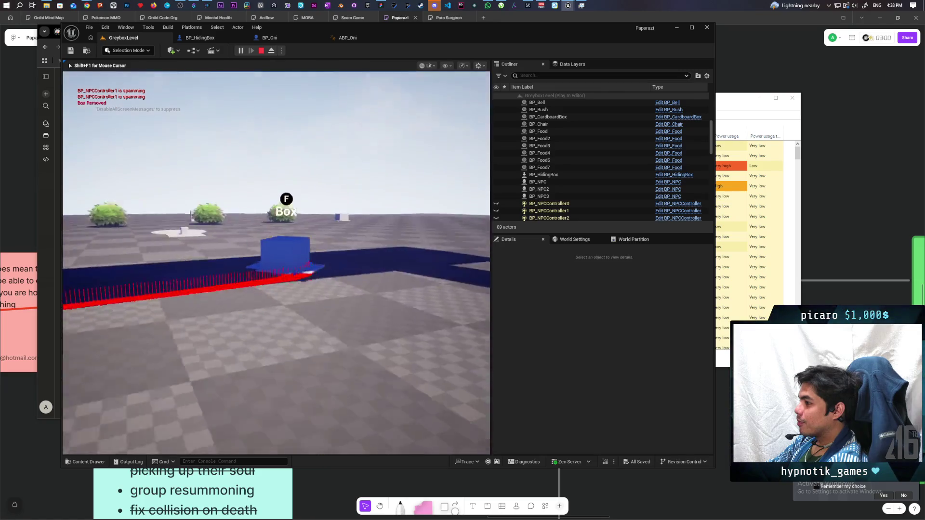
{"action": "key", "text": "Escape"}
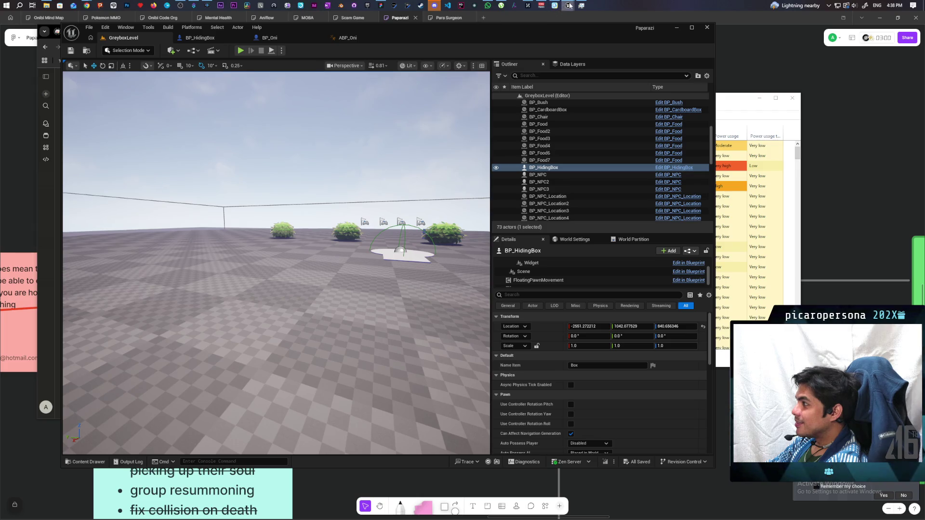
In C_PawnGravity's Check Points function, feed a Debug-driven Select node into the trace's Draw Debug Type
{"action": "mouse_move", "coordinate": [569, 5]}
{"action": "left_click", "coordinate": [593, 42]}
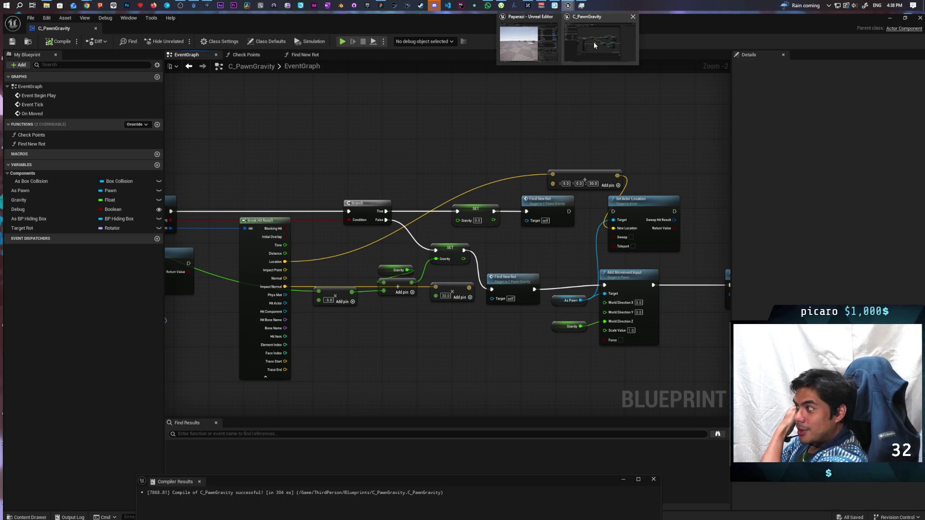
{"action": "left_click", "coordinate": [594, 42]}
{"action": "scroll", "coordinate": [389, 127], "scroll_direction": "down", "scroll_amount": 3}
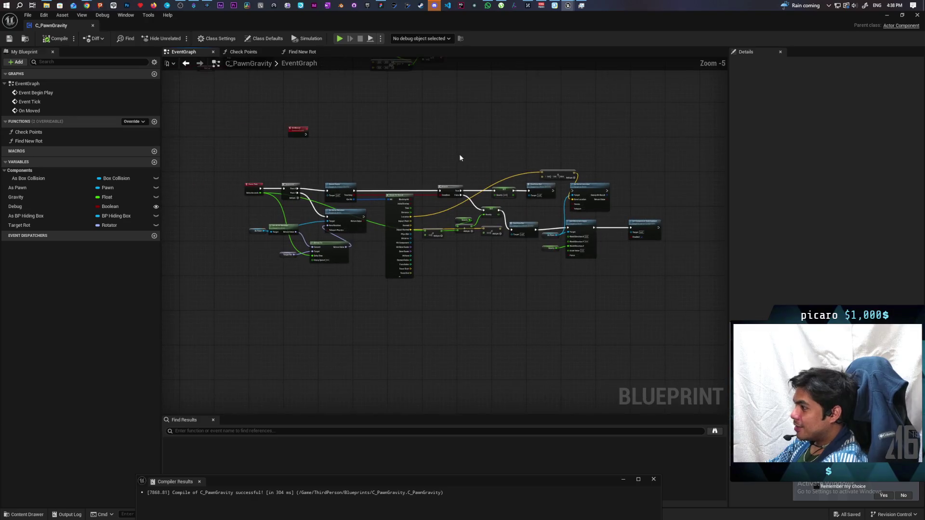
{"action": "scroll", "coordinate": [415, 152], "scroll_direction": "down", "scroll_amount": 2}
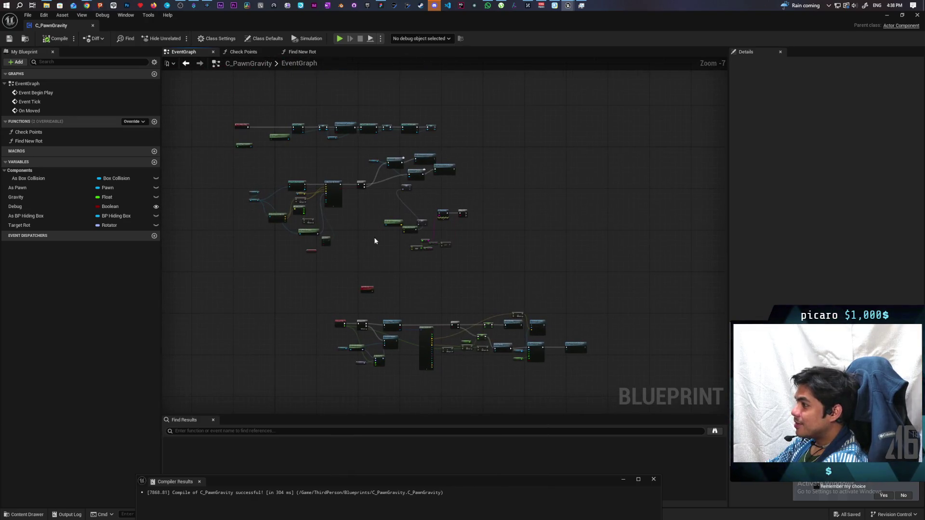
{"action": "scroll", "coordinate": [253, 144], "scroll_direction": "up", "scroll_amount": 3}
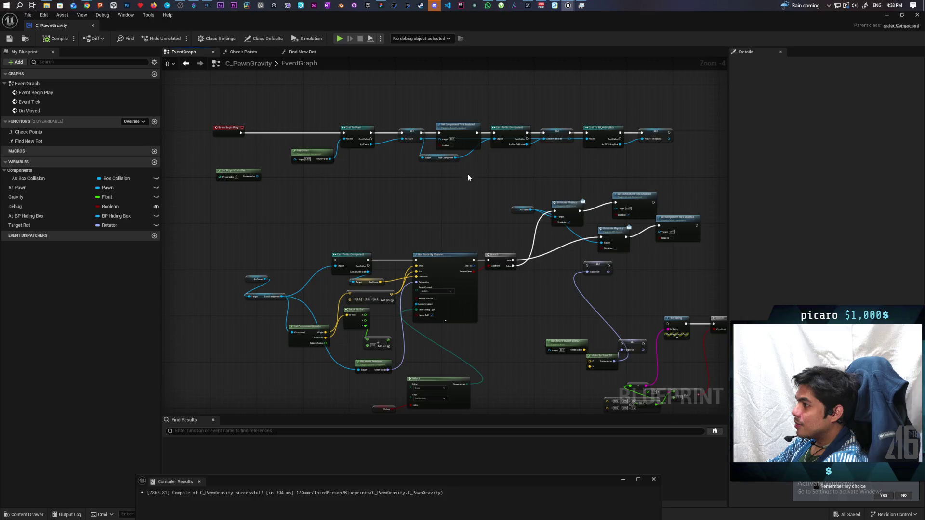
{"action": "scroll", "coordinate": [400, 148], "scroll_direction": "down", "scroll_amount": 3}
{"action": "scroll", "coordinate": [399, 148], "scroll_direction": "up", "scroll_amount": 3}
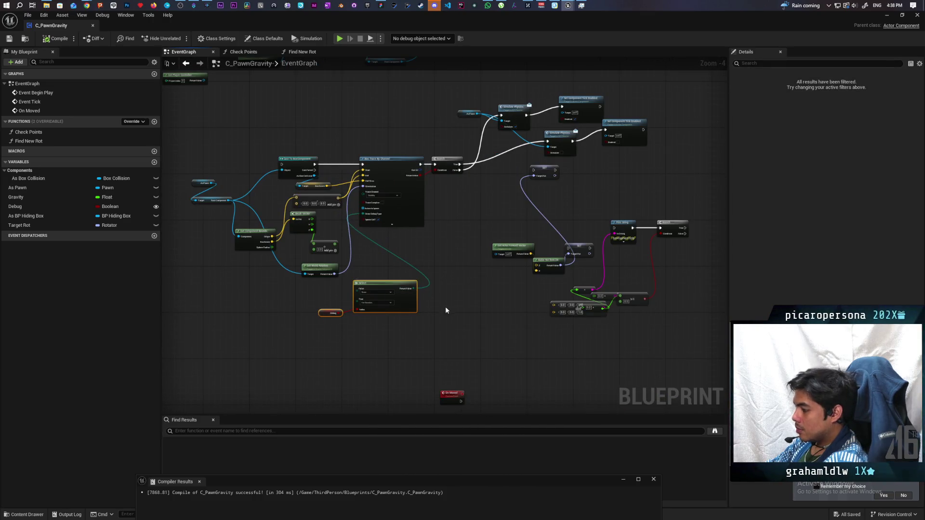
{"action": "scroll", "coordinate": [445, 307], "scroll_direction": "down", "scroll_amount": 2}
{"action": "scroll", "coordinate": [423, 217], "scroll_direction": "up", "scroll_amount": 4}
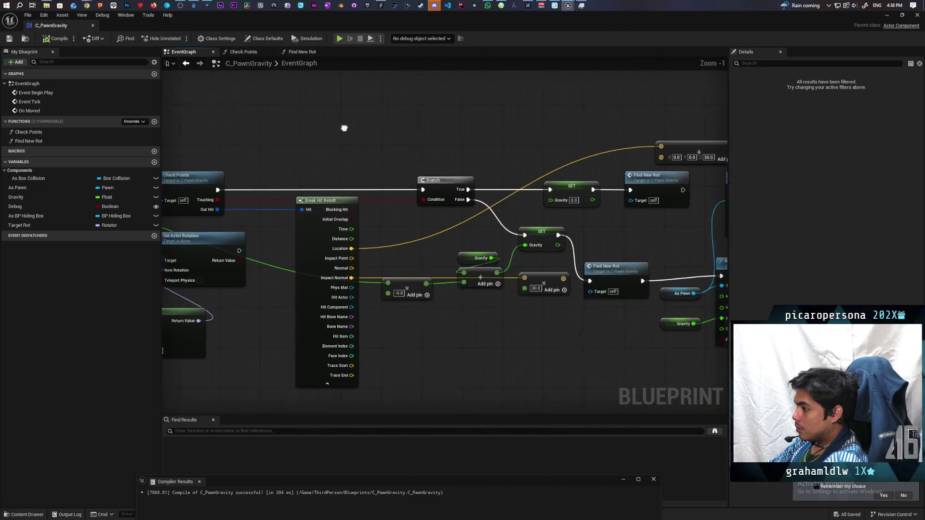
{"action": "left_click_drag", "start_coordinate": [255, 117], "coordinate": [526, 119]}
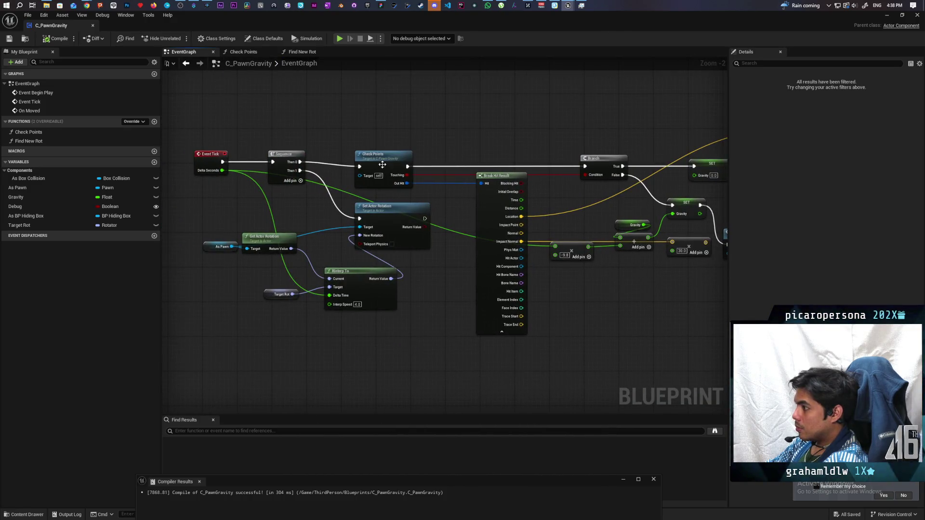
{"action": "double_click", "coordinate": [382, 165]}
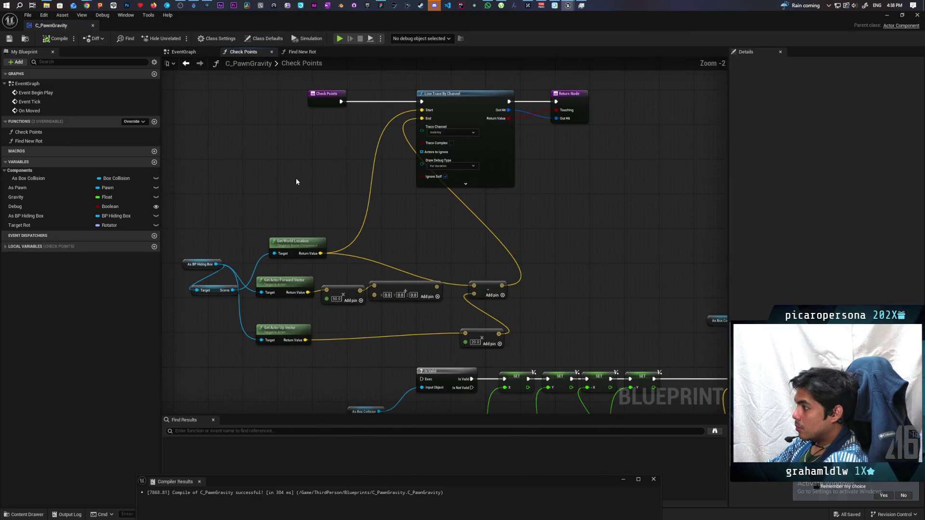
{"action": "key", "text": "ctrl+v"}
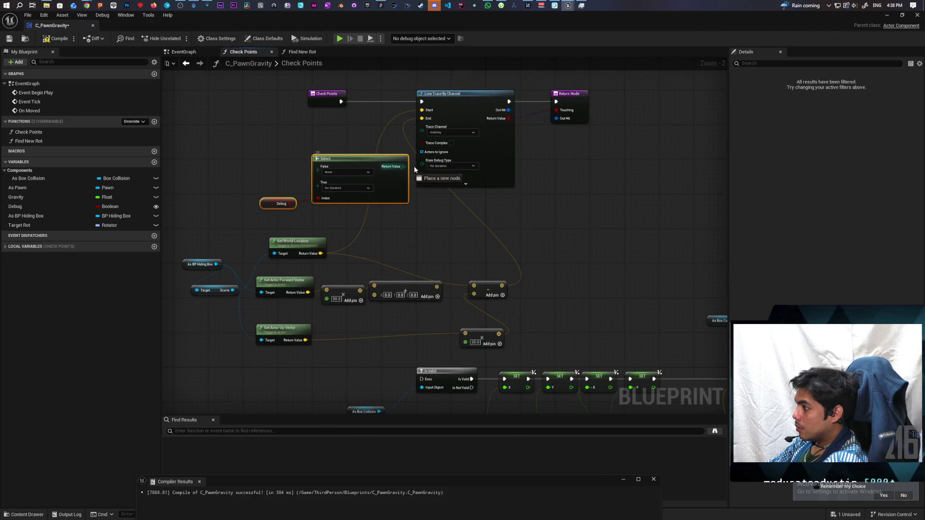
{"action": "left_click_drag", "start_coordinate": [415, 169], "coordinate": [423, 163]}
Add the same Debug Select to Find New Rot's line trace, then compile and save
{"action": "scroll", "coordinate": [425, 233], "scroll_direction": "down", "scroll_amount": 2}
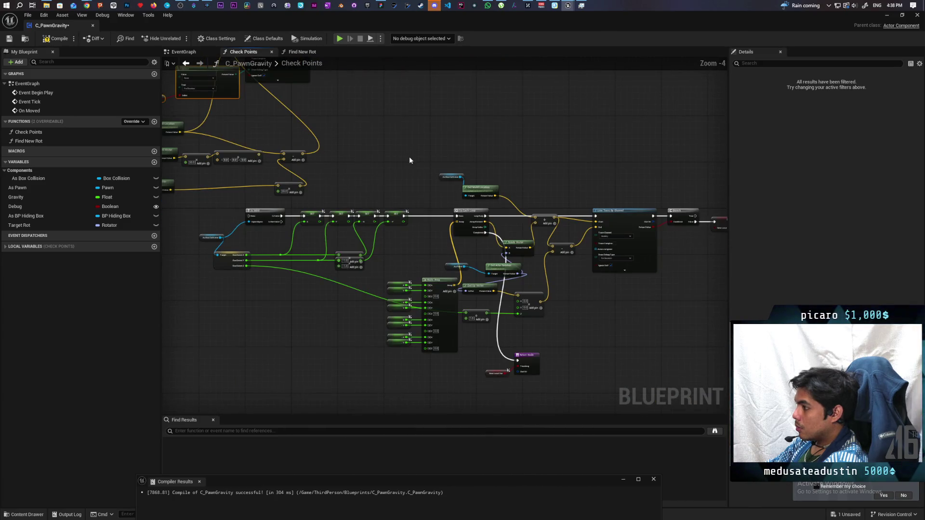
{"action": "left_click_drag", "start_coordinate": [410, 160], "coordinate": [350, 119]}
{"action": "left_click", "coordinate": [311, 52]}
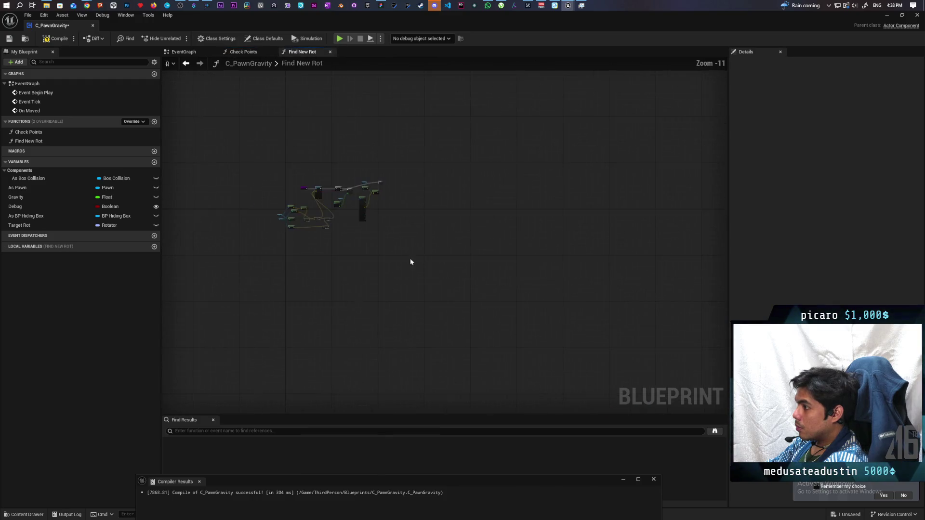
{"action": "scroll", "coordinate": [374, 246], "scroll_direction": "up", "scroll_amount": 5}
{"action": "key", "text": "ctrl+v"}
{"action": "scroll", "coordinate": [313, 240], "scroll_direction": "up", "scroll_amount": 4}
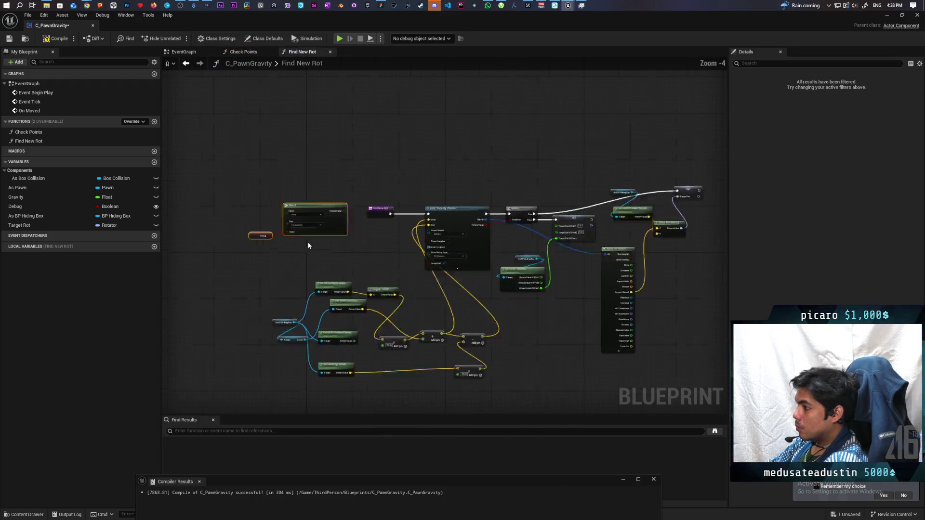
{"action": "left_click_drag", "start_coordinate": [371, 188], "coordinate": [520, 261]}
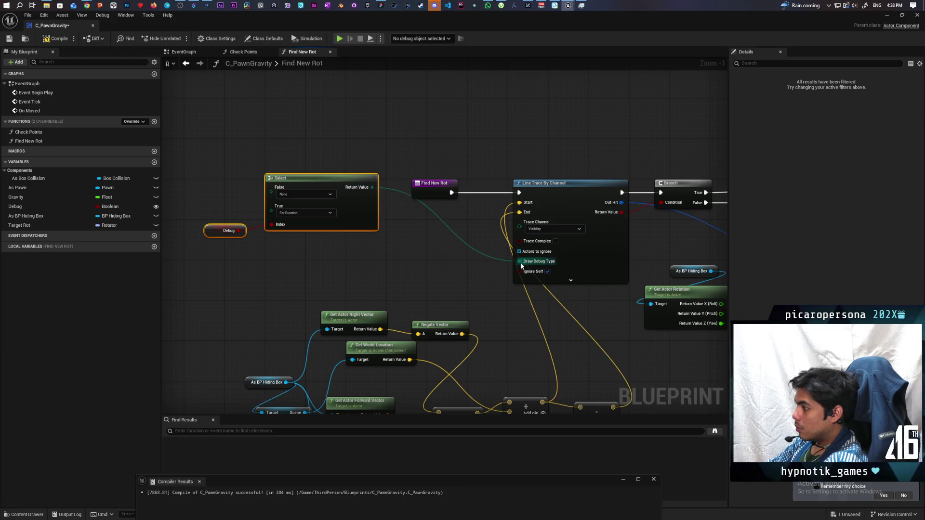
{"action": "left_click", "coordinate": [59, 40]}
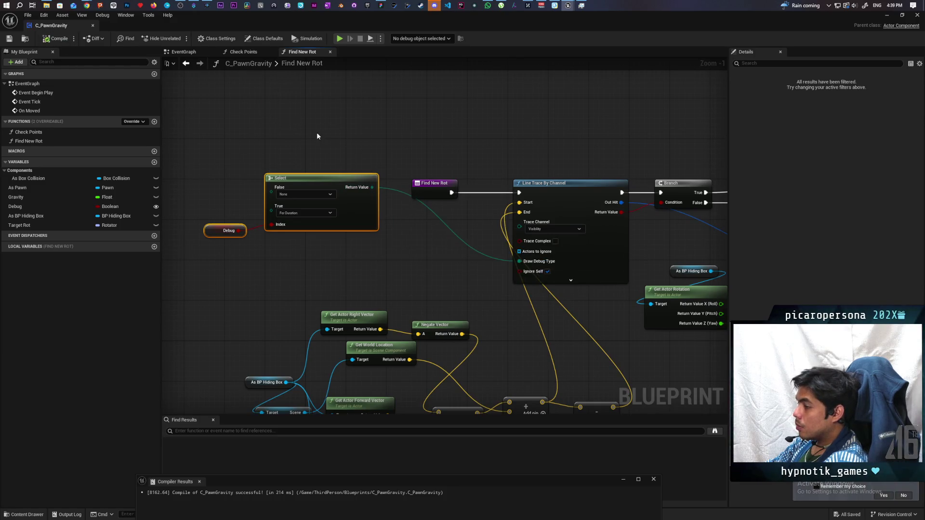
In BP_HidingBox, toggle the C_PawnGravity component's Debug option on and off, then start a play test
{"action": "left_click", "coordinate": [887, 16]}
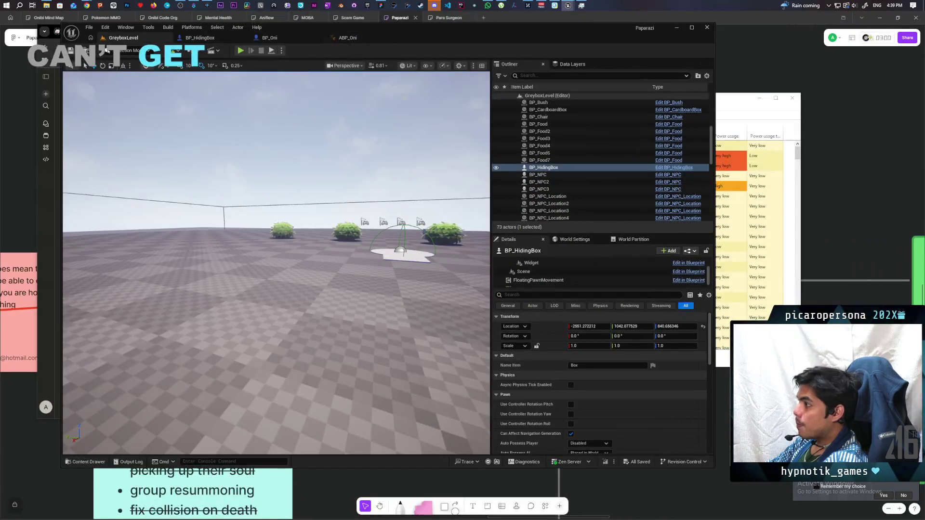
{"action": "left_click", "coordinate": [224, 38]}
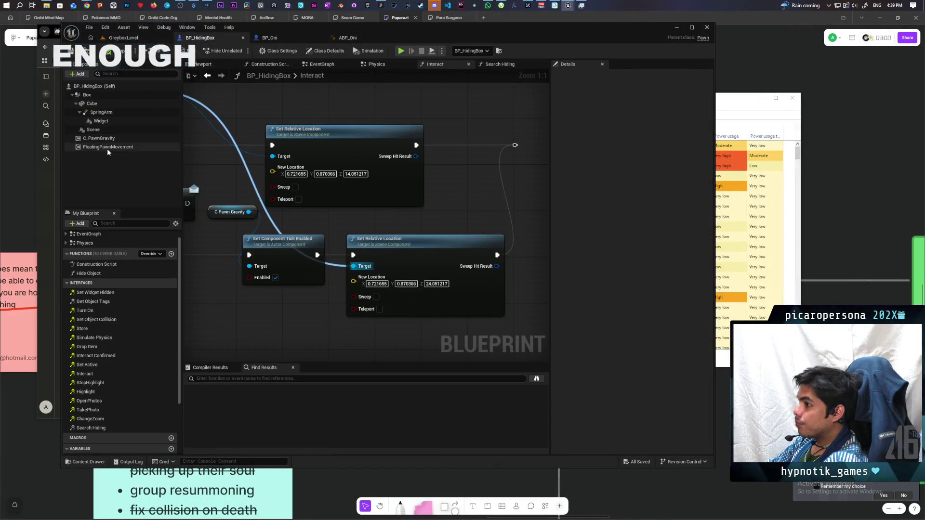
{"action": "left_click", "coordinate": [99, 138]}
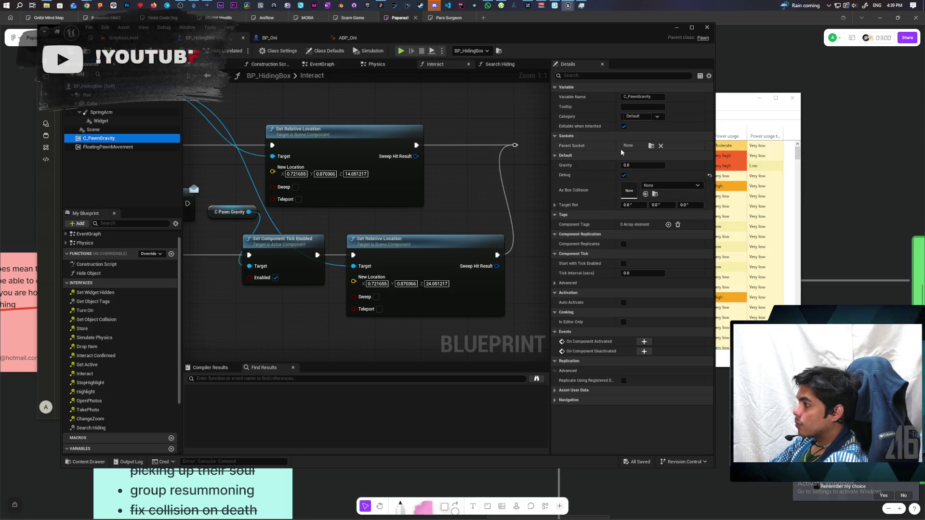
{"action": "left_click", "coordinate": [624, 175]}
{"action": "left_click", "coordinate": [624, 175]}
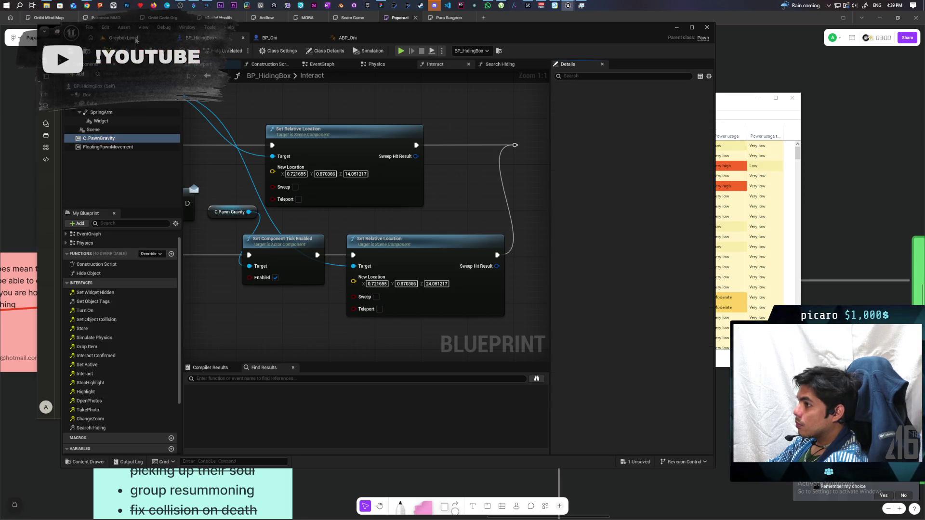
{"action": "key", "text": "alt+p"}
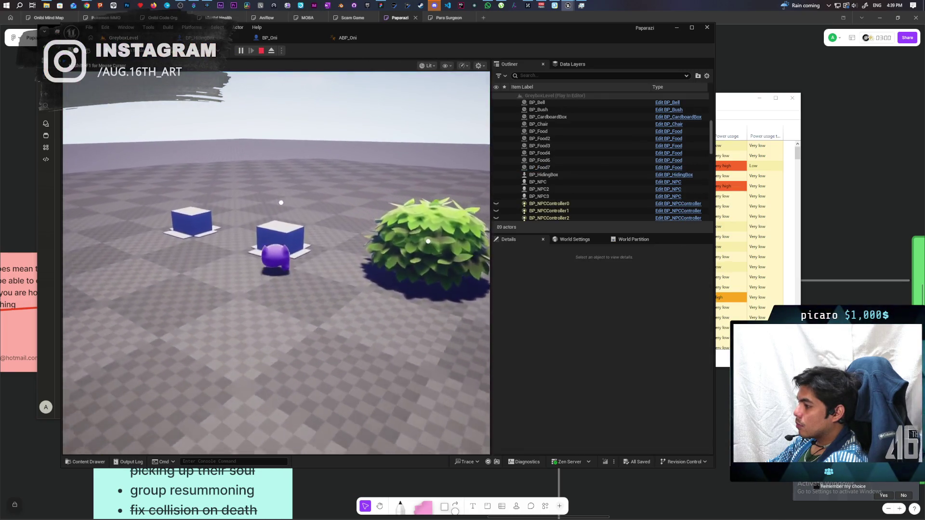
Orbit around the hiding box, have the purple Oni exit it with F, and stop the test
{"action": "key", "text": "d"}
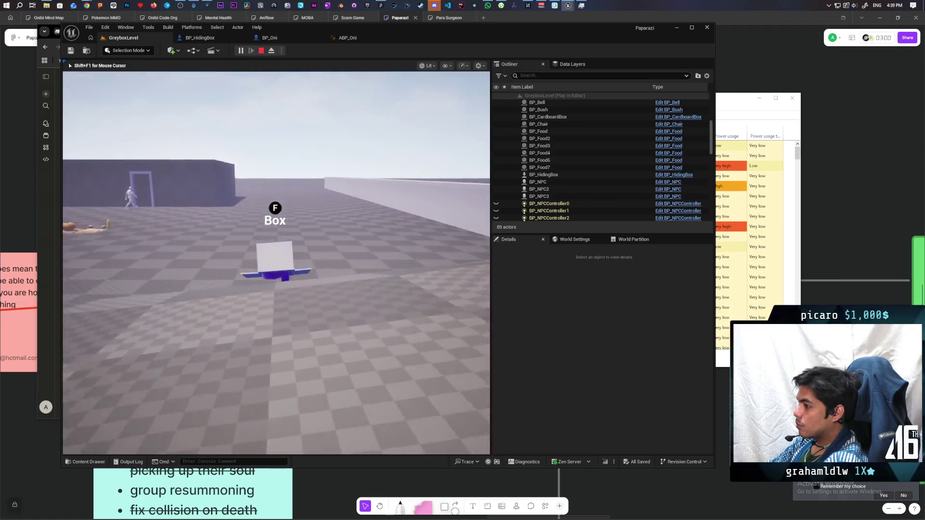
{"action": "key", "text": "f"}
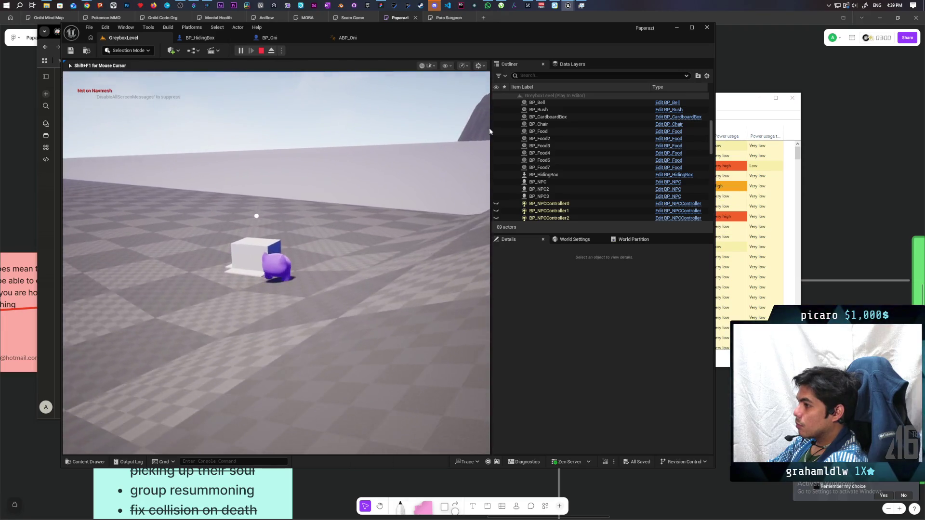
{"action": "key", "text": "Escape"}
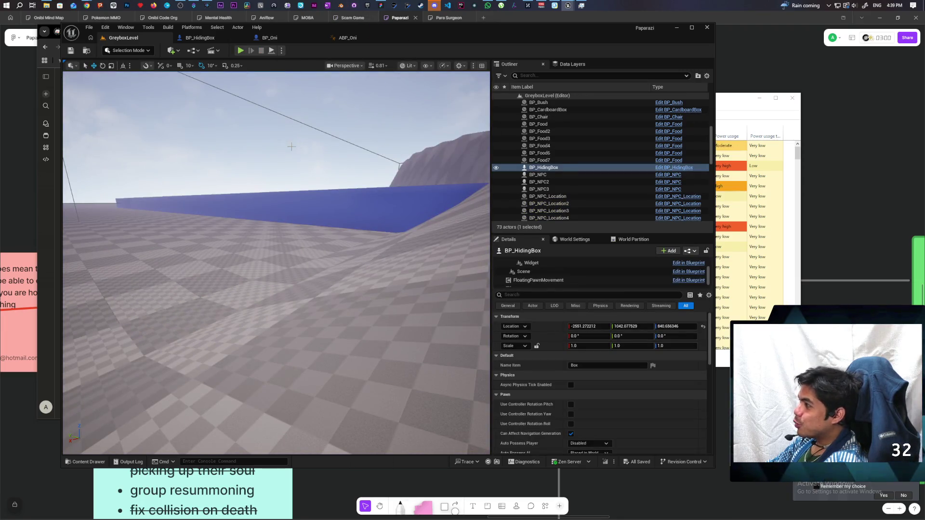
Bring up GitHub Desktop and switch to the Paparazi repository
{"action": "left_click", "coordinate": [355, 6]}
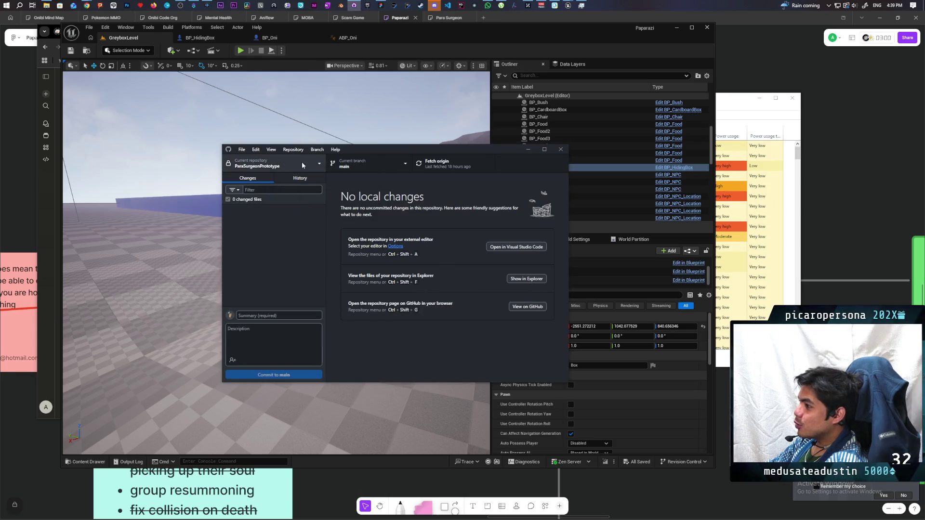
{"action": "left_click", "coordinate": [302, 163]}
{"action": "left_click", "coordinate": [270, 214]}
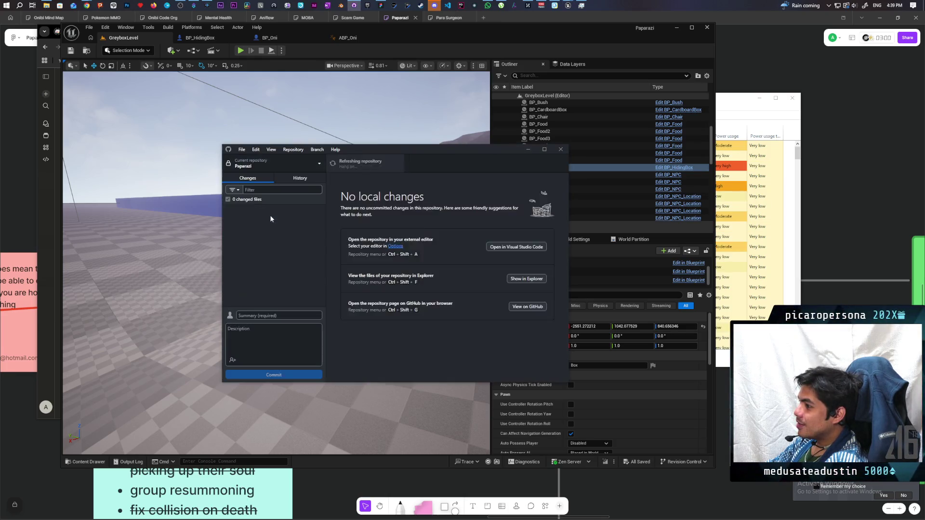
{"action": "left_click", "coordinate": [280, 316]}
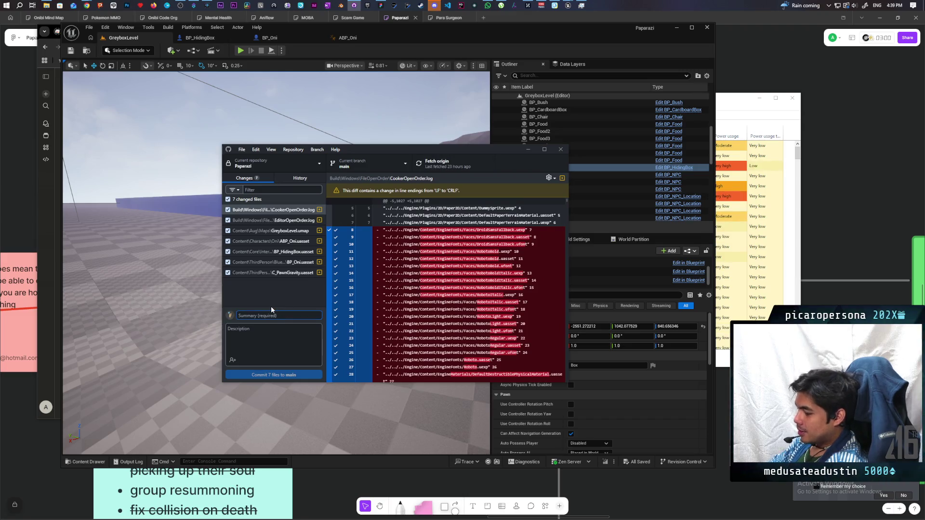
Commit the seven changed files to main as 'fixed box rotations' and push to origin
{"action": "type", "text": "fixed box rotations"}
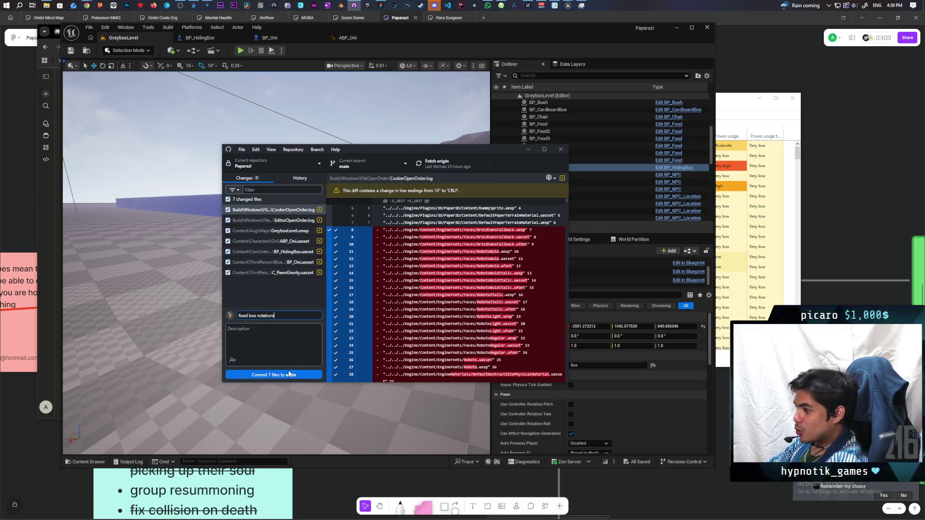
{"action": "left_click", "coordinate": [278, 375]}
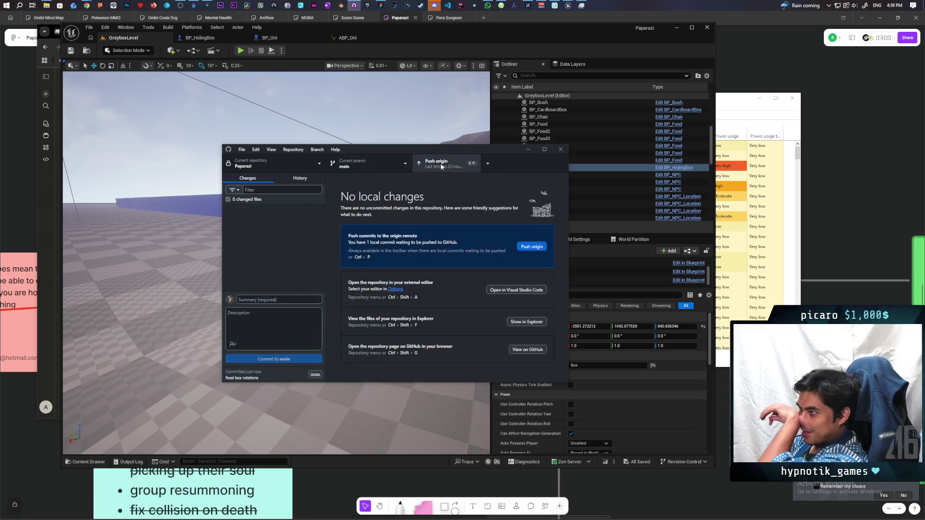
{"action": "left_click", "coordinate": [441, 163]}
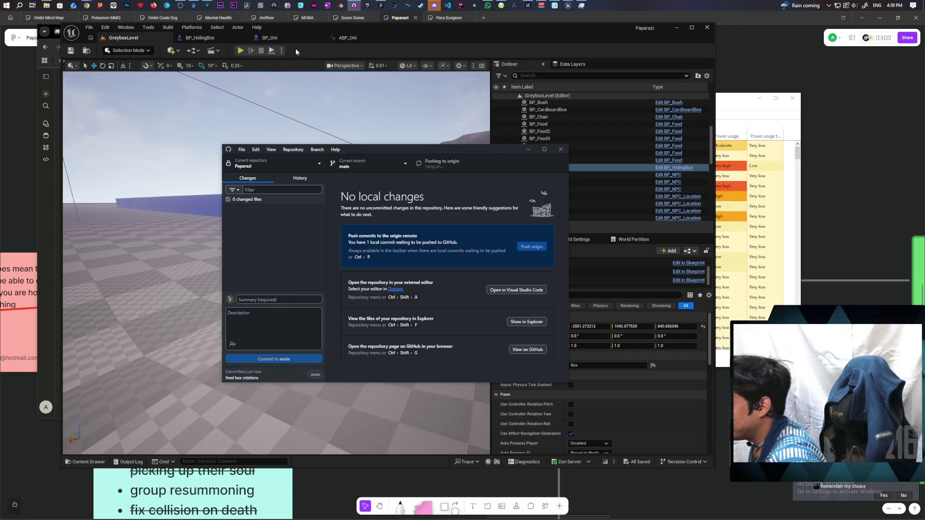
{"action": "left_click", "coordinate": [240, 50]}
Drive the box pawn past the blue boxes toward the blue gate
{"action": "key", "text": "w"}
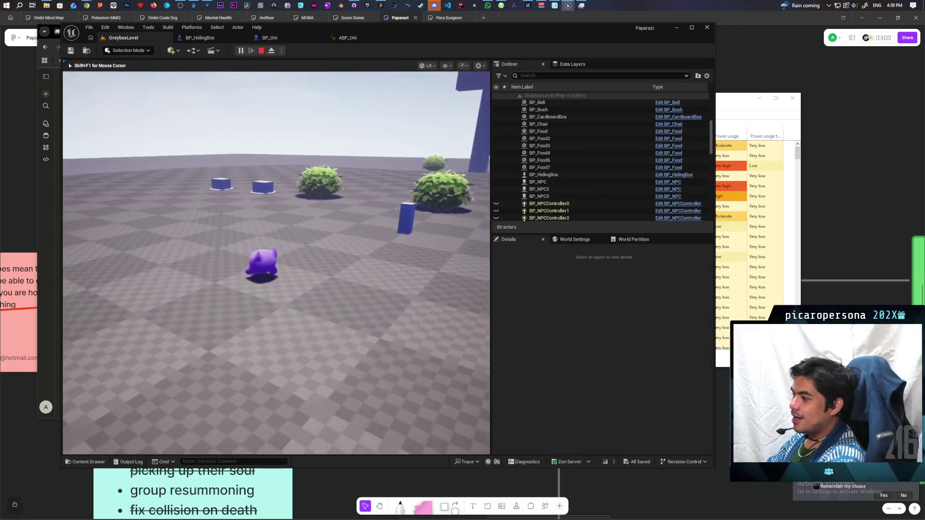
{"action": "key", "text": "w"}
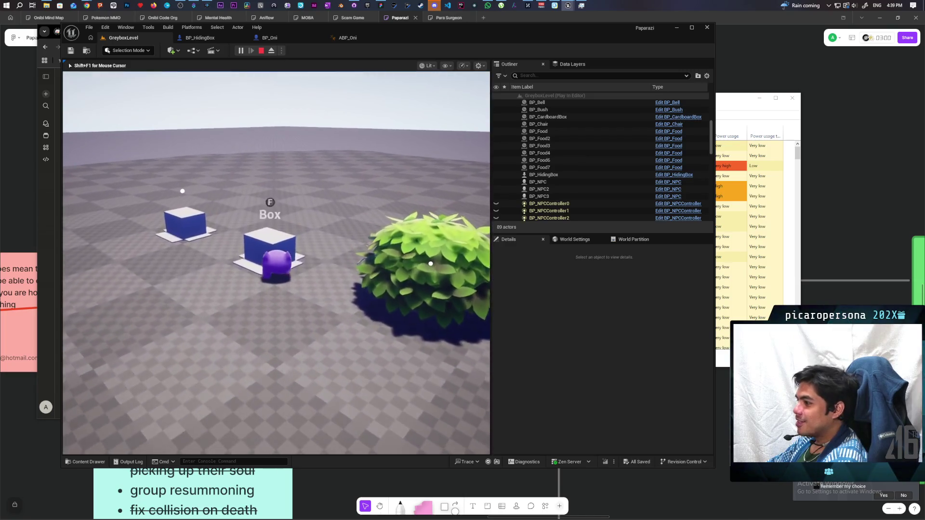
{"action": "key", "text": "a"}
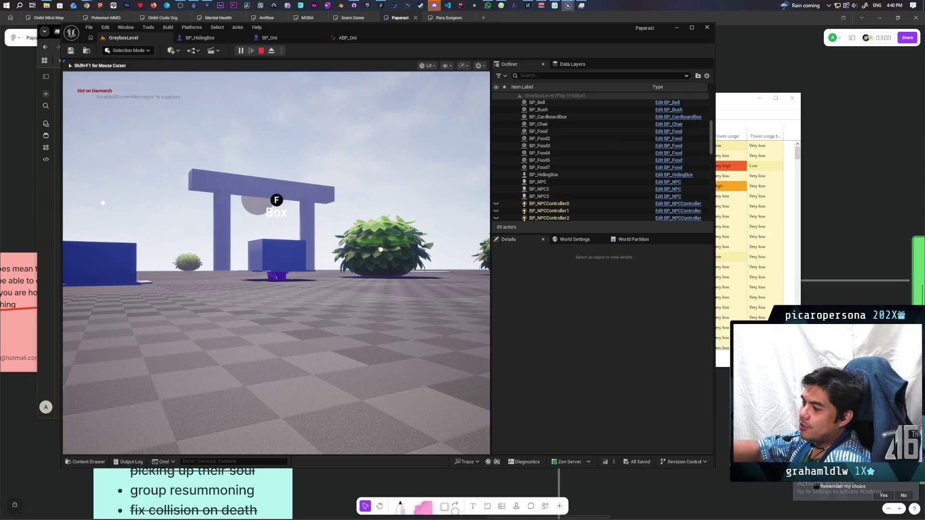
{"action": "key", "text": "w"}
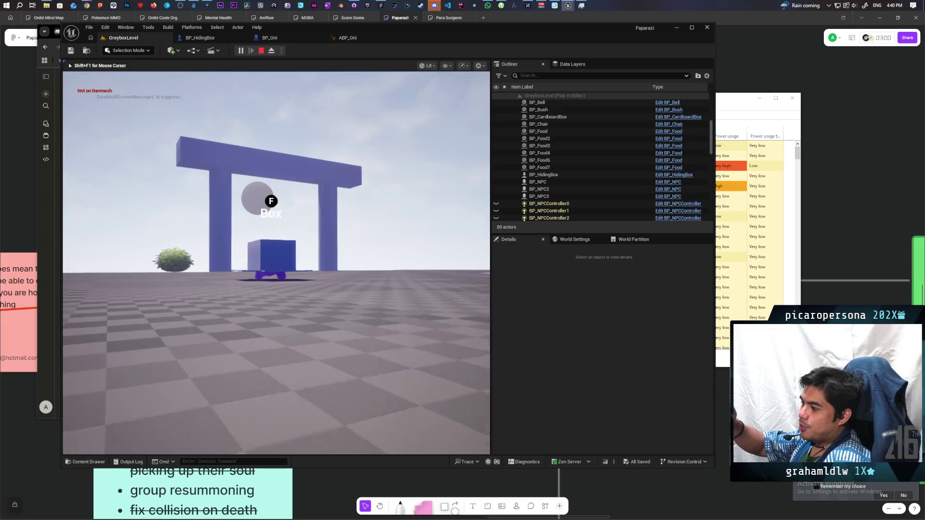
{"action": "key", "text": "w"}
{"action": "key", "text": "w"}
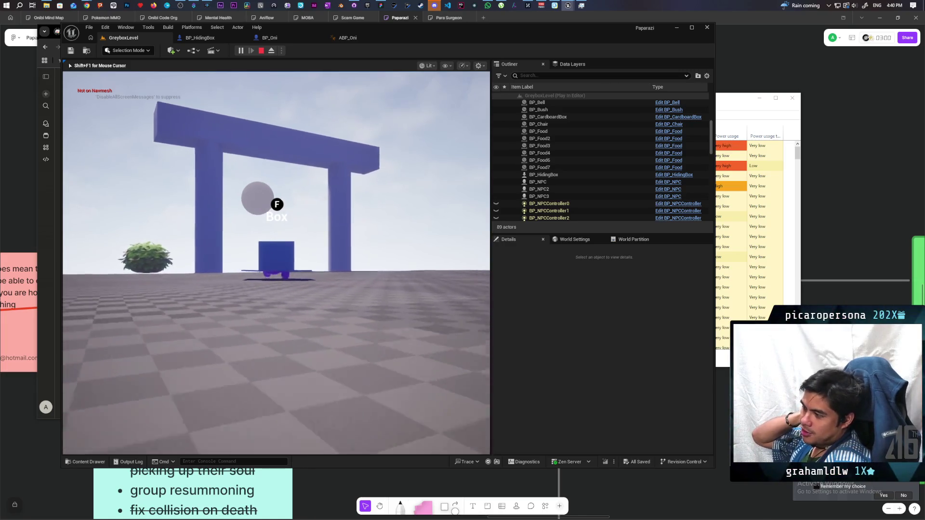
{"action": "key", "text": "w"}
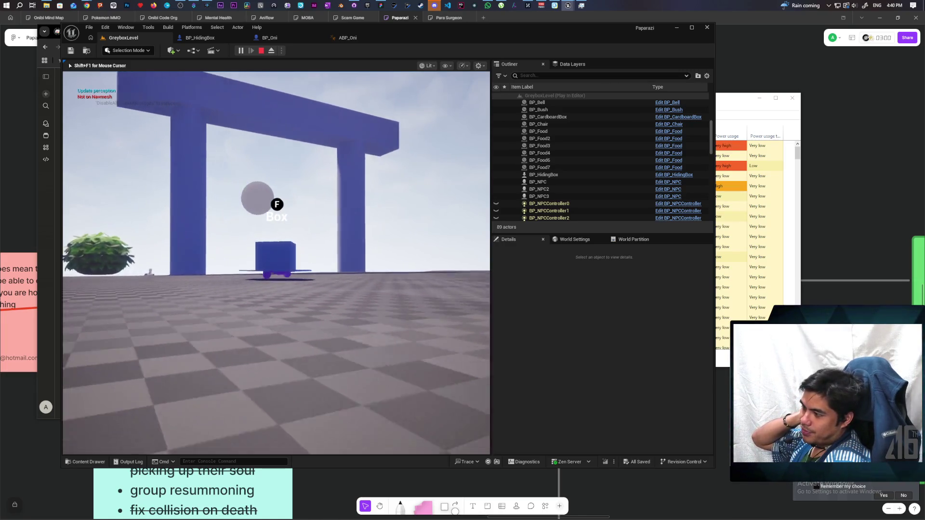
{"action": "key", "text": "w"}
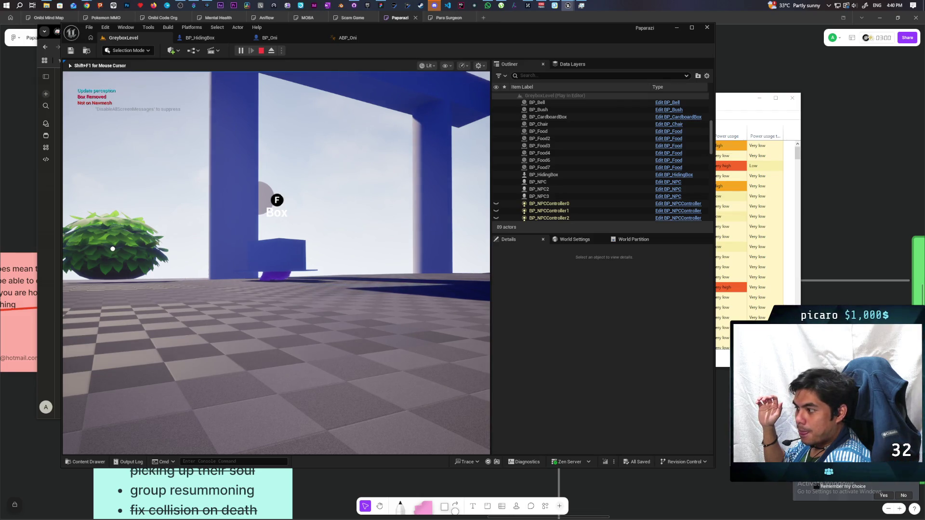
Circle the camera around the box and drive toward the far wall, hill and ramp
{"action": "key", "text": "a"}
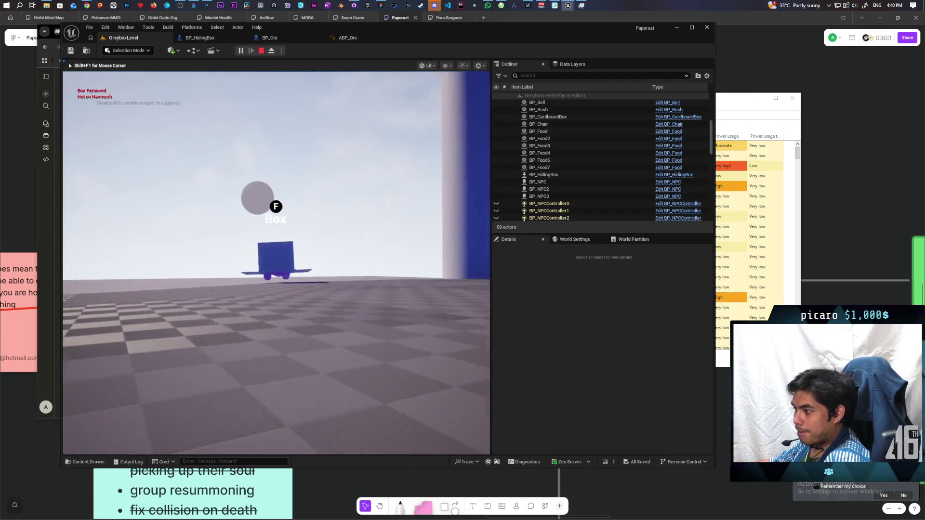
{"action": "key", "text": "a"}
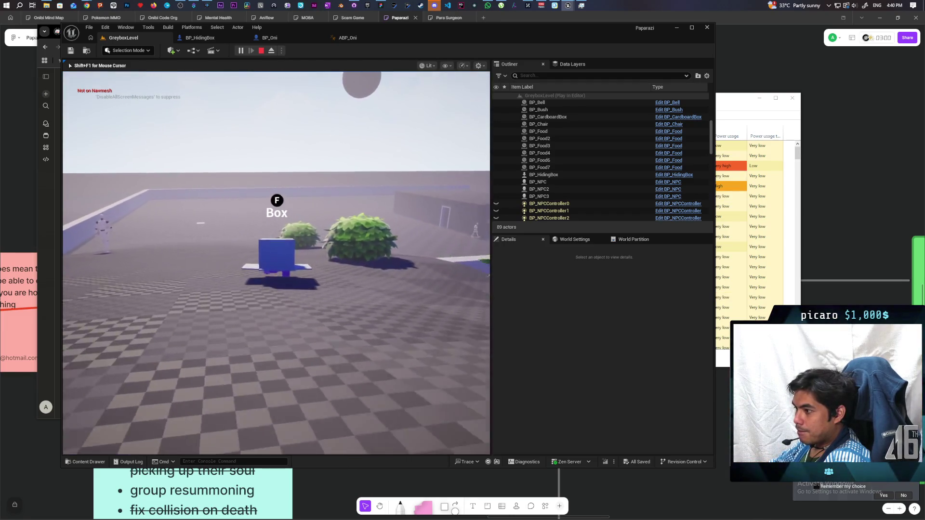
{"action": "key", "text": "a"}
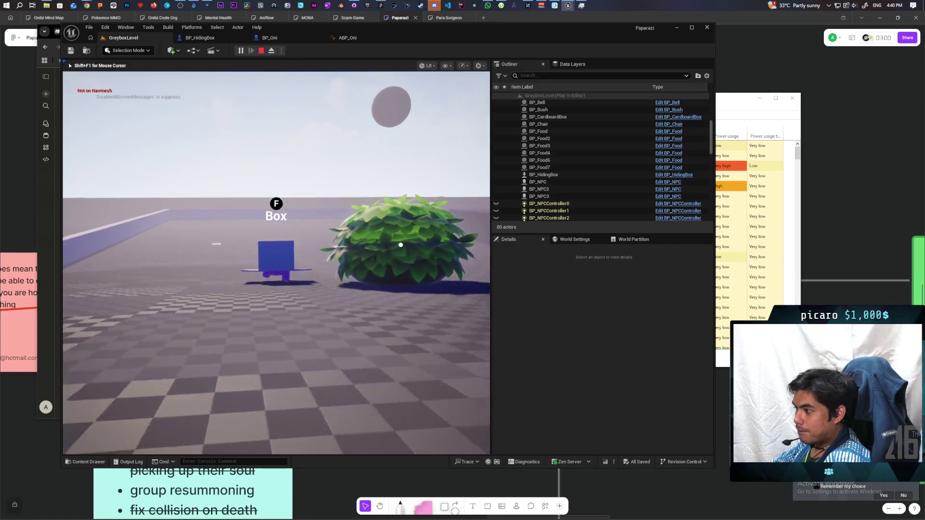
{"action": "key", "text": "a"}
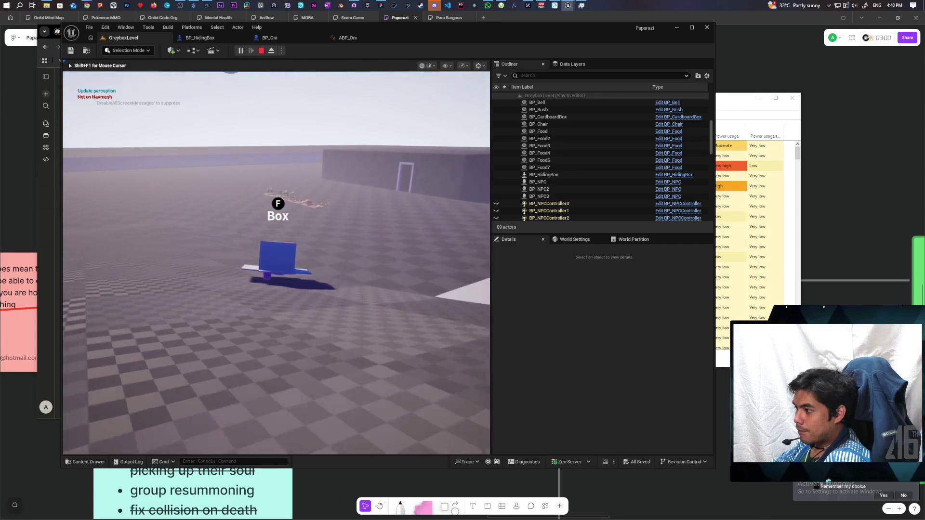
{"action": "key", "text": "w"}
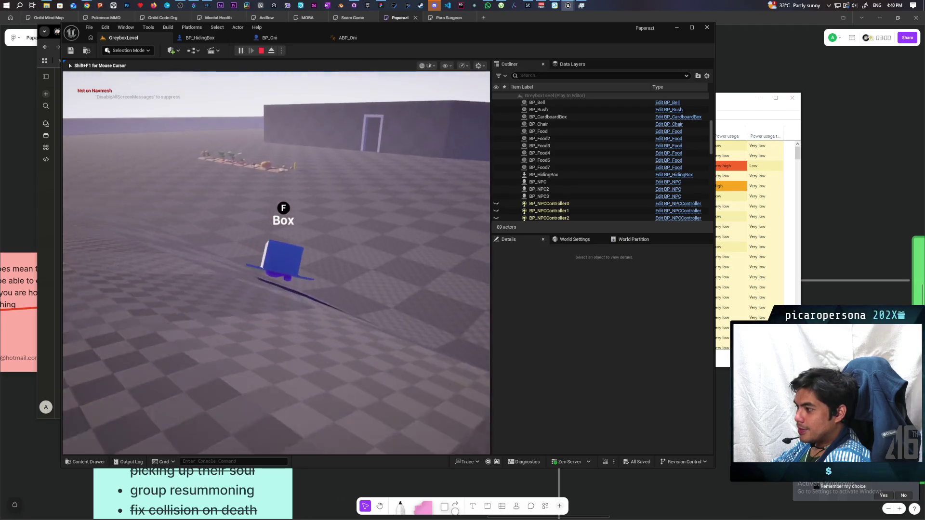
{"action": "key", "text": "a"}
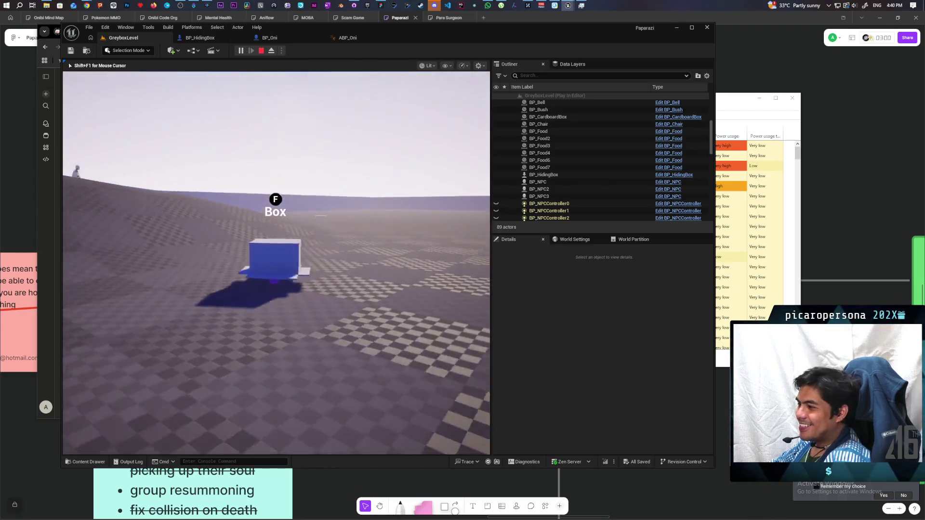
{"action": "key", "text": "a"}
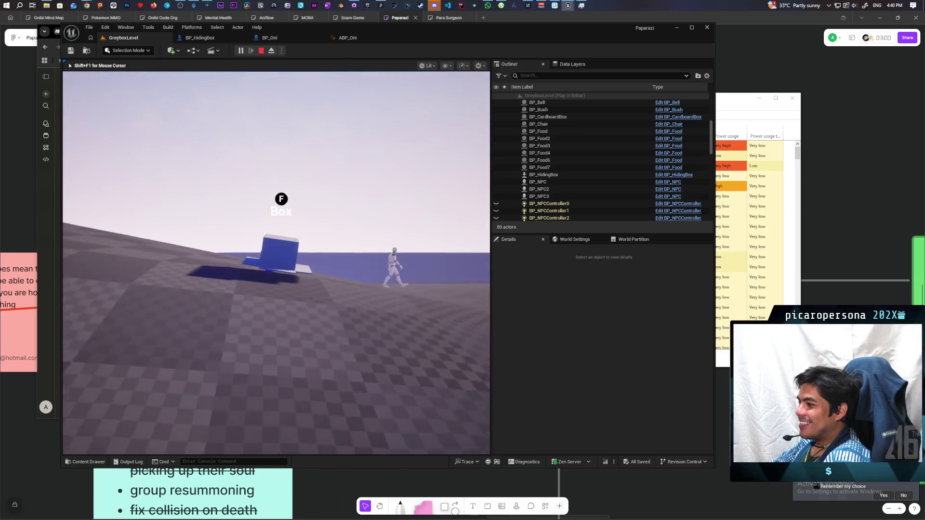
{"action": "key", "text": "a"}
{"action": "key", "text": "a"}
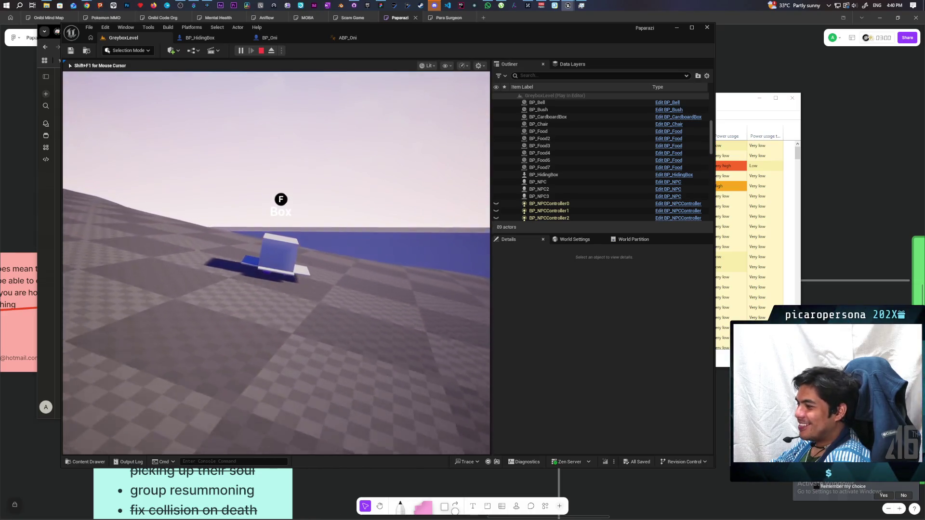
{"action": "key", "text": "a"}
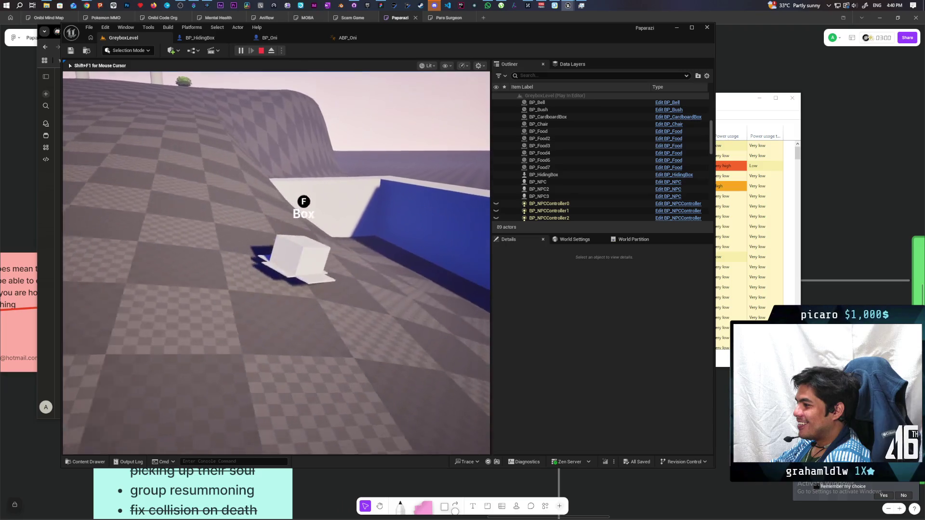
Push the box up against the wall and ramp, checking it stays upright, then stop
{"action": "key", "text": "w"}
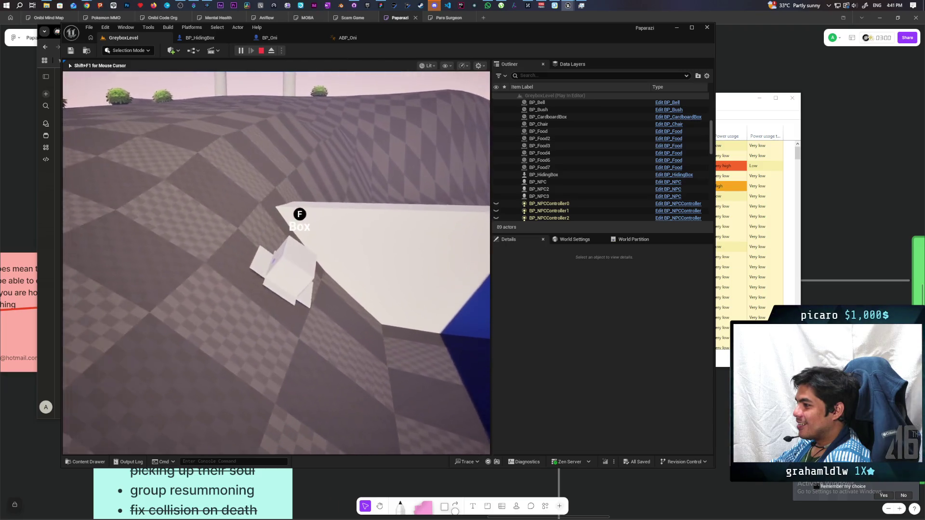
{"action": "key", "text": "w"}
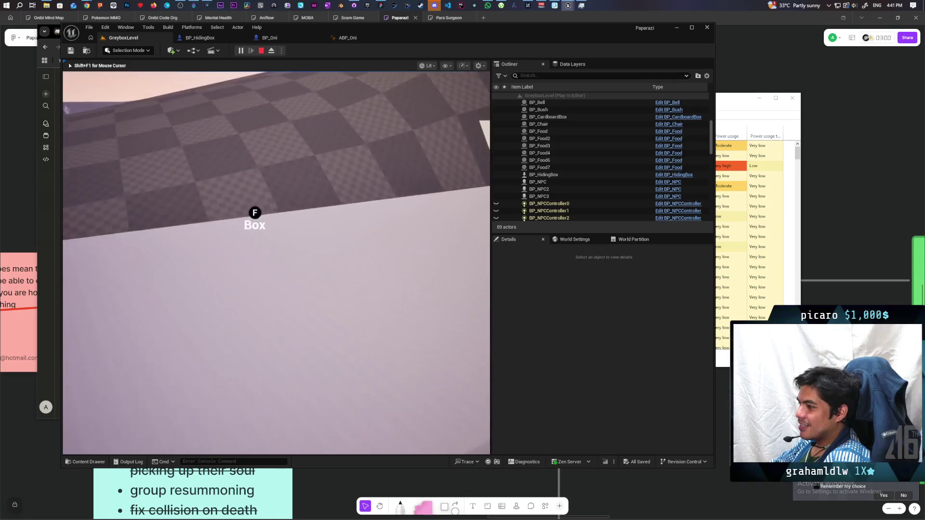
{"action": "key", "text": "w"}
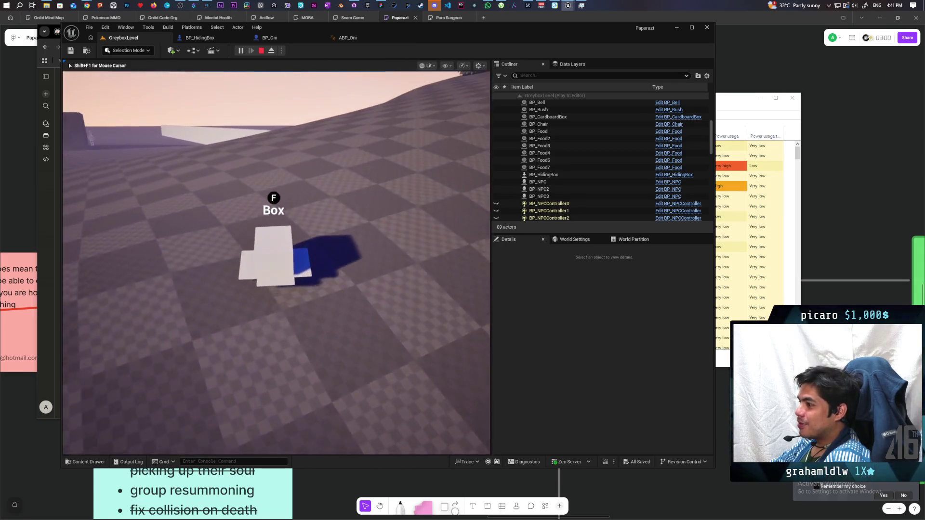
{"action": "key", "text": "w"}
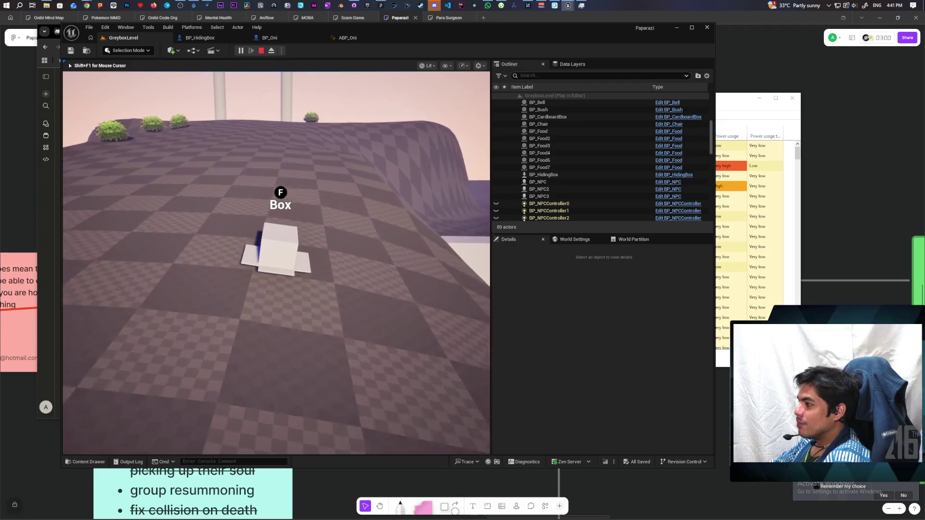
{"action": "key", "text": "w"}
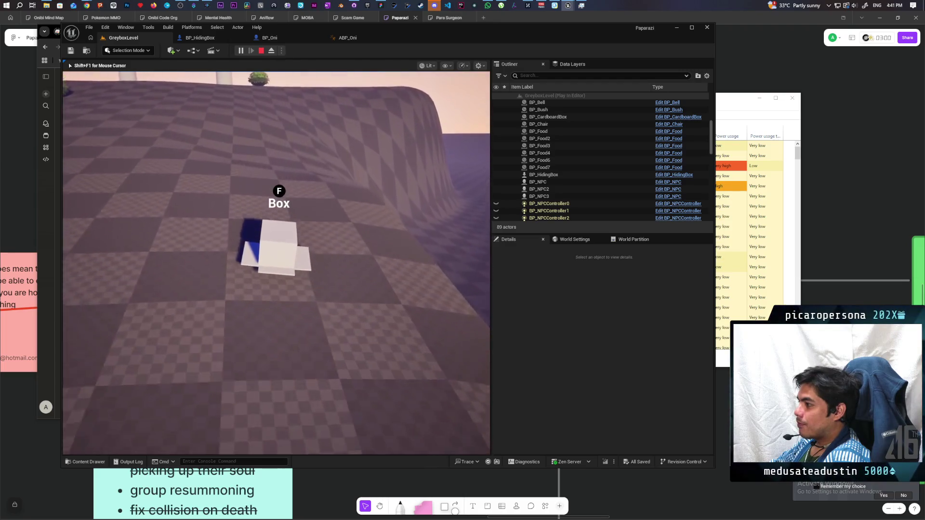
{"action": "key", "text": "w"}
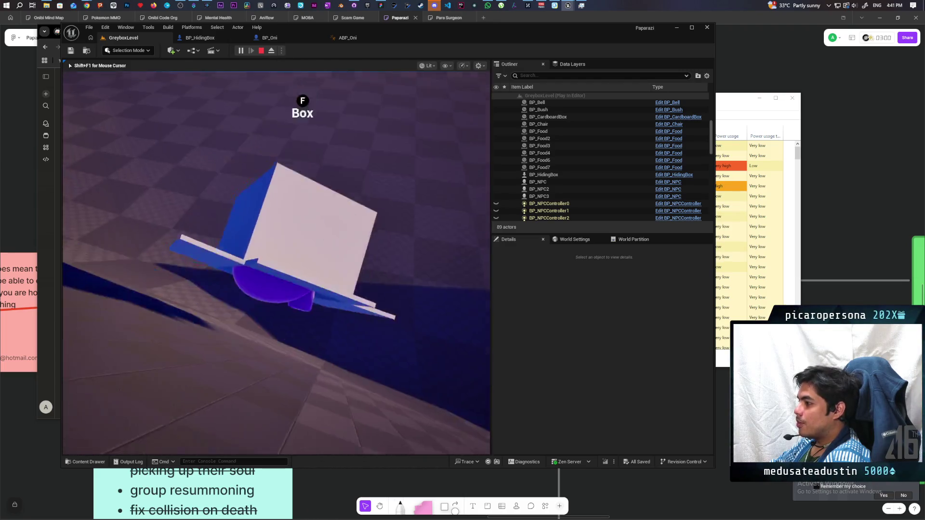
{"action": "key", "text": "w"}
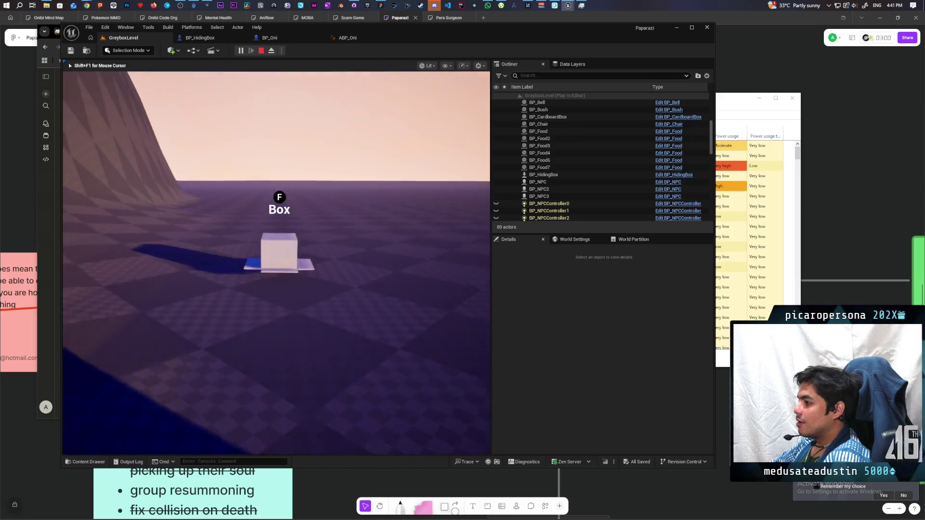
{"action": "key", "text": "w"}
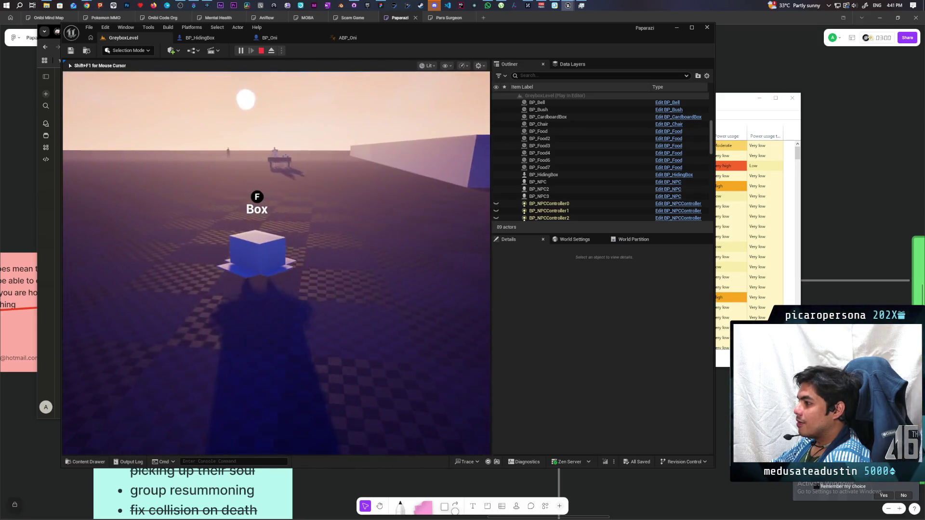
{"action": "key", "text": "w"}
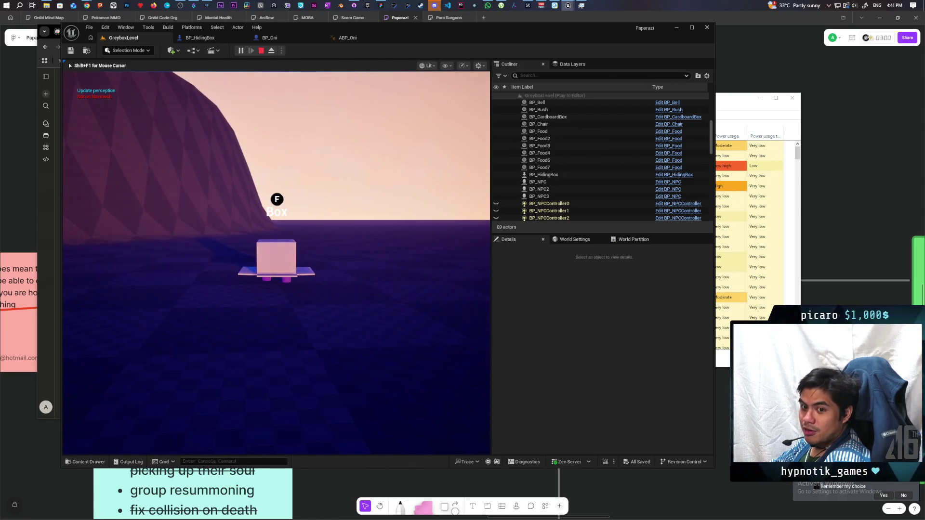
{"action": "key", "text": "Escape"}
Restart the test, move the box against the sloped wall, and stop again
{"action": "left_click", "coordinate": [240, 50]}
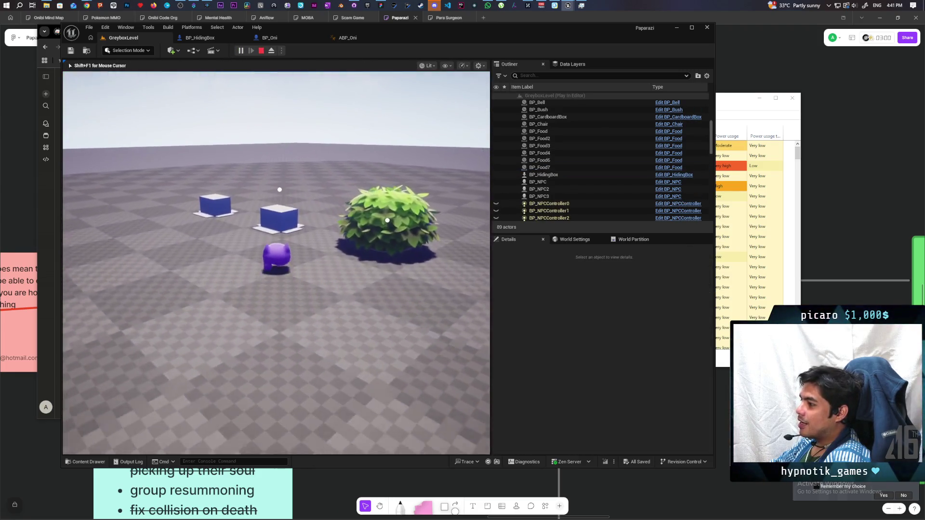
{"action": "key", "text": "w"}
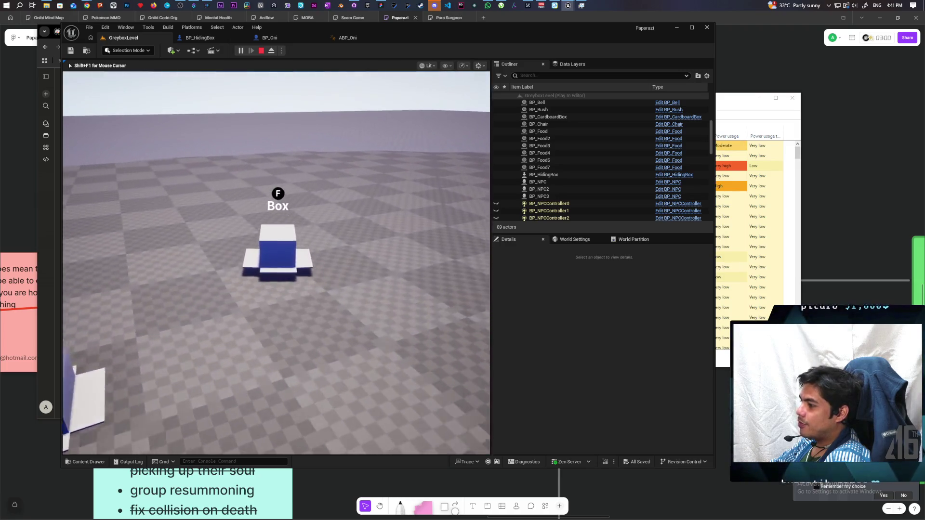
{"action": "key", "text": "d"}
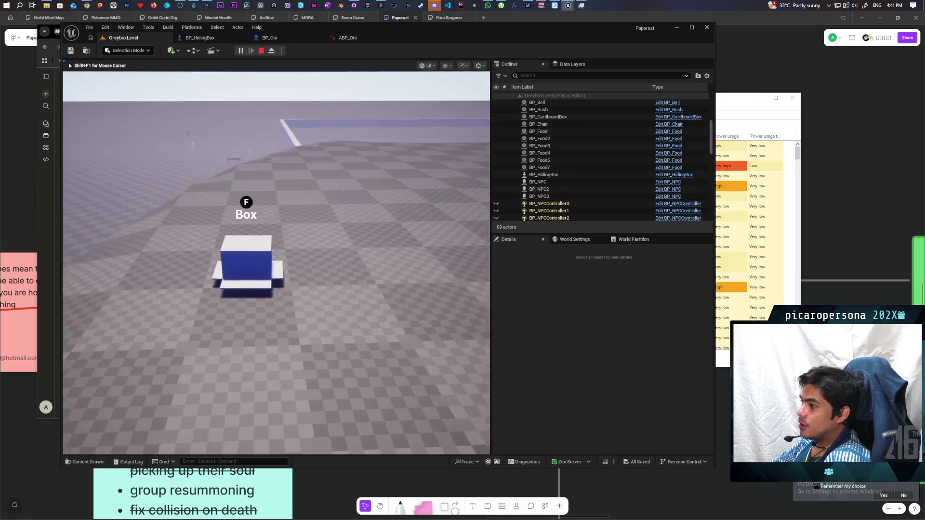
{"action": "key", "text": "a"}
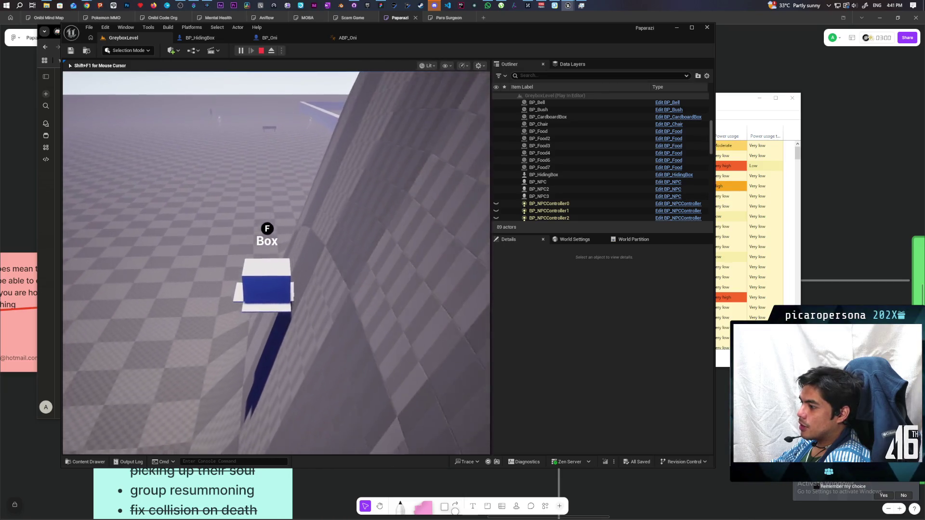
{"action": "key", "text": "d"}
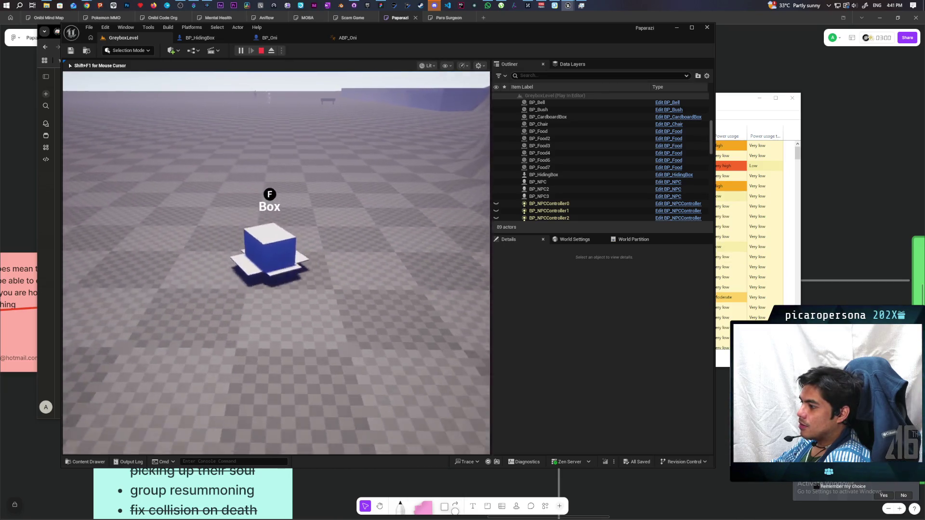
{"action": "key", "text": "a"}
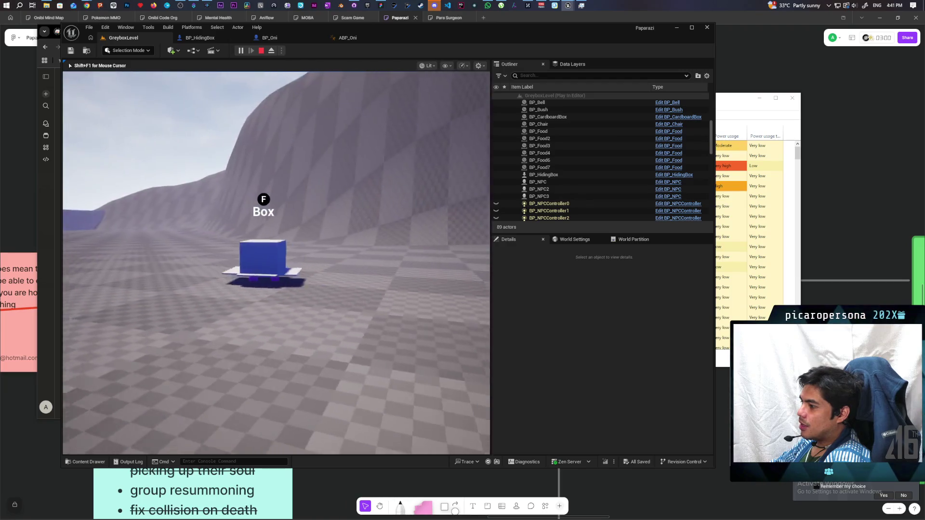
{"action": "key", "text": "a"}
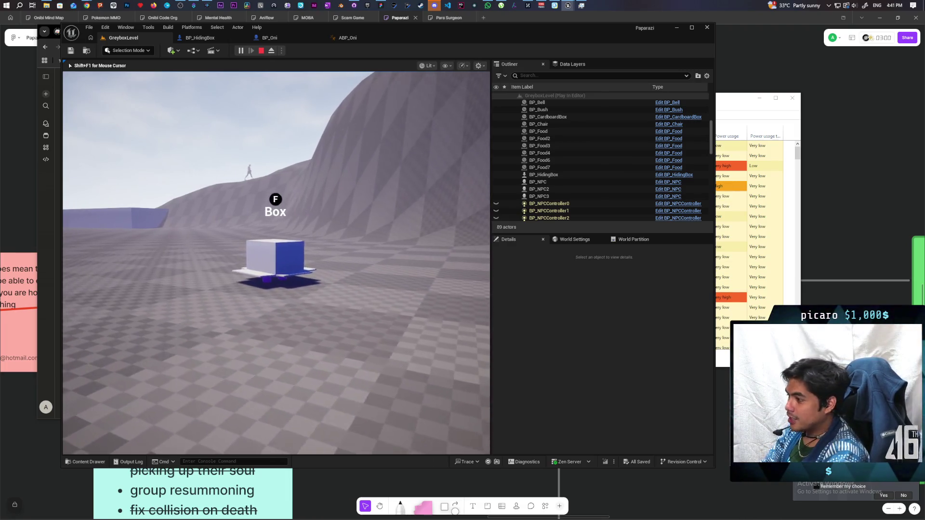
{"action": "key", "text": "Escape"}
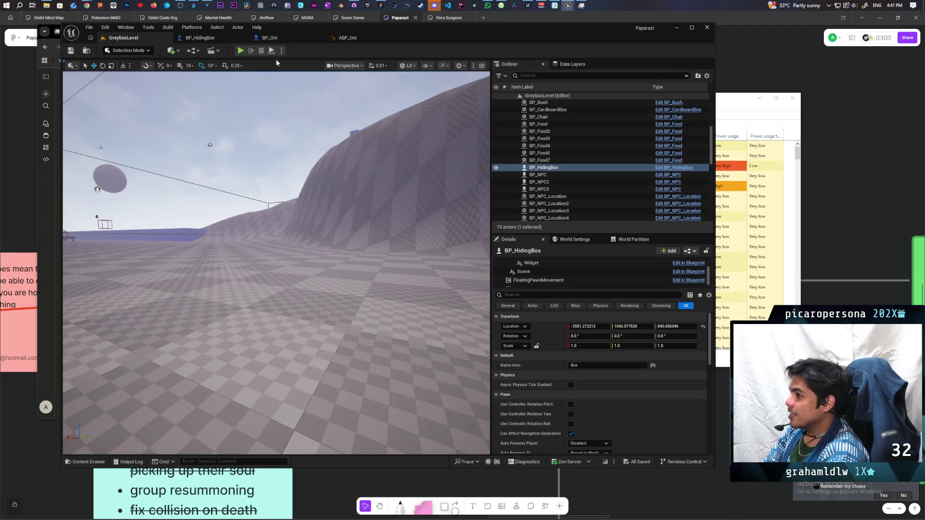
Set the play options to 3 players and start the multiplayer test
{"action": "left_click_drag", "start_coordinate": [414, 42], "coordinate": [600, 36]}
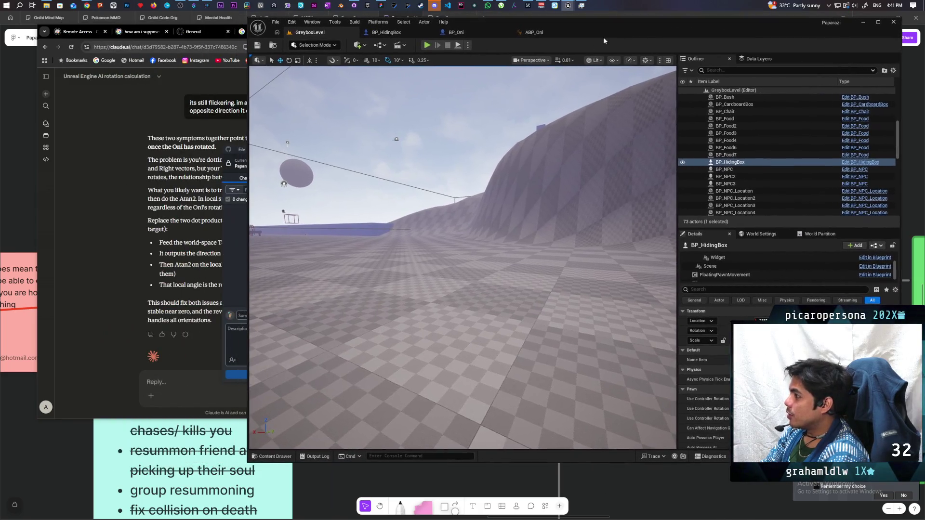
{"action": "left_click", "coordinate": [468, 45]}
{"action": "left_click_drag", "start_coordinate": [530, 182], "coordinate": [574, 202]}
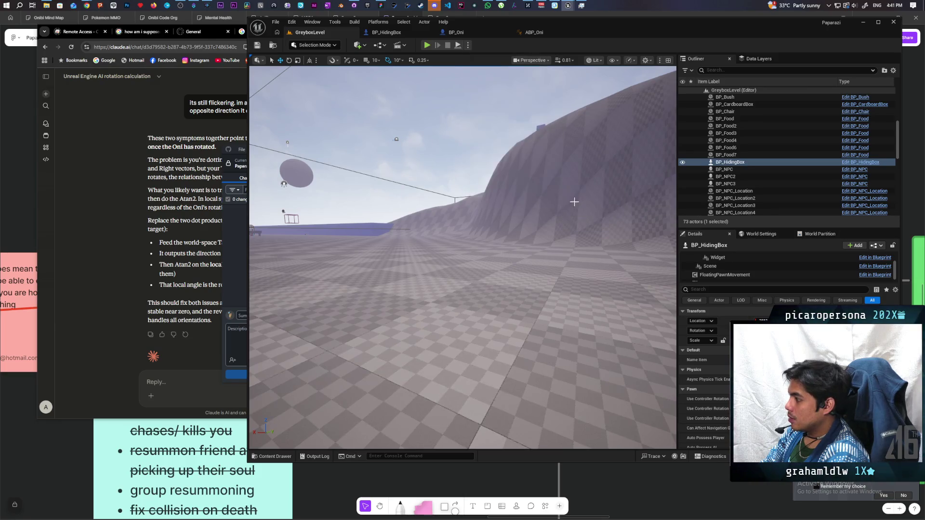
{"action": "left_click", "coordinate": [427, 46]}
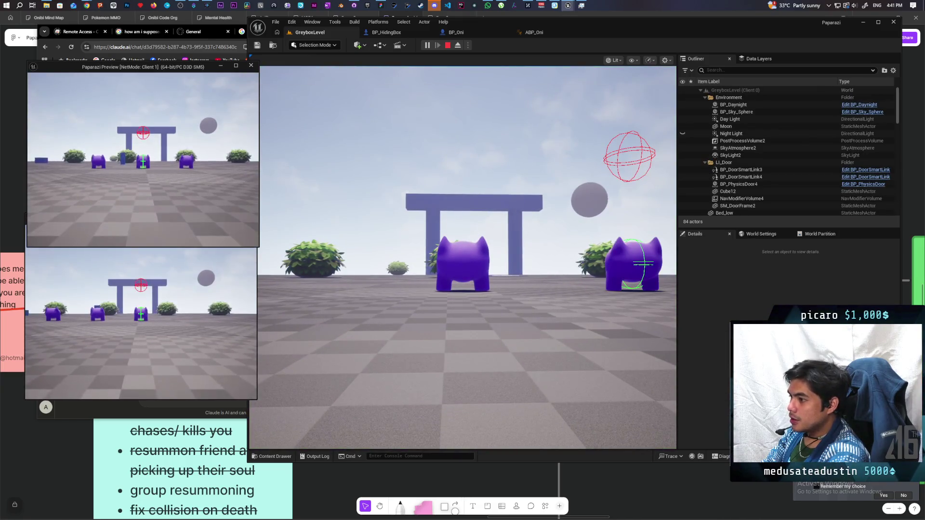
Drive the box pawn across the level past the oni, then stop
{"action": "key", "text": "w"}
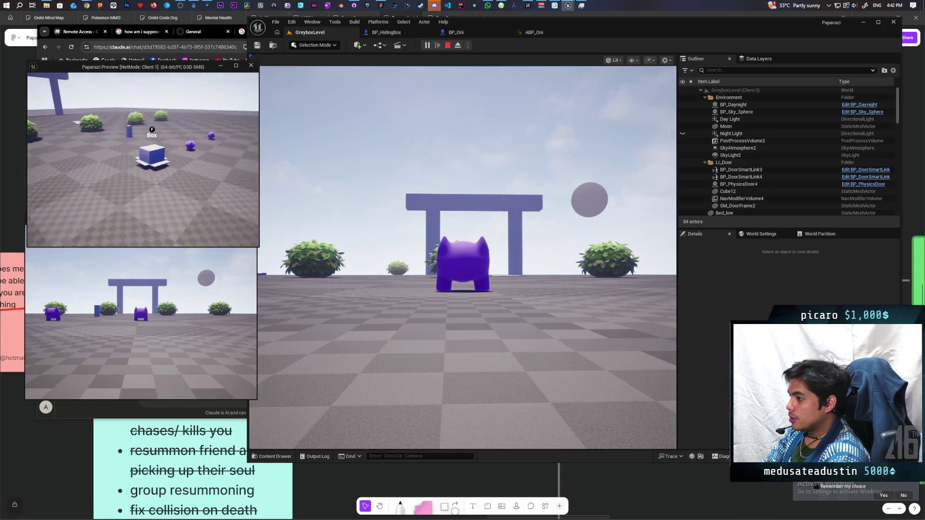
{"action": "key", "text": "w"}
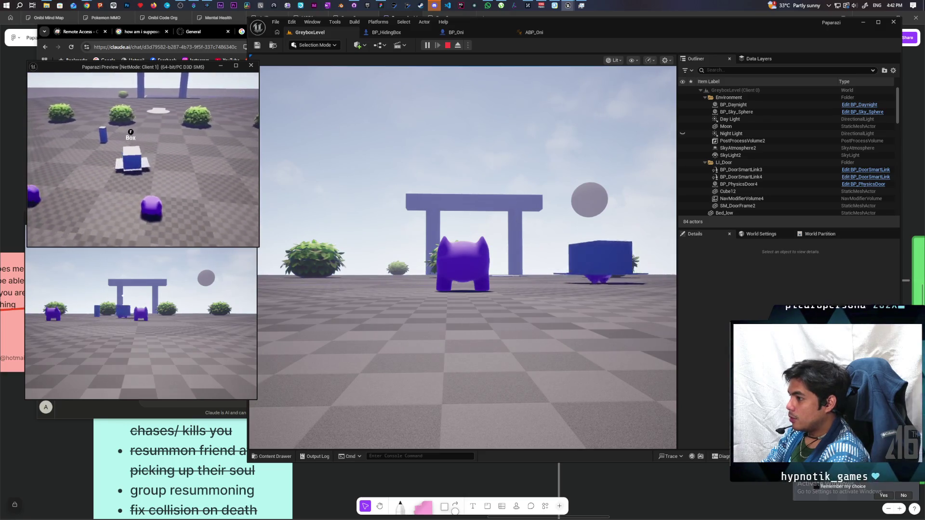
{"action": "key", "text": "w"}
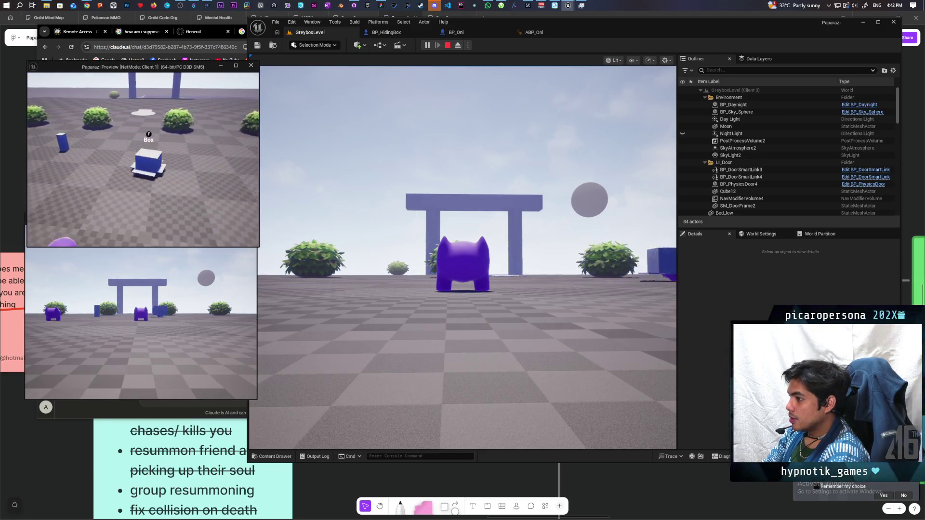
{"action": "key", "text": "w"}
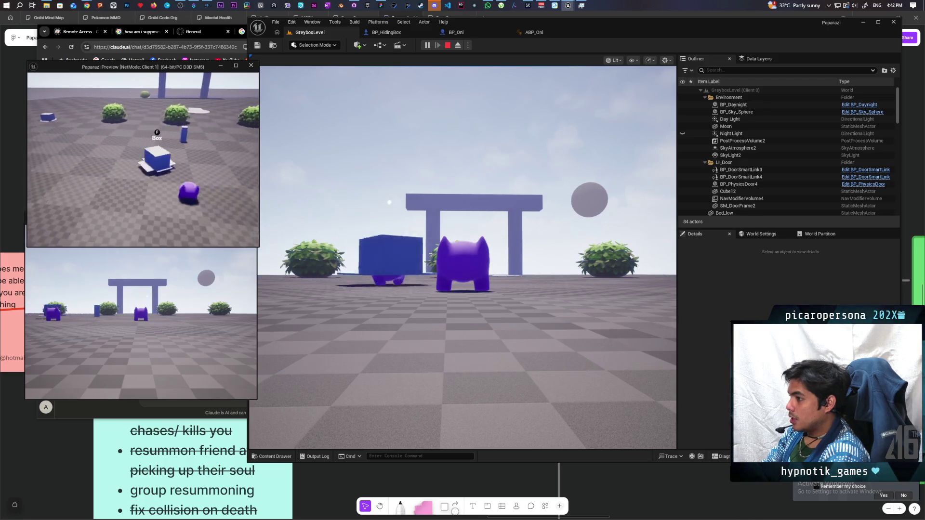
{"action": "key", "text": "w"}
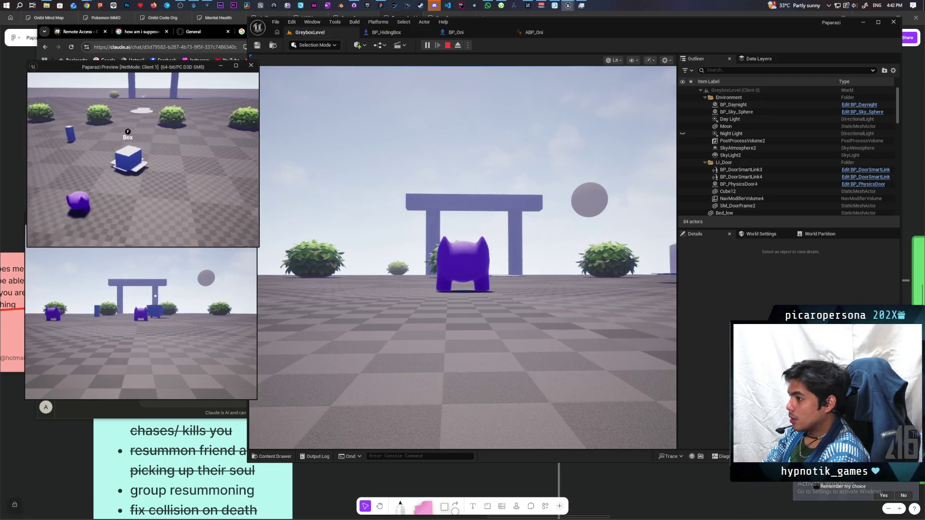
{"action": "key", "text": "Escape"}
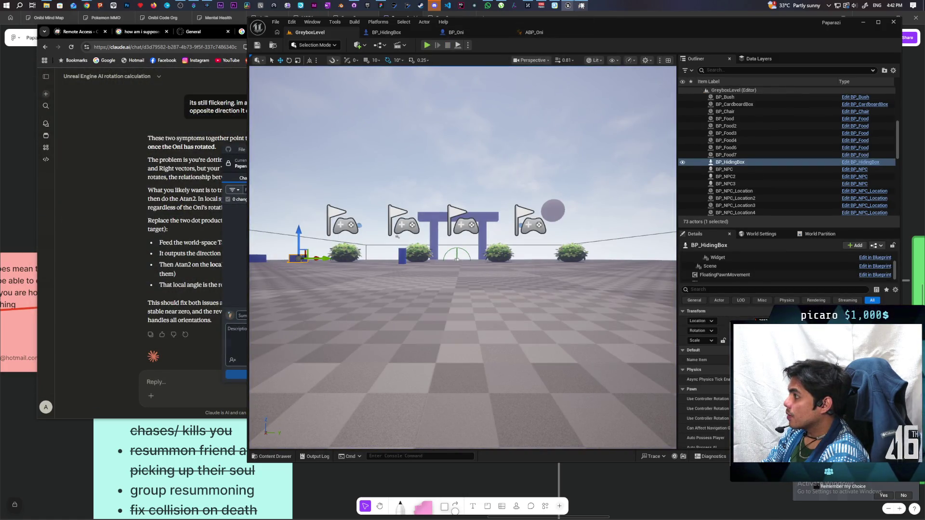
In C_PawnGravity's EventGraph, break the Event Tick link to the Sequence node, then minimize it
{"action": "mouse_move", "coordinate": [581, 5]}
{"action": "left_click", "coordinate": [582, 45]}
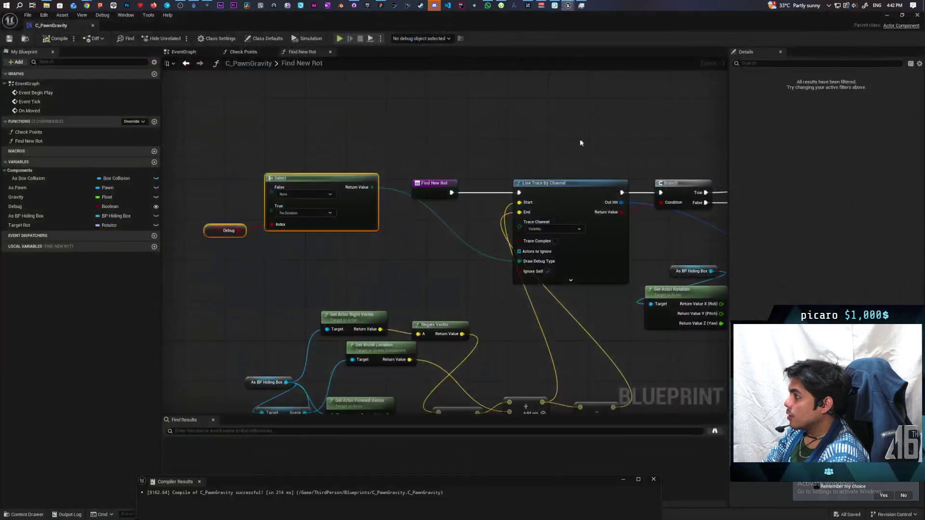
{"action": "scroll", "coordinate": [472, 141], "scroll_direction": "down", "scroll_amount": 3}
{"action": "left_click", "coordinate": [197, 53]}
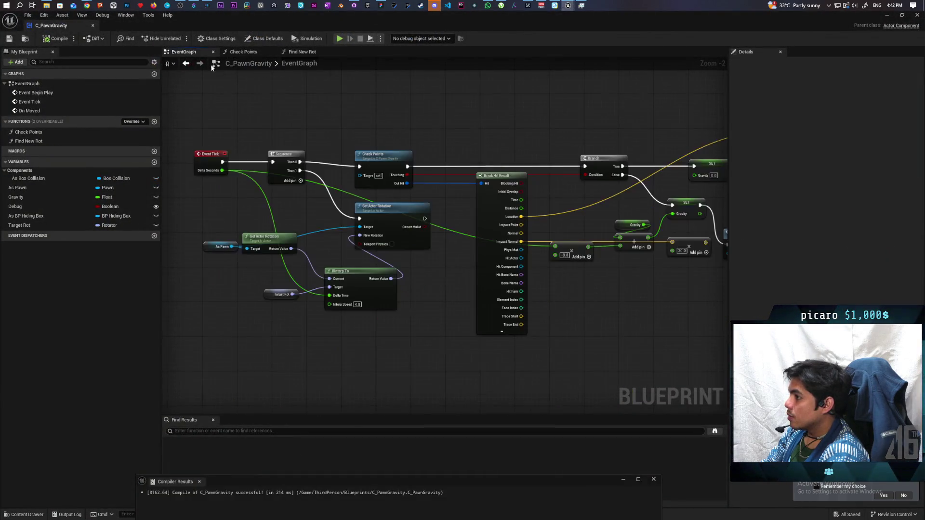
{"action": "scroll", "coordinate": [441, 143], "scroll_direction": "down", "scroll_amount": 2}
{"action": "scroll", "coordinate": [390, 203], "scroll_direction": "up", "scroll_amount": 3}
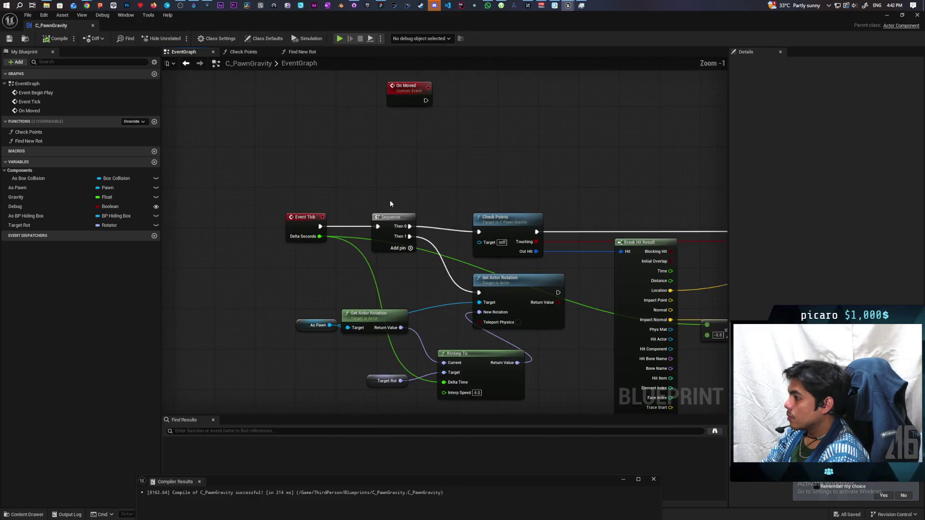
{"action": "left_click", "coordinate": [345, 231], "text": "alt"}
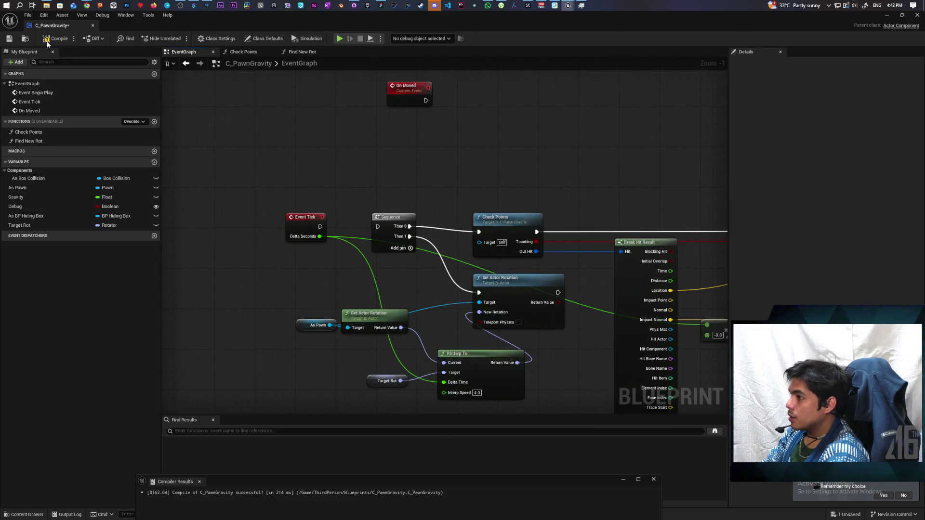
{"action": "left_click", "coordinate": [888, 16]}
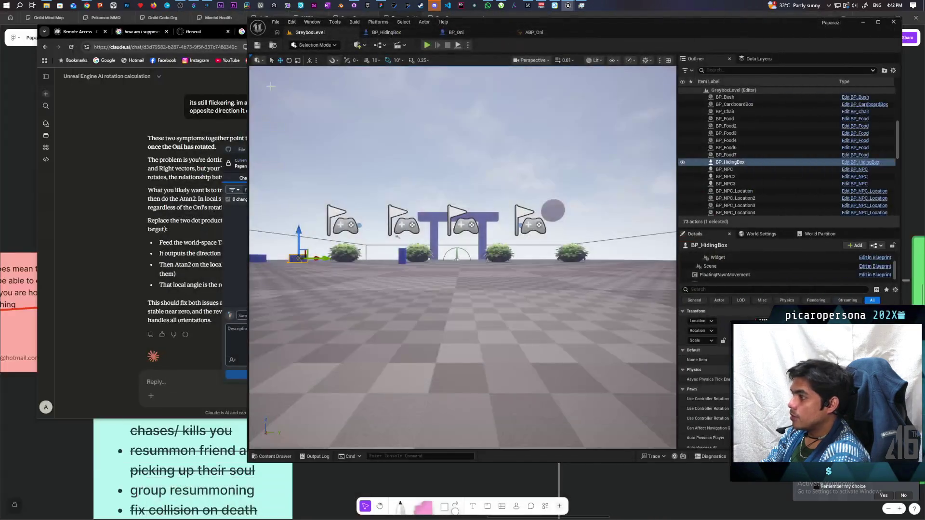
{"action": "key", "text": "alt+p"}
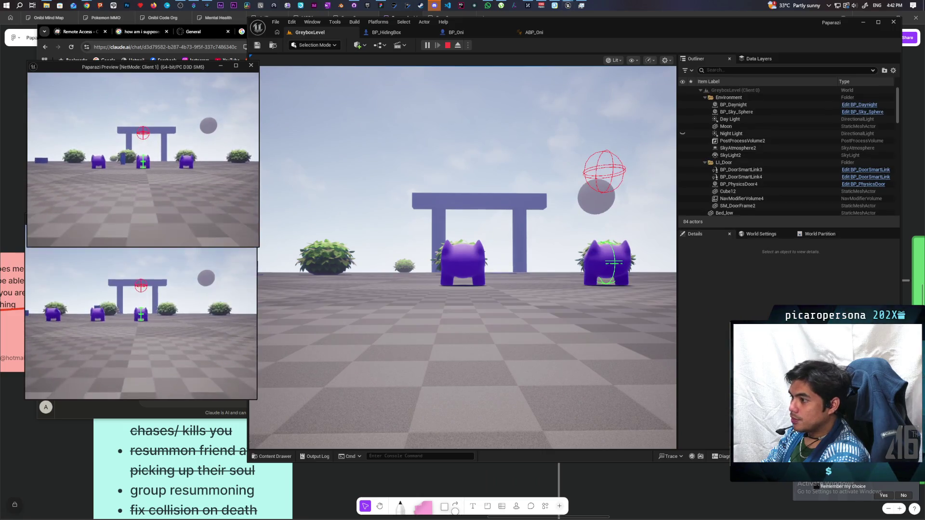
{"action": "key", "text": "w"}
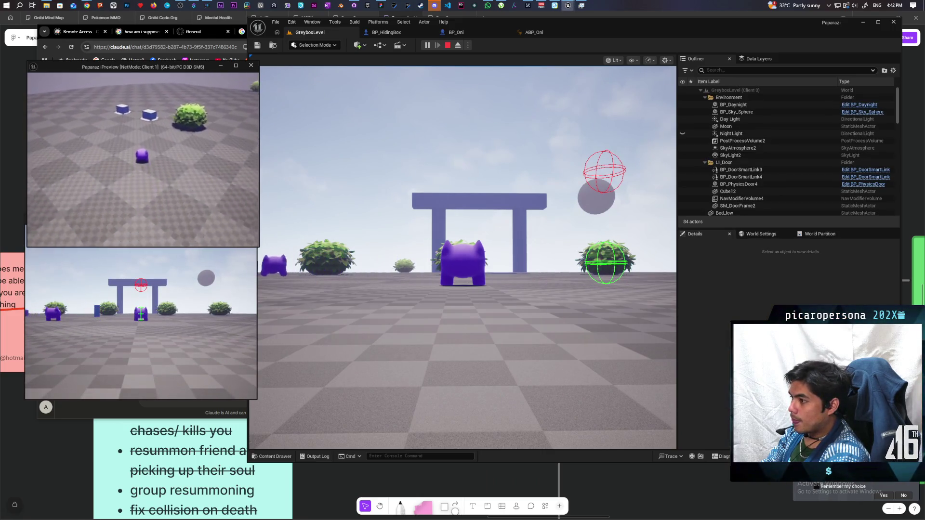
{"action": "key", "text": "w"}
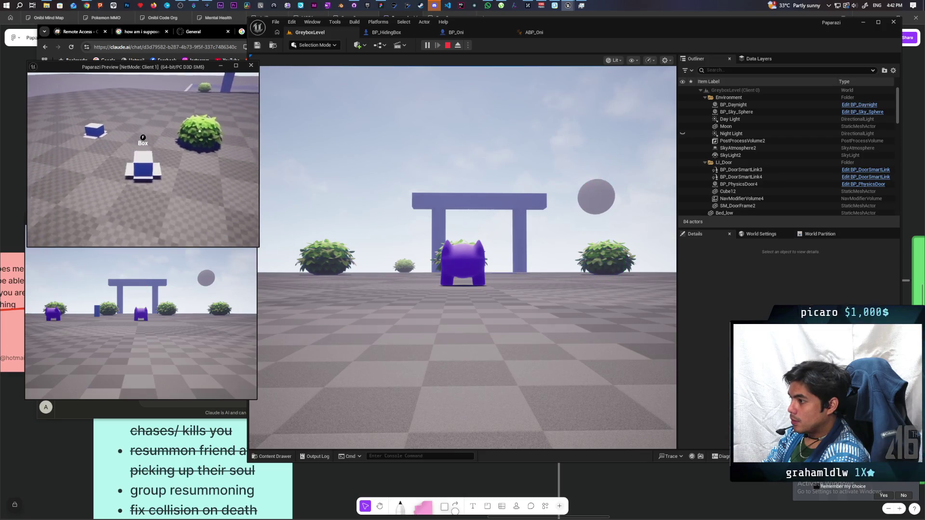
{"action": "key", "text": "a"}
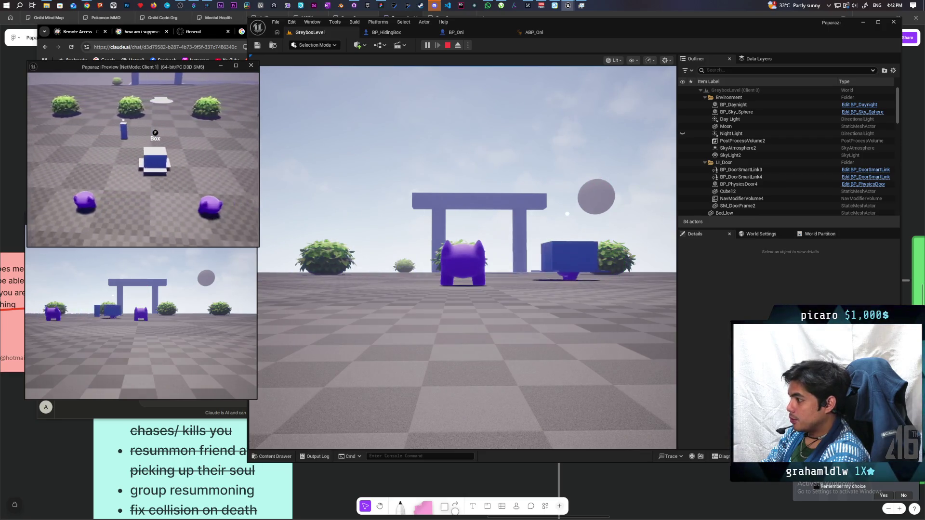
{"action": "key", "text": "a"}
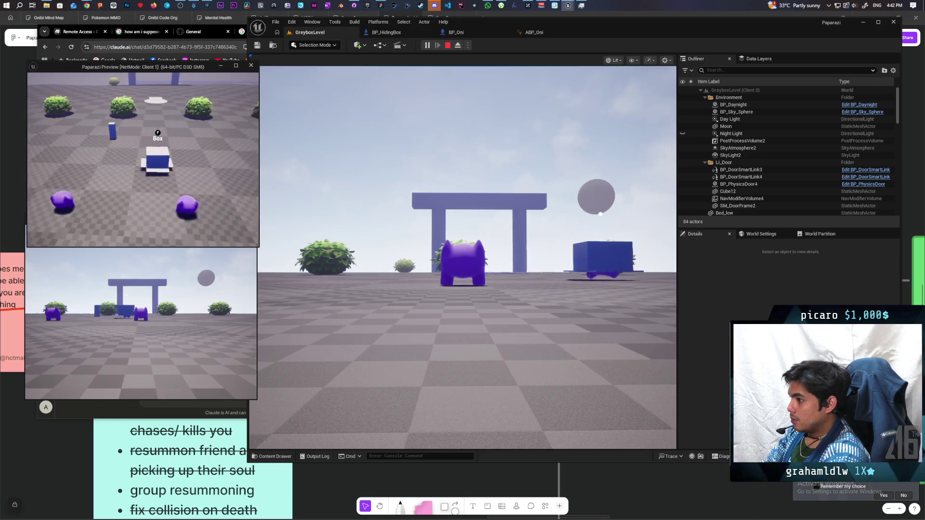
{"action": "key", "text": "Escape"}
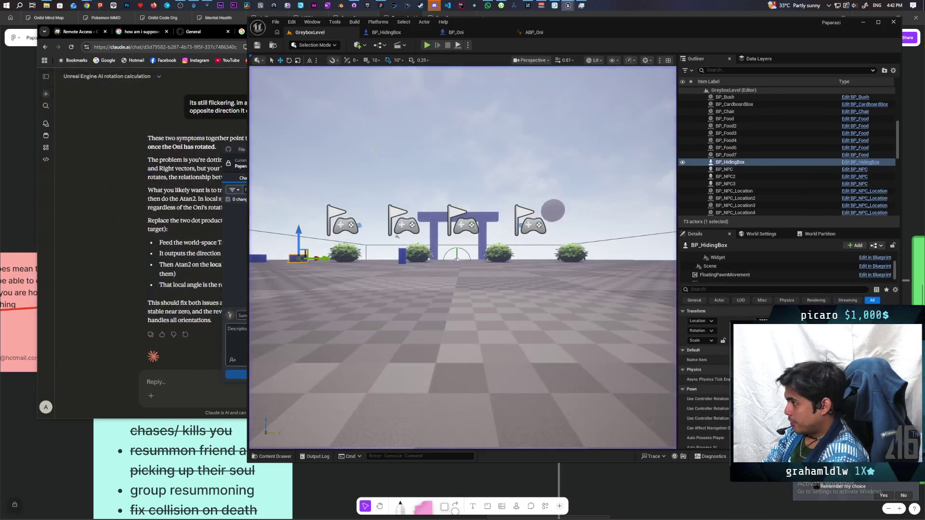
Reconnect C_PawnGravity's Event Tick exec pin to the Sequence node and minimize the Blueprint
{"action": "mouse_move", "coordinate": [567, 6]}
{"action": "left_click", "coordinate": [600, 34]}
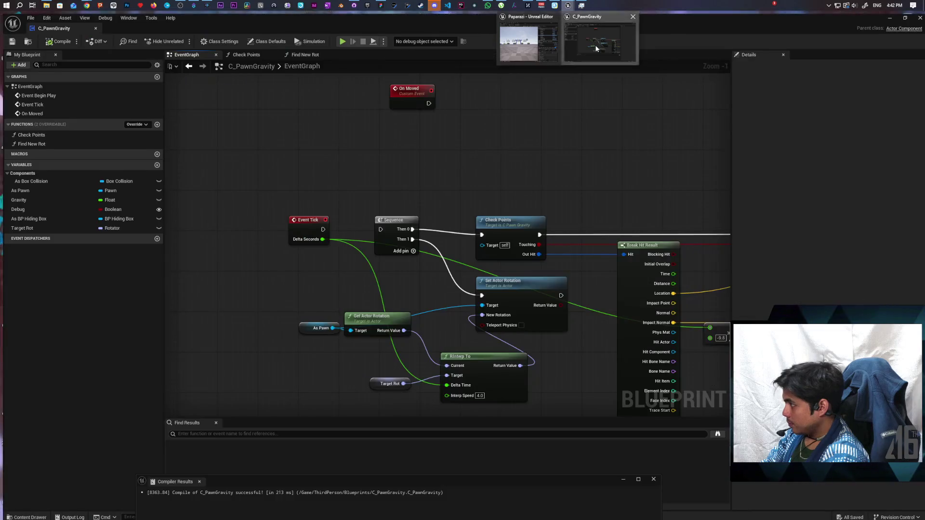
{"action": "left_click_drag", "start_coordinate": [319, 225], "coordinate": [378, 227]}
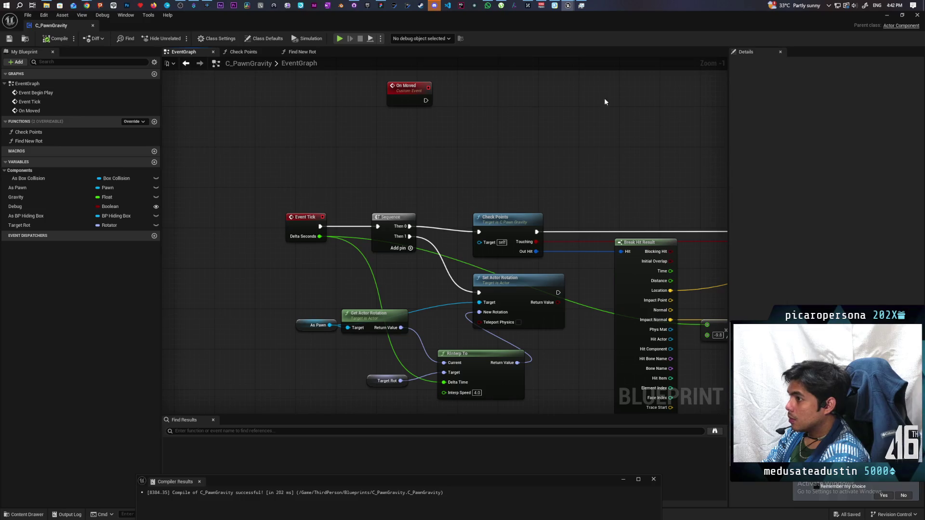
{"action": "left_click", "coordinate": [890, 16]}
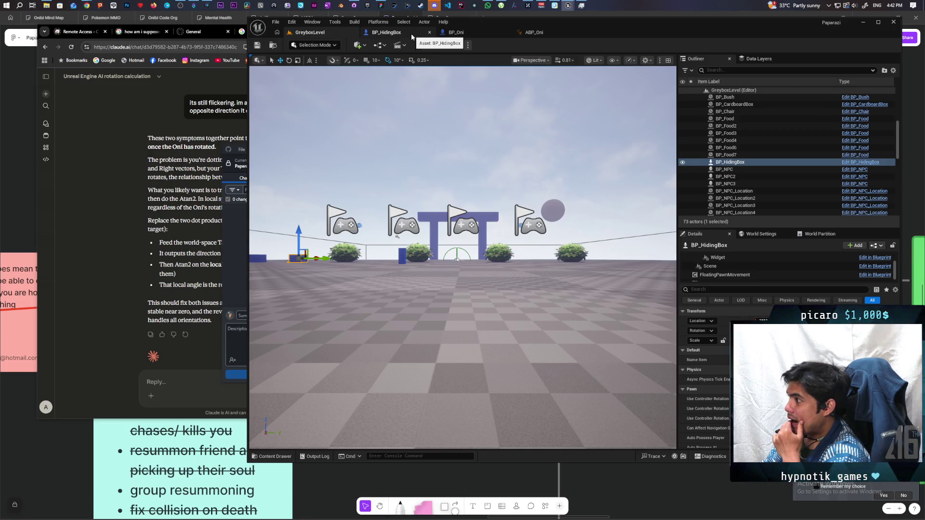
{"action": "left_click", "coordinate": [415, 34]}
Inspect the Interact graph around the MC Set Actor Collision node, then return to GreyboxLevel
{"action": "scroll", "coordinate": [589, 137], "scroll_direction": "down", "scroll_amount": 5}
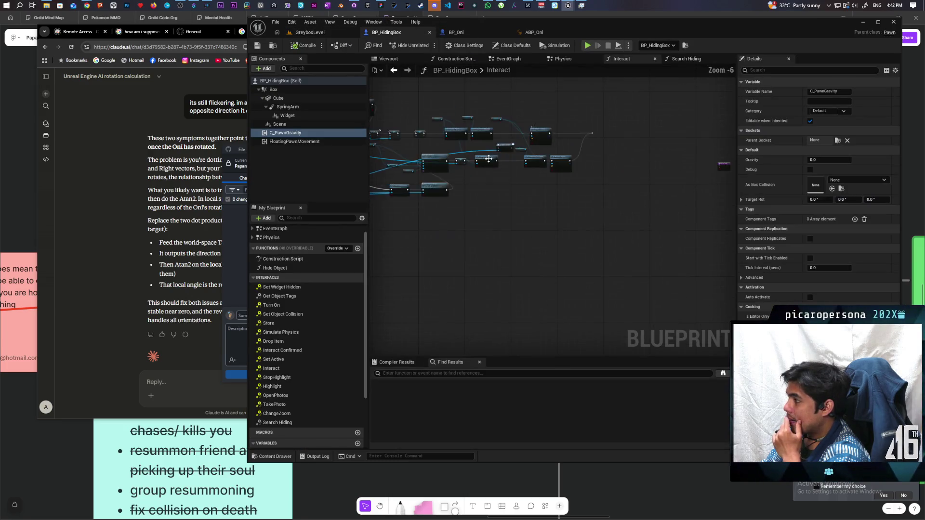
{"action": "scroll", "coordinate": [533, 194], "scroll_direction": "up", "scroll_amount": 3}
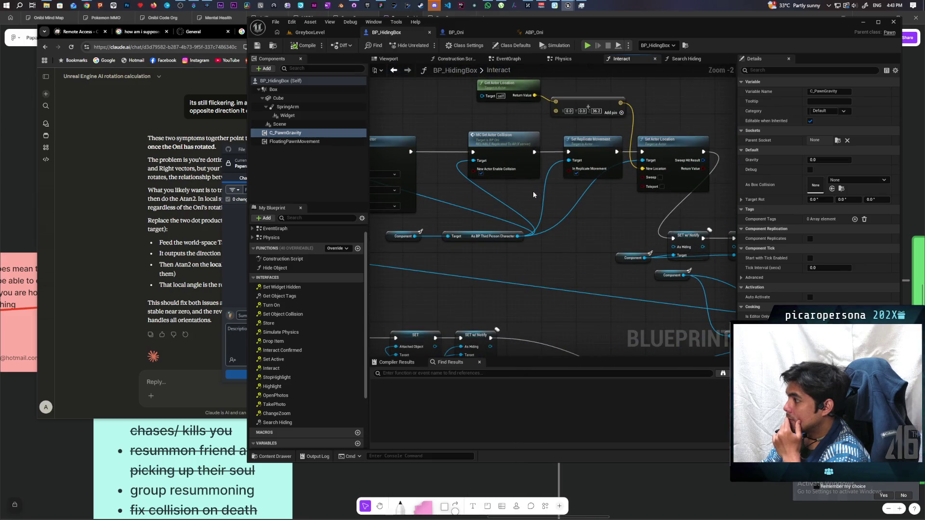
{"action": "scroll", "coordinate": [533, 191], "scroll_direction": "down", "scroll_amount": 3}
{"action": "scroll", "coordinate": [536, 167], "scroll_direction": "up", "scroll_amount": 3}
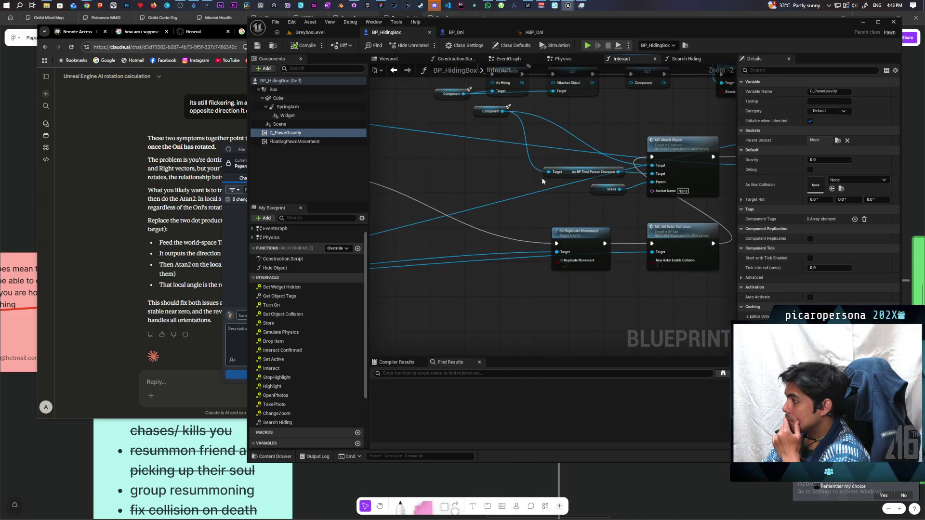
{"action": "left_click_drag", "start_coordinate": [541, 185], "coordinate": [410, 175]}
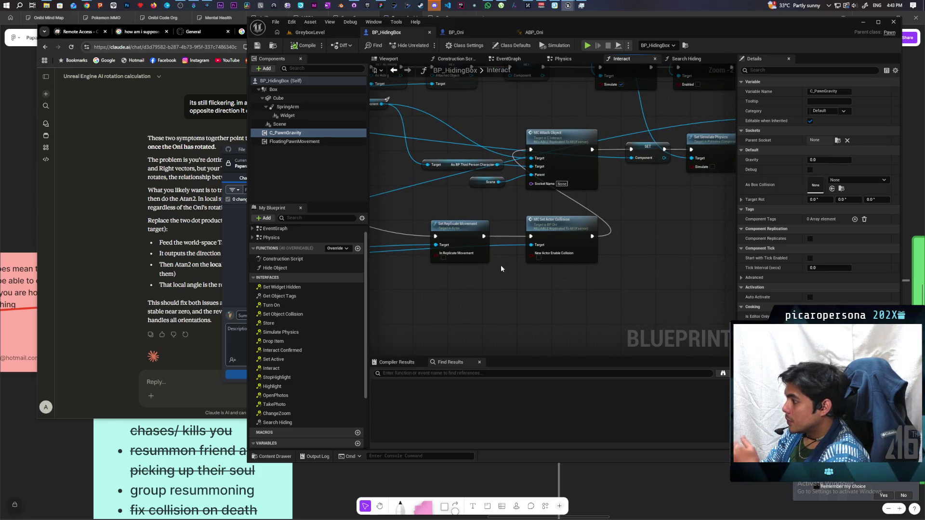
{"action": "left_click_drag", "start_coordinate": [526, 290], "coordinate": [559, 241]}
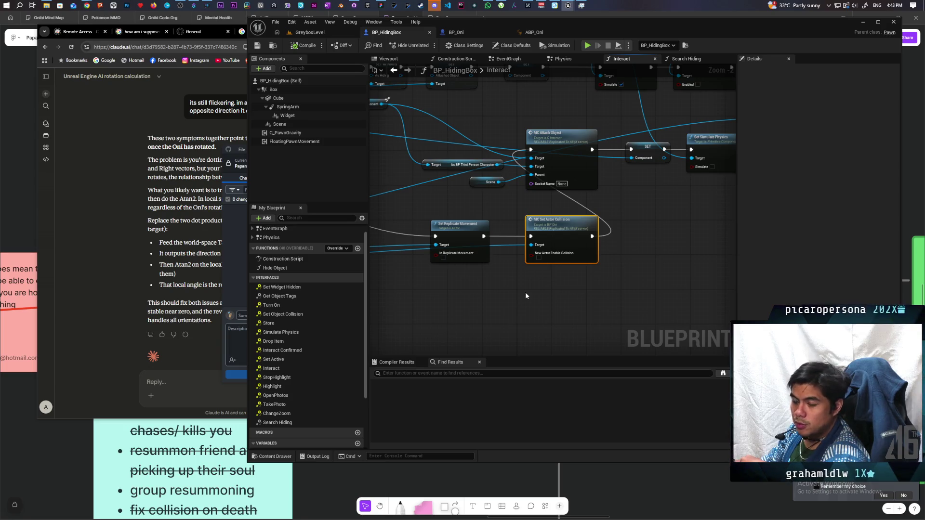
{"action": "scroll", "coordinate": [505, 204], "scroll_direction": "down", "scroll_amount": 2}
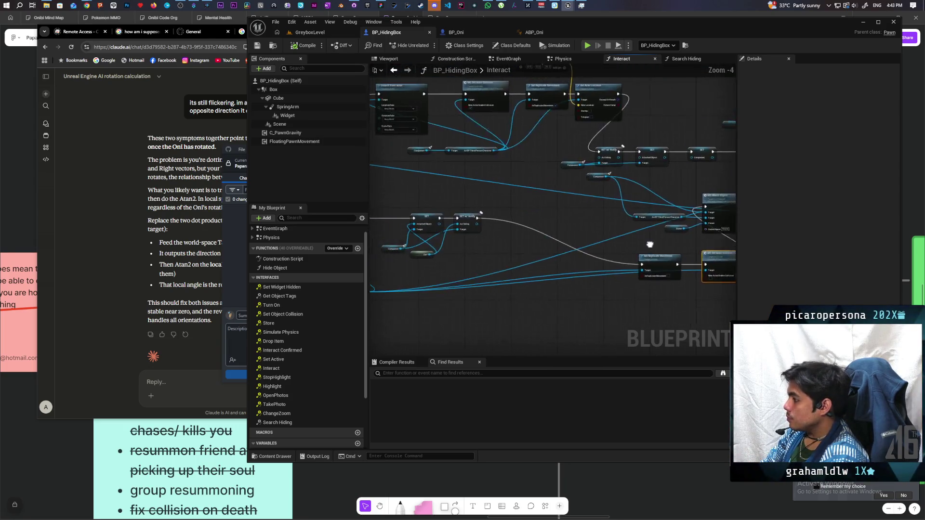
{"action": "mouse_move", "coordinate": [700, 220]}
{"action": "left_mouse_down"}
{"action": "mouse_move", "coordinate": [685, 237]}
{"action": "mouse_move", "coordinate": [471, 233]}
{"action": "mouse_move", "coordinate": [661, 229]}
{"action": "mouse_move", "coordinate": [640, 238]}
{"action": "left_mouse_up"}
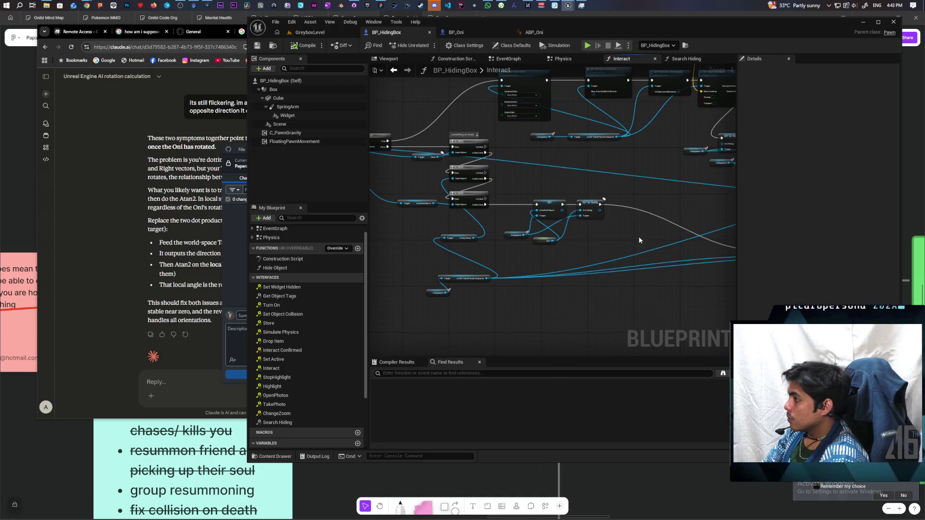
{"action": "left_click", "coordinate": [328, 31]}
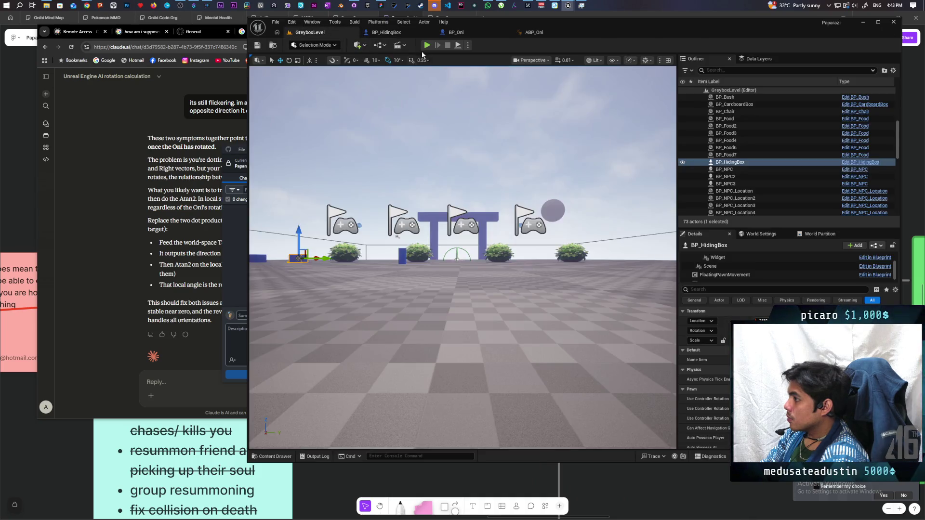
As a client, walk to the blue boxes, hide under one with F and exit, then stop
{"action": "left_click", "coordinate": [446, 74]}
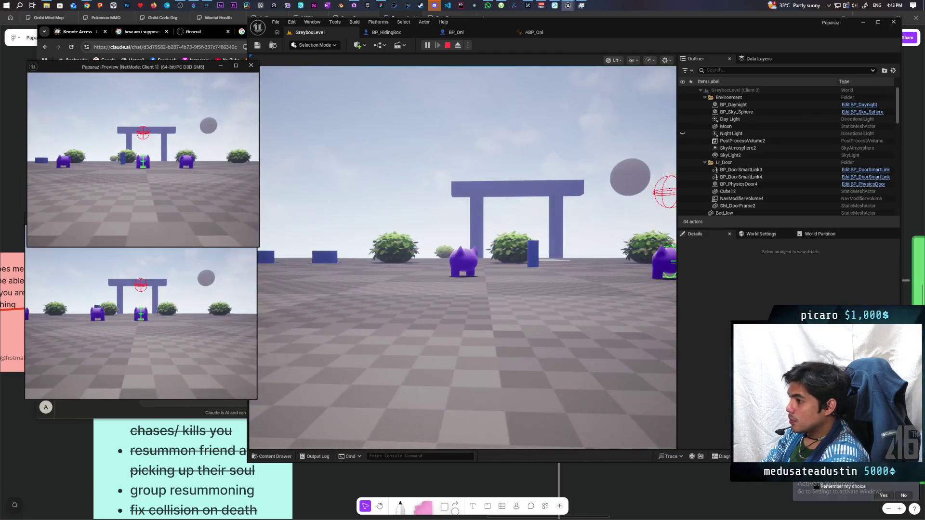
{"action": "key", "text": "w"}
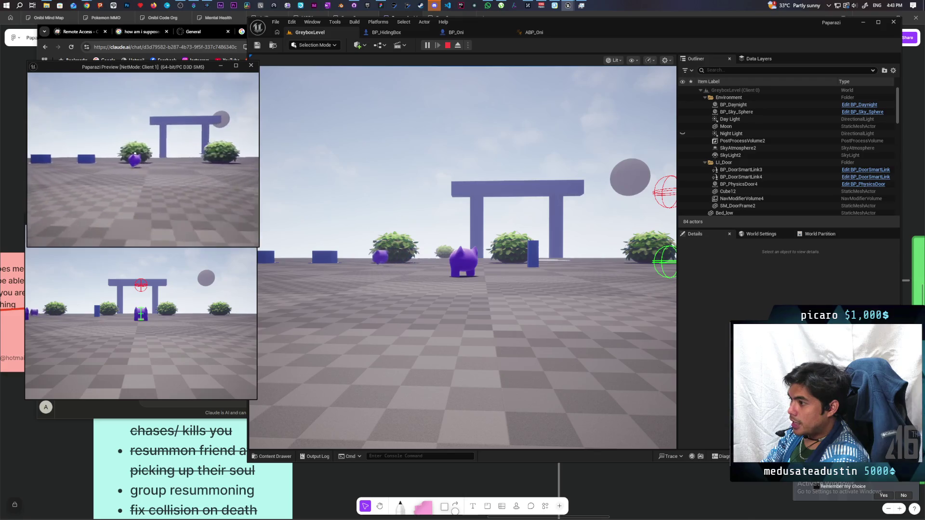
{"action": "key", "text": "w"}
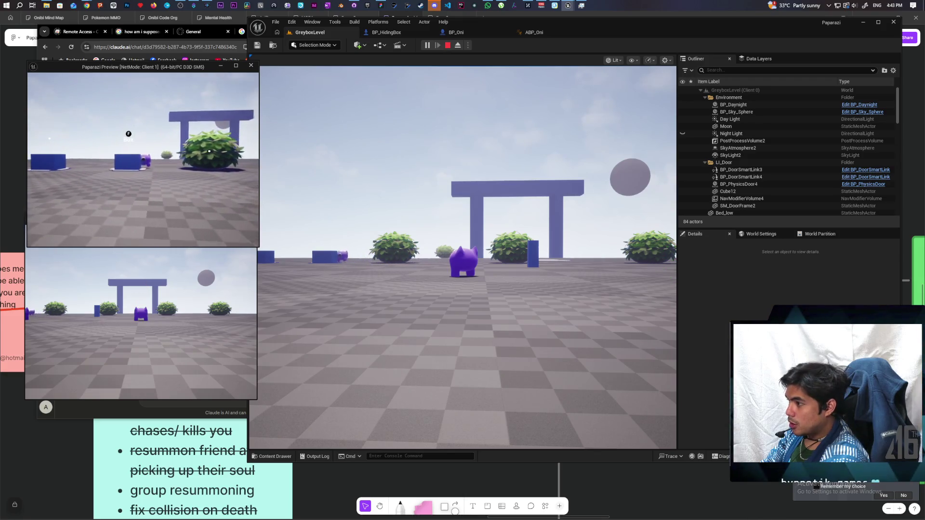
{"action": "key", "text": "f"}
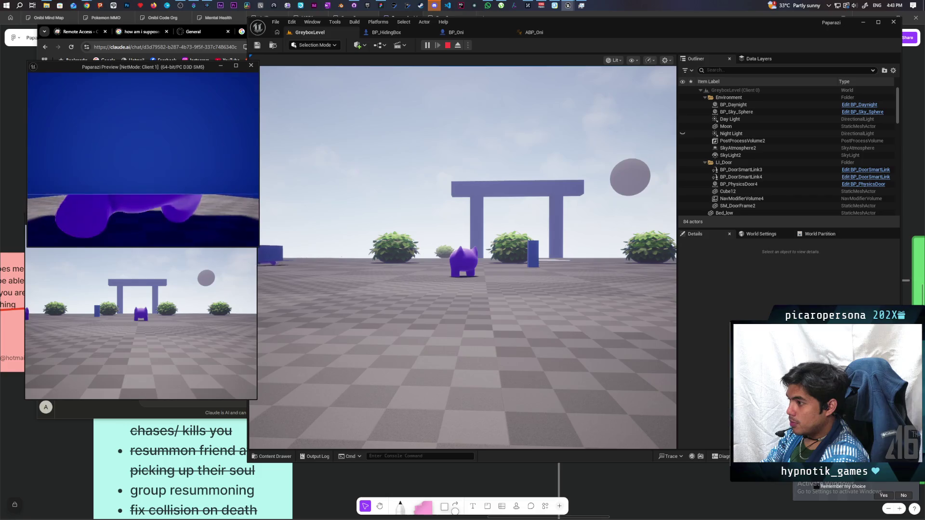
{"action": "key", "text": "f"}
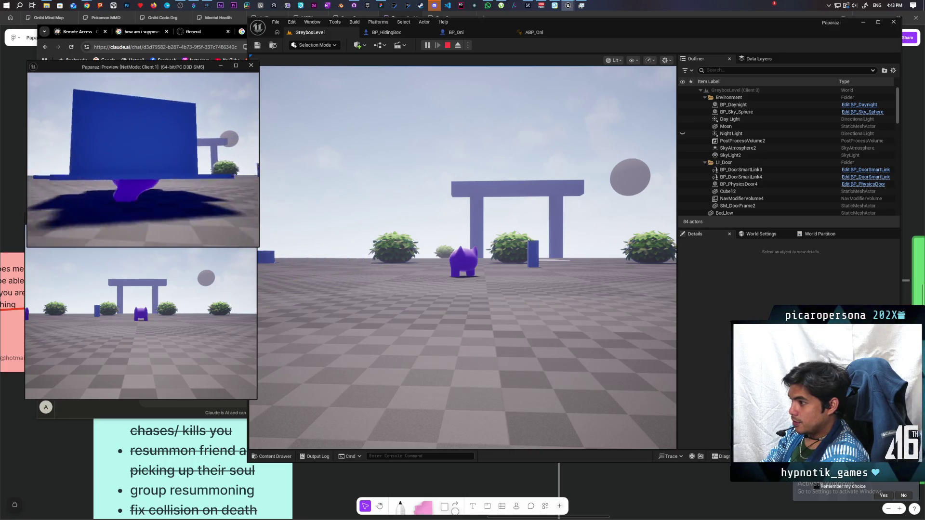
{"action": "key", "text": "f"}
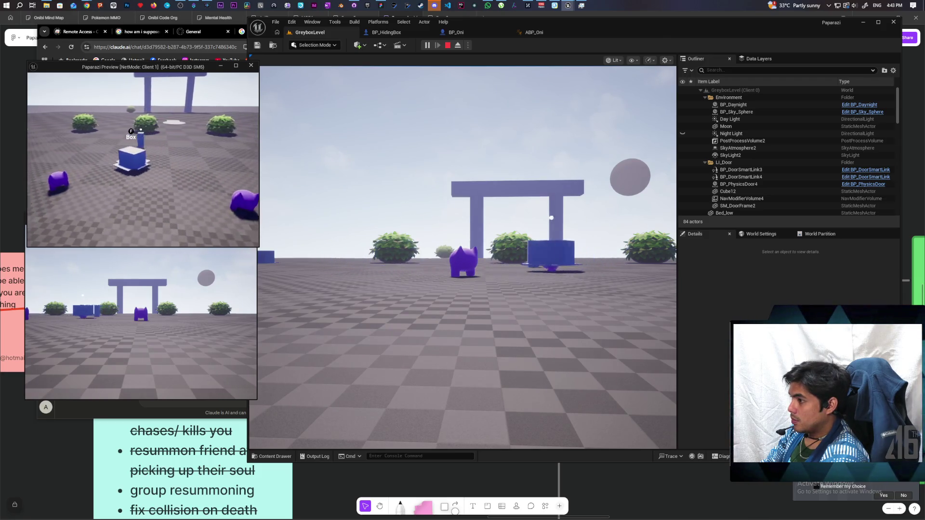
{"action": "key", "text": "Escape"}
{"action": "left_click", "coordinate": [384, 34]}
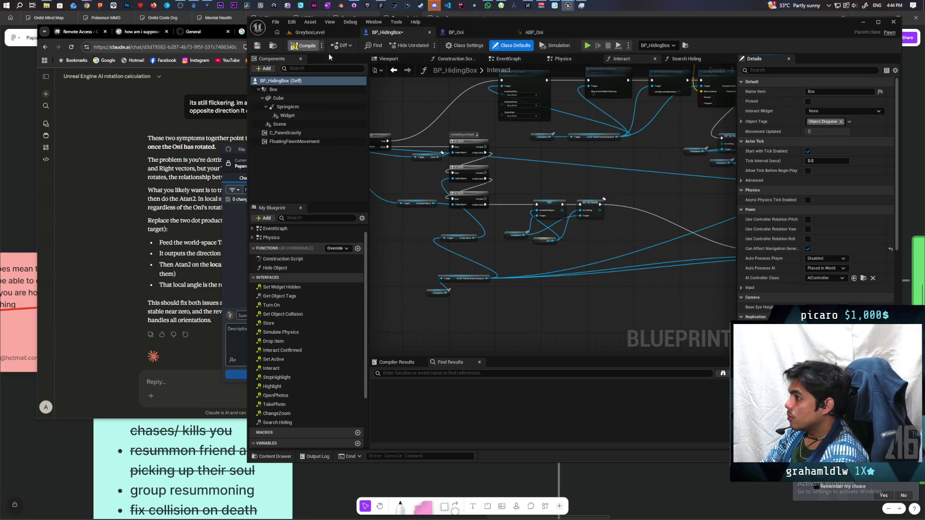
Save BP_HidingBox and retest moving disguised as a box in a multiplayer session
{"action": "key", "text": "ctrl+s"}
{"action": "left_click", "coordinate": [325, 35]}
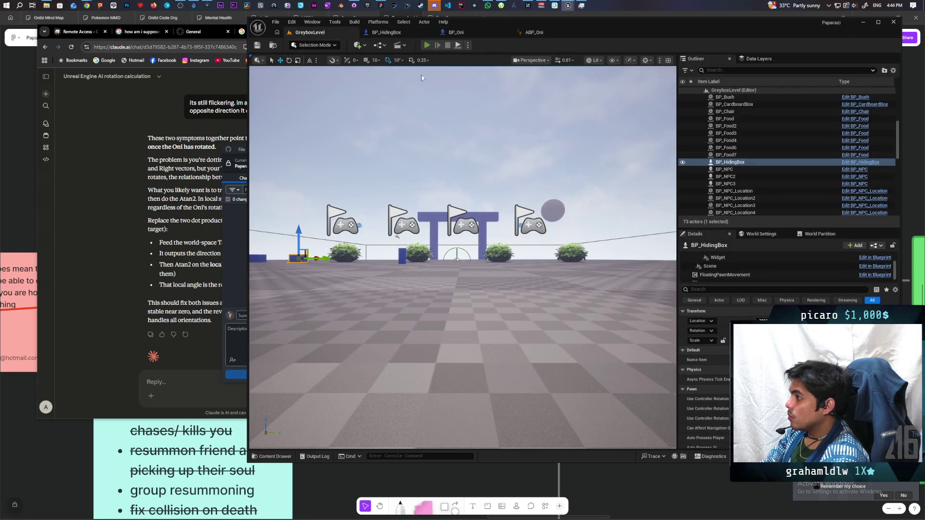
{"action": "left_click", "coordinate": [427, 45]}
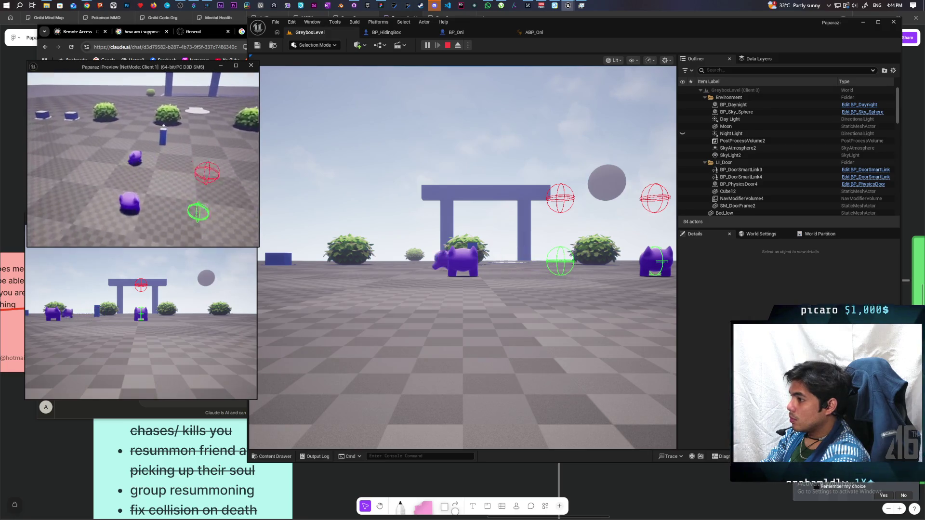
{"action": "key", "text": "w"}
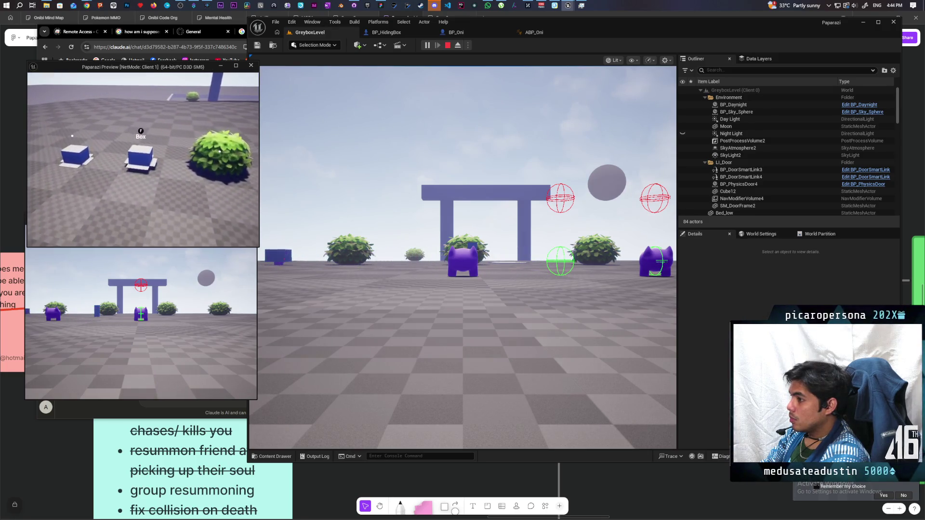
{"action": "key", "text": "w"}
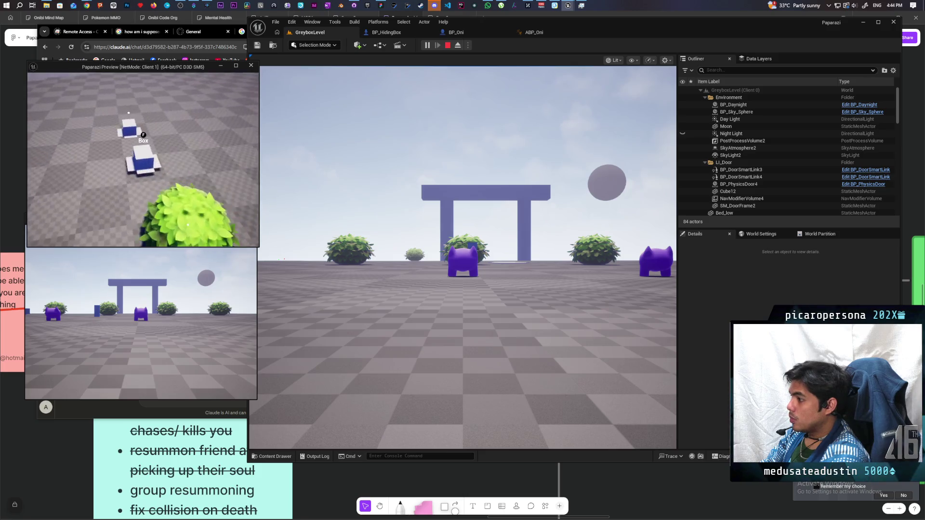
{"action": "key", "text": "w"}
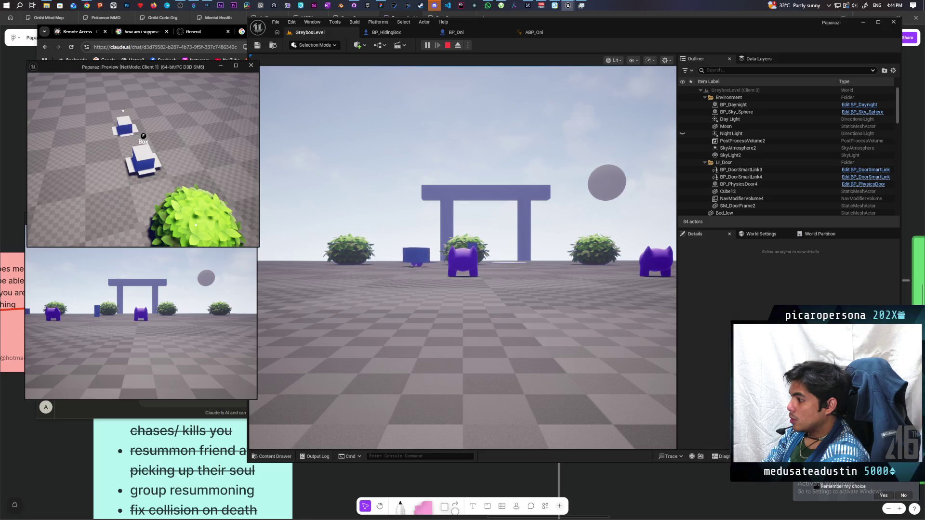
{"action": "key", "text": "Escape"}
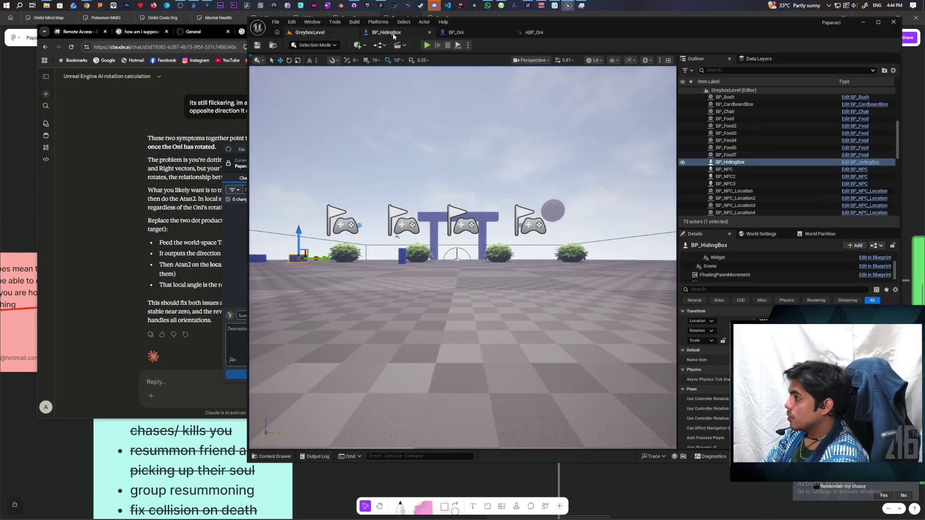
Save the BP_HidingBox changes and go back to GreyboxLevel
{"action": "left_click", "coordinate": [388, 34]}
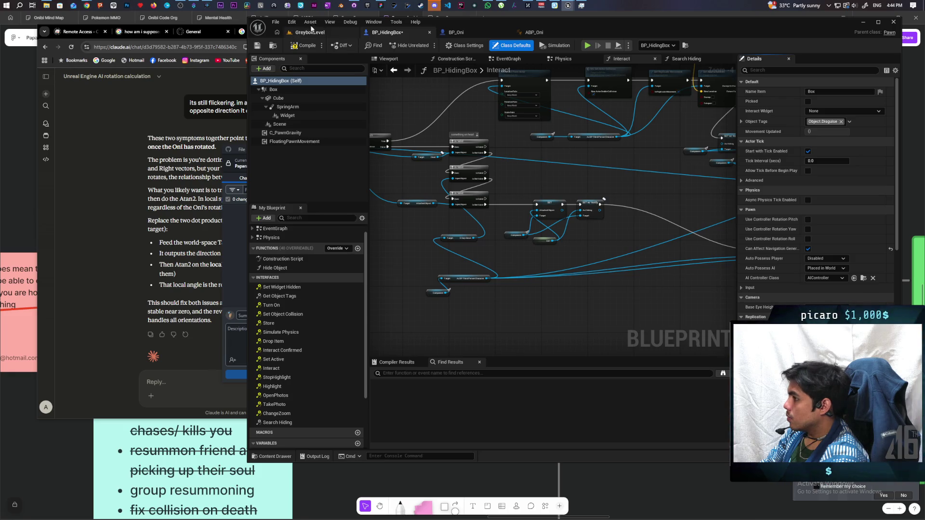
{"action": "key", "text": "ctrl+s"}
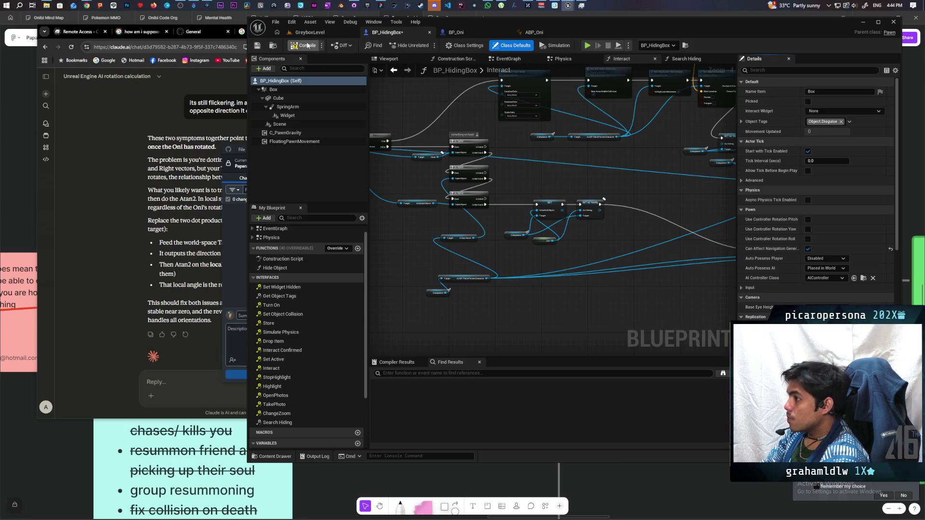
{"action": "left_click", "coordinate": [310, 32]}
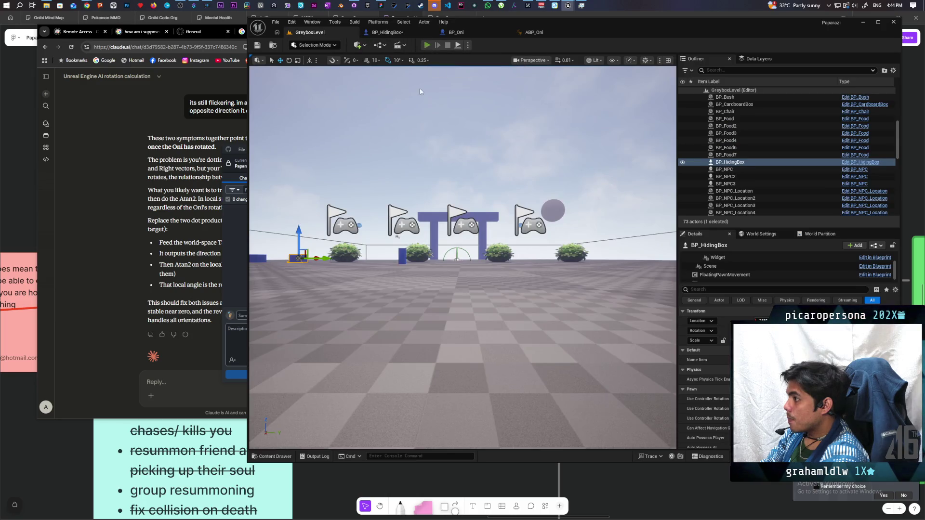
{"action": "left_click", "coordinate": [427, 44]}
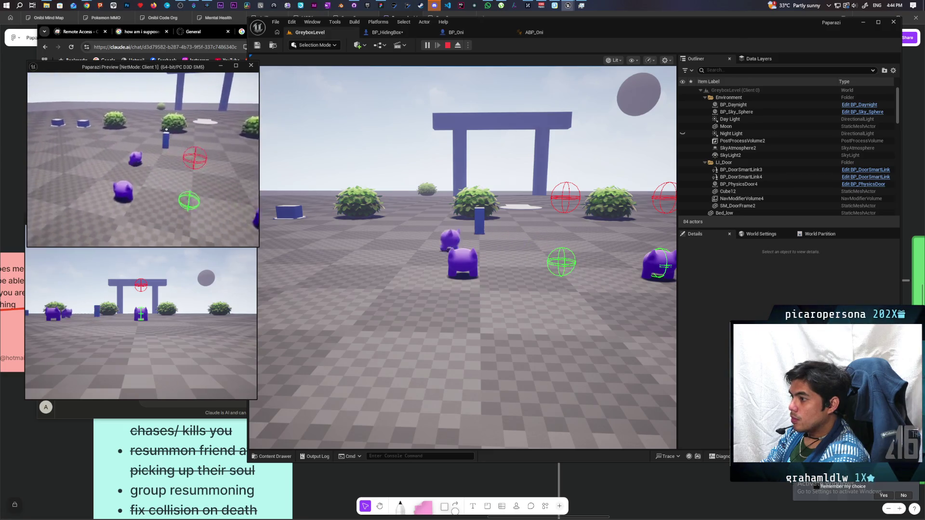
{"action": "key", "text": "w"}
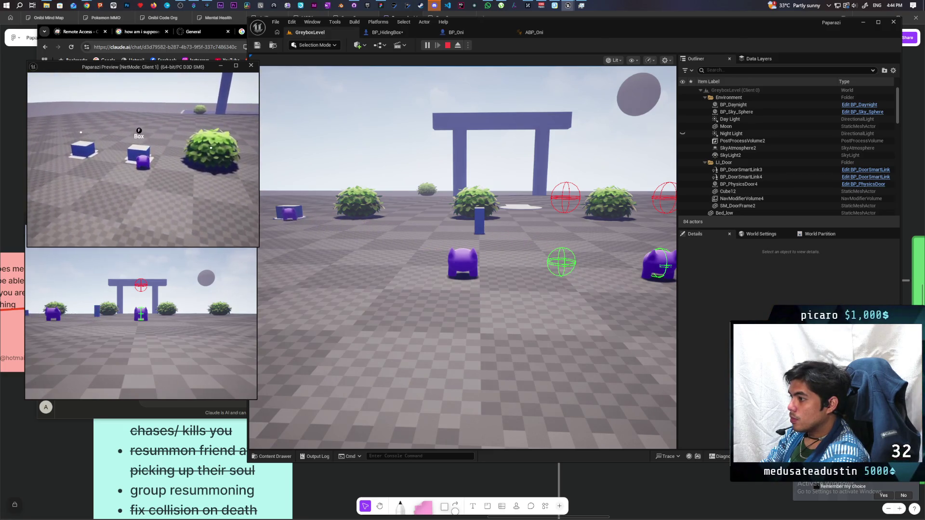
{"action": "key", "text": "f"}
{"action": "key", "text": "w"}
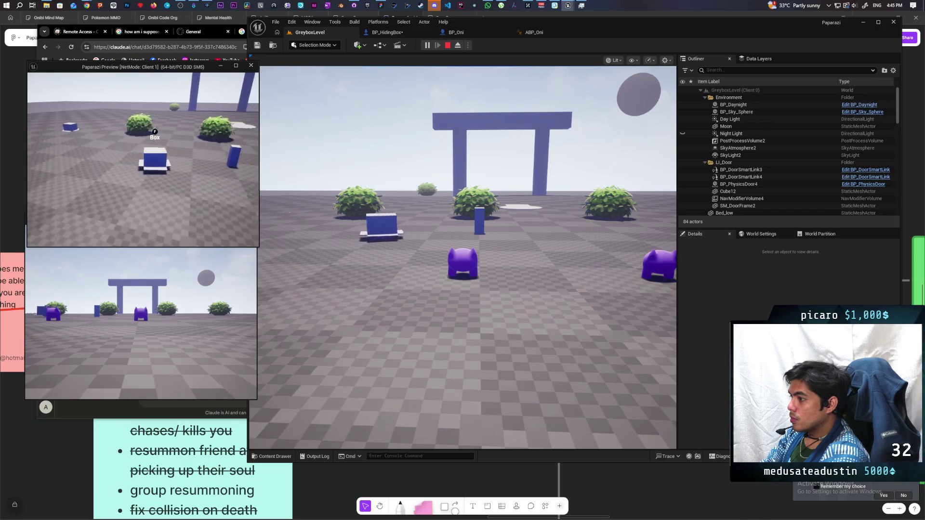
{"action": "key", "text": "w"}
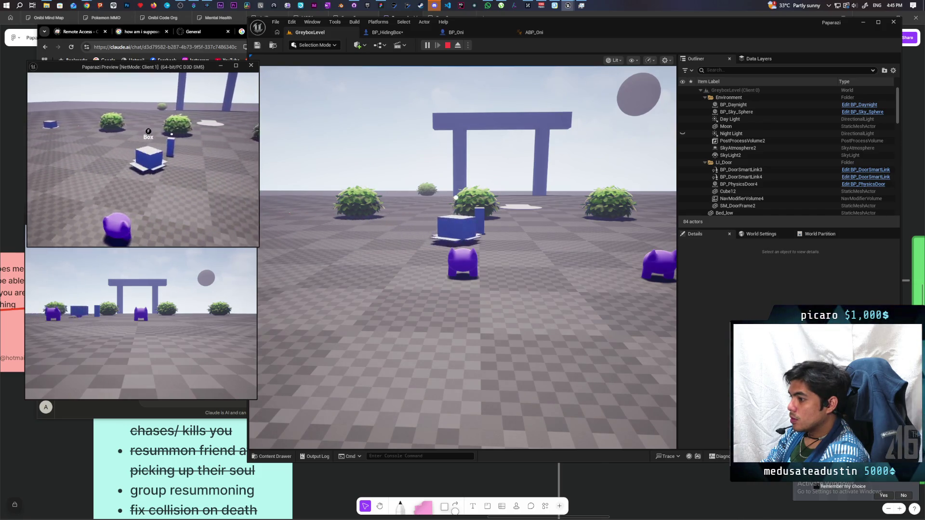
{"action": "key", "text": "w"}
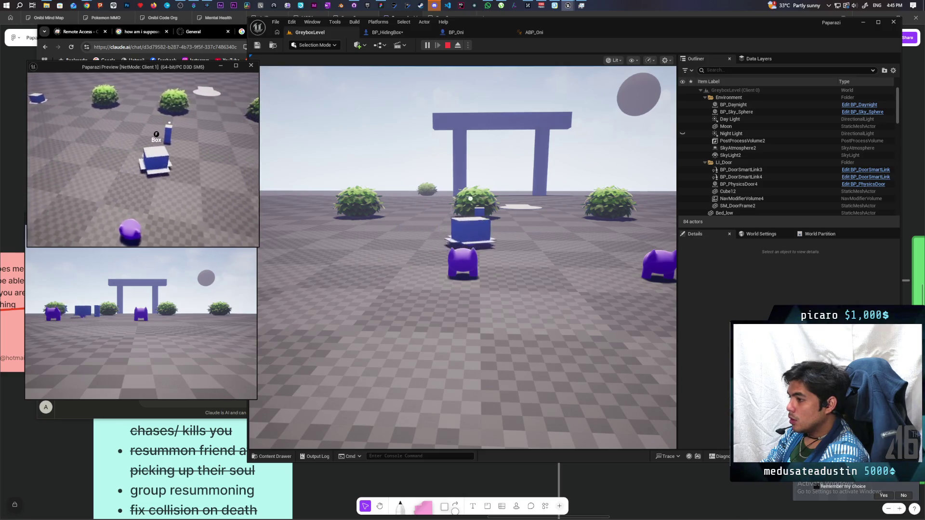
{"action": "key", "text": "w"}
{"action": "key", "text": "Escape"}
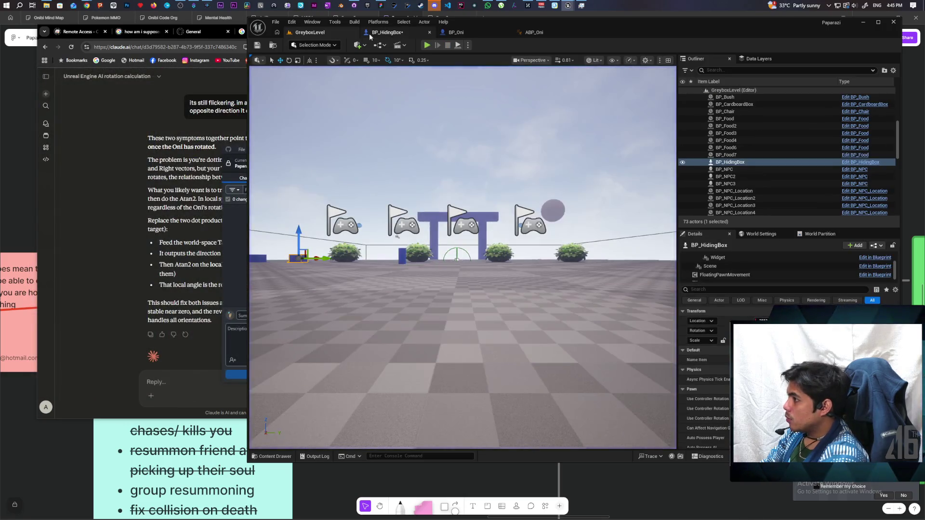
Save BP_HidingBox, select the Cube component, and filter its Details for 'colli'
{"action": "left_click", "coordinate": [381, 32]}
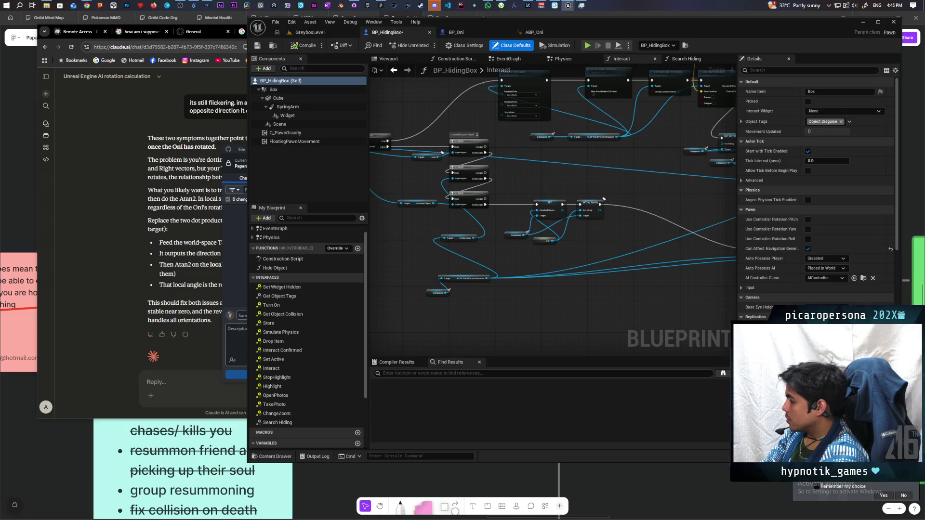
{"action": "scroll", "coordinate": [818, 199], "scroll_direction": "down", "scroll_amount": 1}
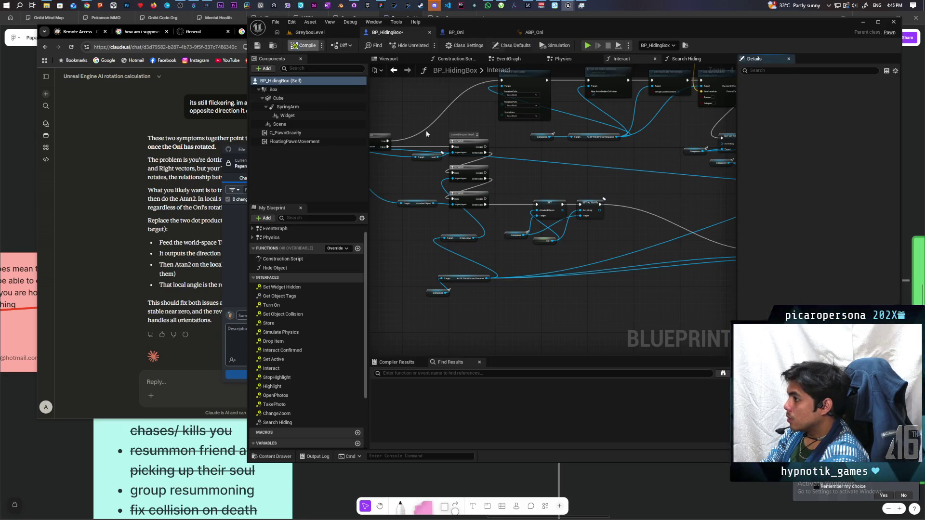
{"action": "key", "text": "ctrl+s"}
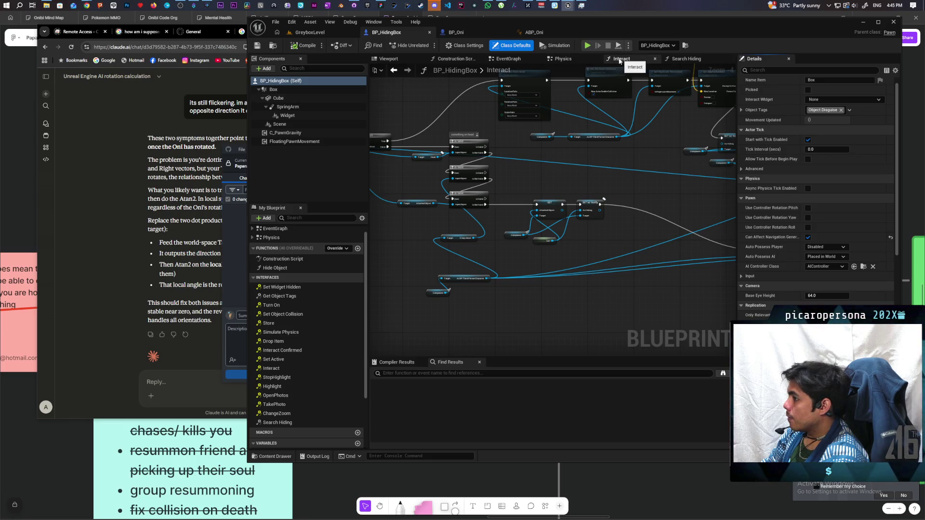
{"action": "left_click", "coordinate": [279, 98]}
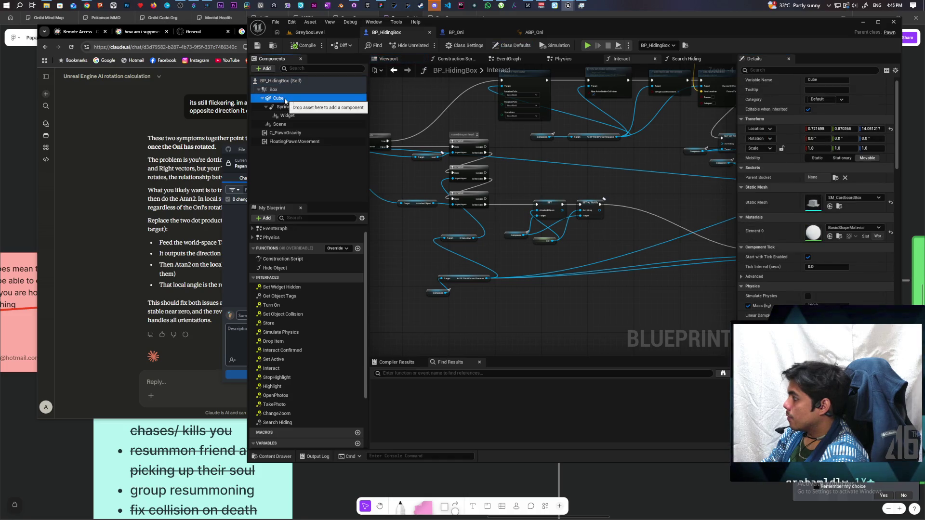
{"action": "left_click", "coordinate": [767, 71]}
{"action": "type", "text": "col"}
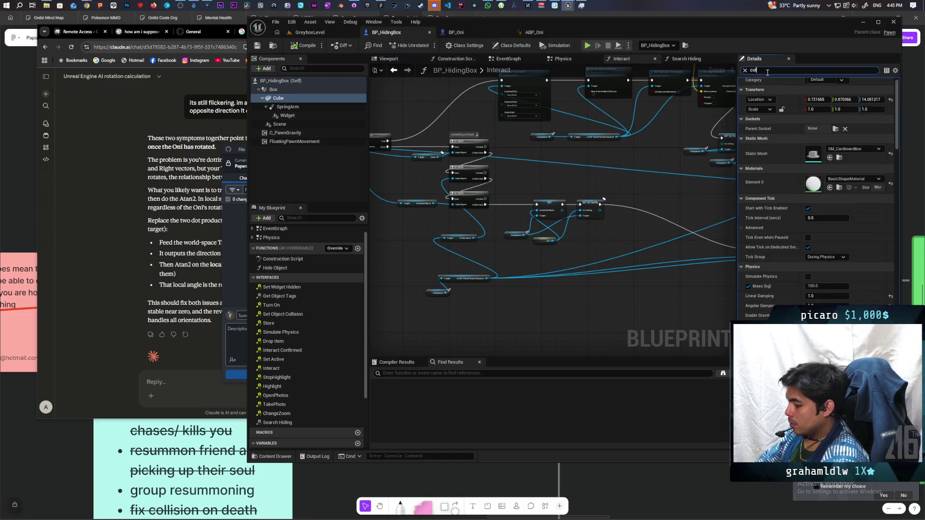
{"action": "type", "text": "li"}
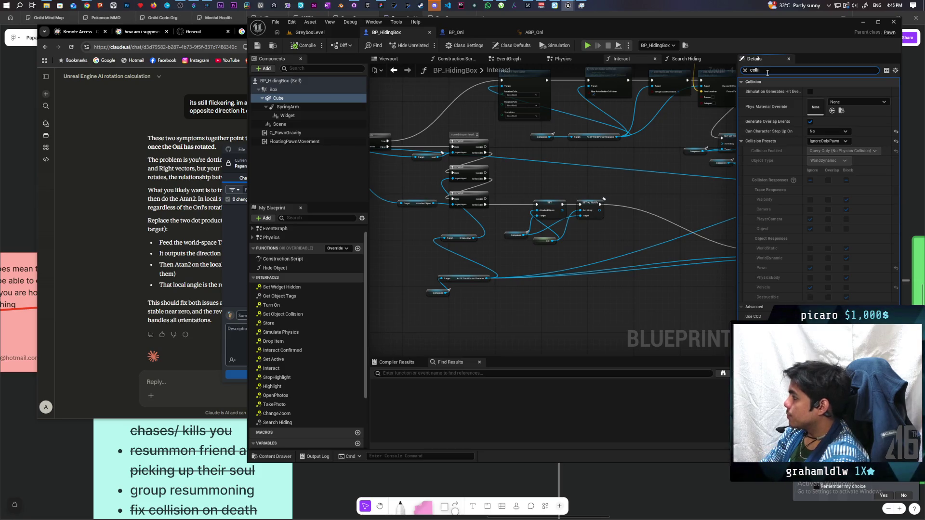
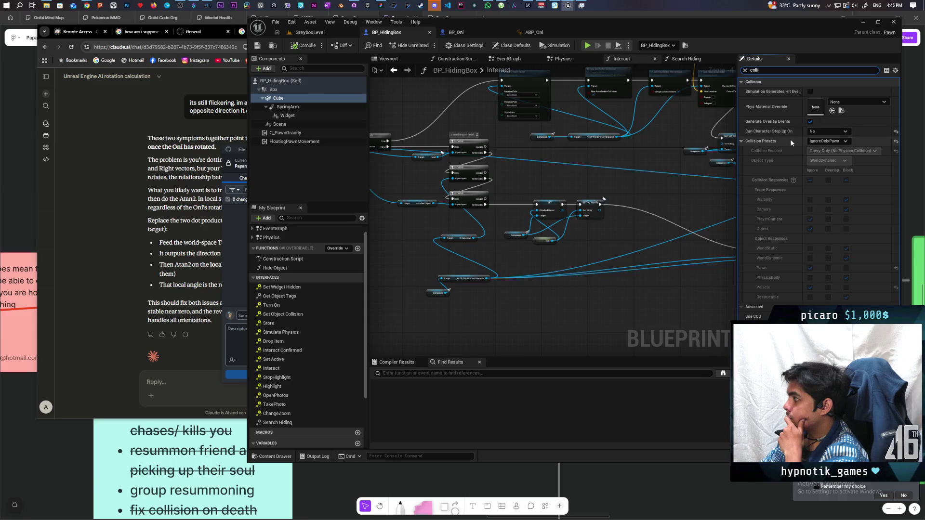
Set BP_HidingBox's Cube collision preset to NoCollision, then start a play test in GreyboxLevel
{"action": "left_click", "coordinate": [819, 142]}
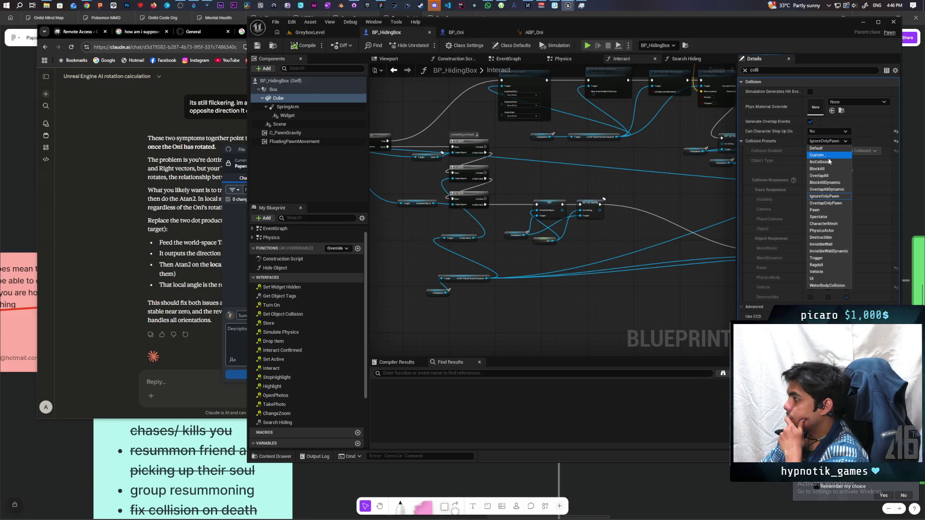
{"action": "left_click", "coordinate": [829, 163]}
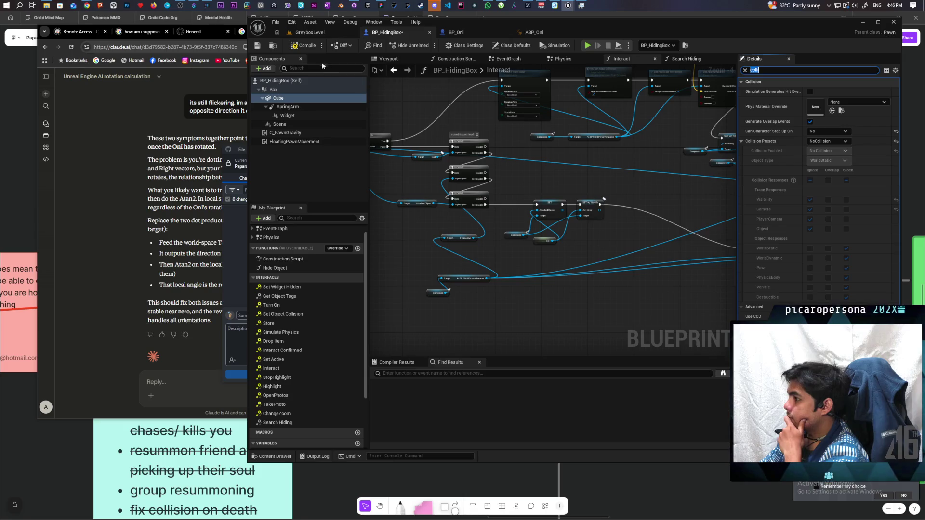
{"action": "left_click", "coordinate": [310, 33]}
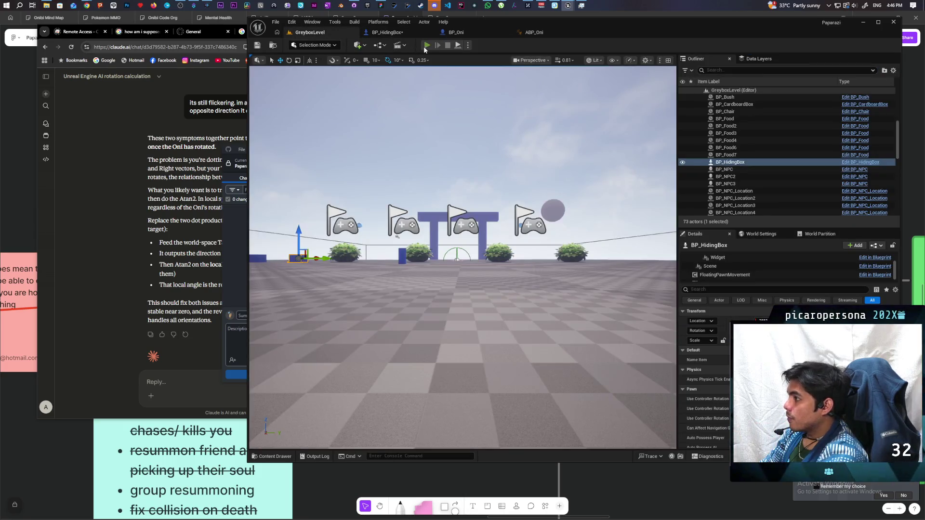
{"action": "left_click", "coordinate": [427, 46]}
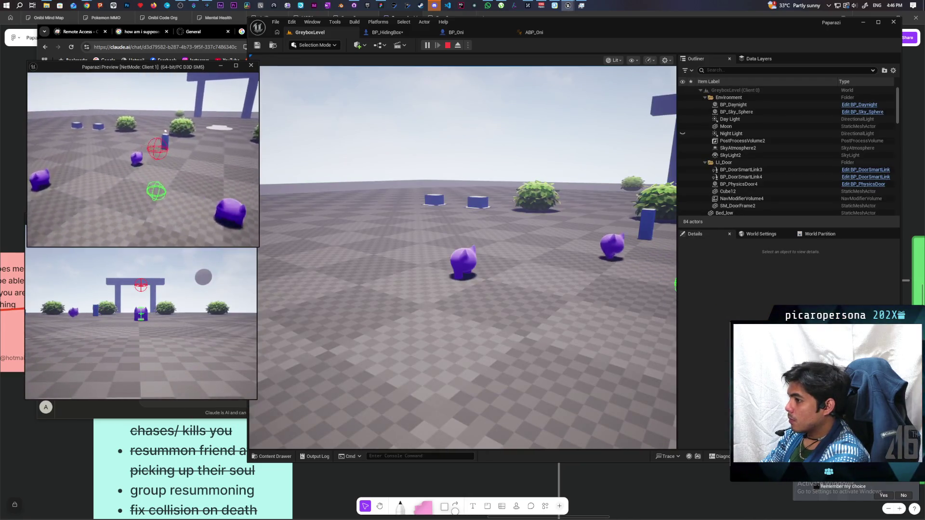
{"action": "key", "text": "w"}
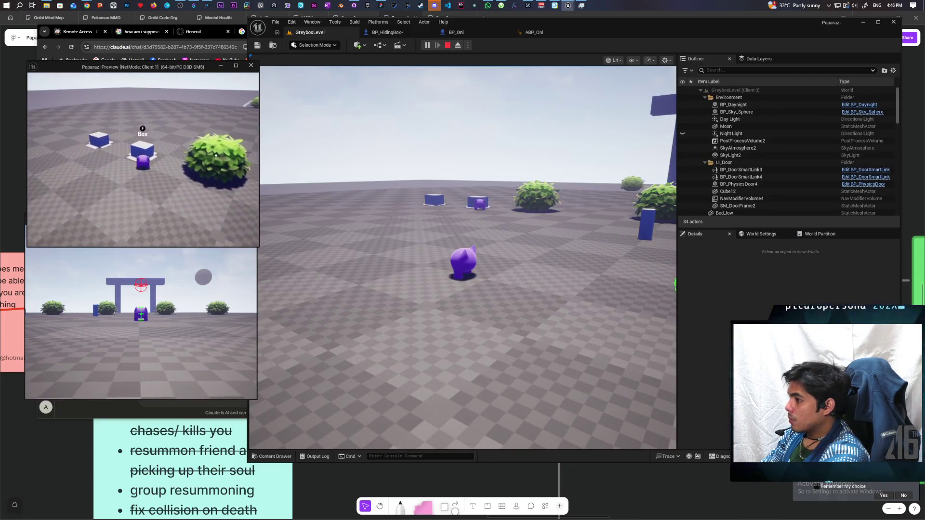
{"action": "key", "text": "w"}
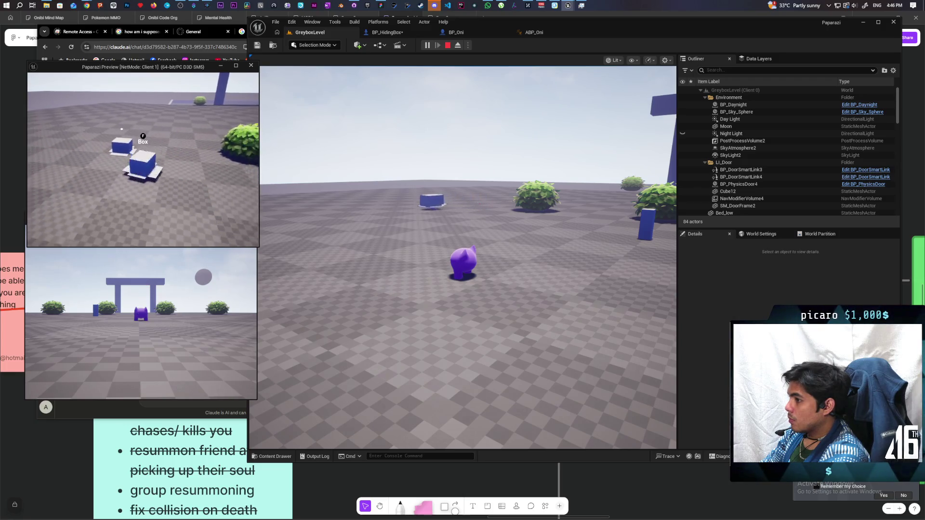
{"action": "key", "text": "w"}
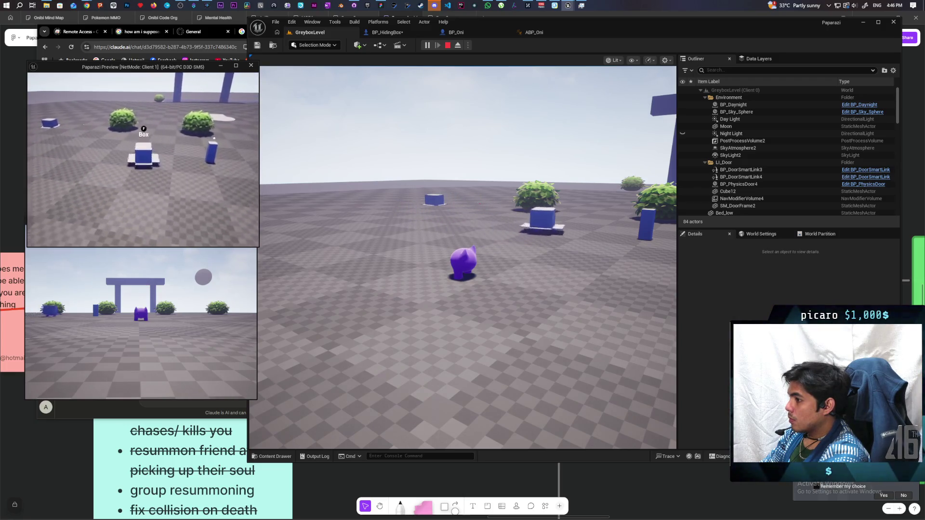
{"action": "key", "text": "w"}
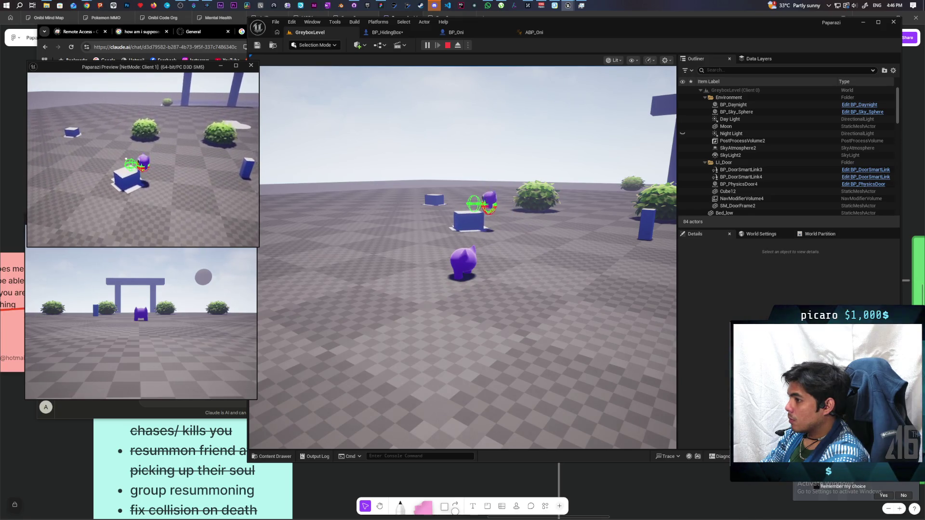
{"action": "key", "text": "w"}
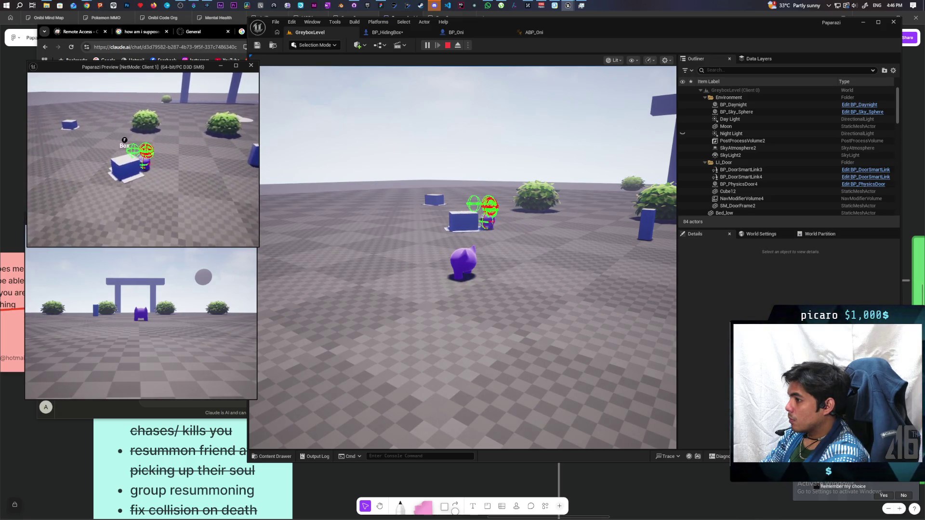
{"action": "key", "text": "Escape"}
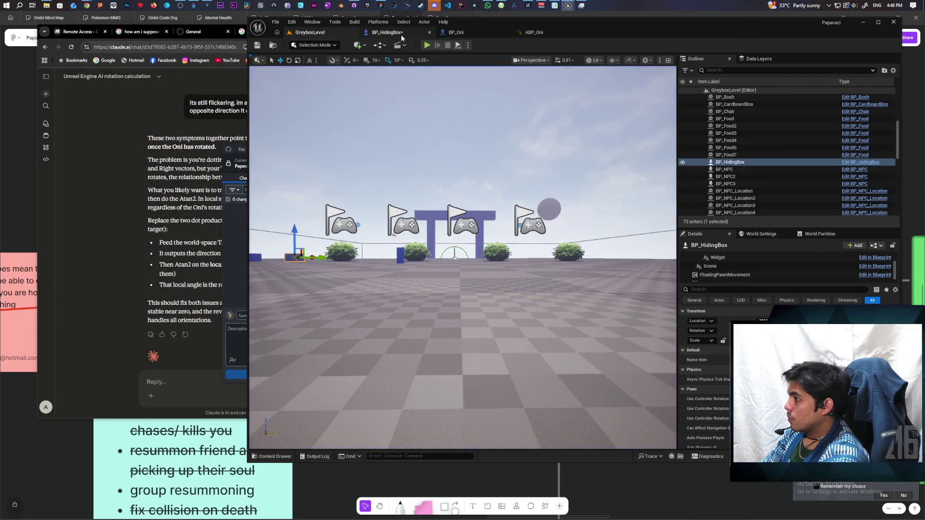
Change the Cube's collision preset in BP_HidingBox from NoCollision to IgnoreOnlyPawn
{"action": "left_click", "coordinate": [401, 36]}
{"action": "left_click", "coordinate": [830, 141]}
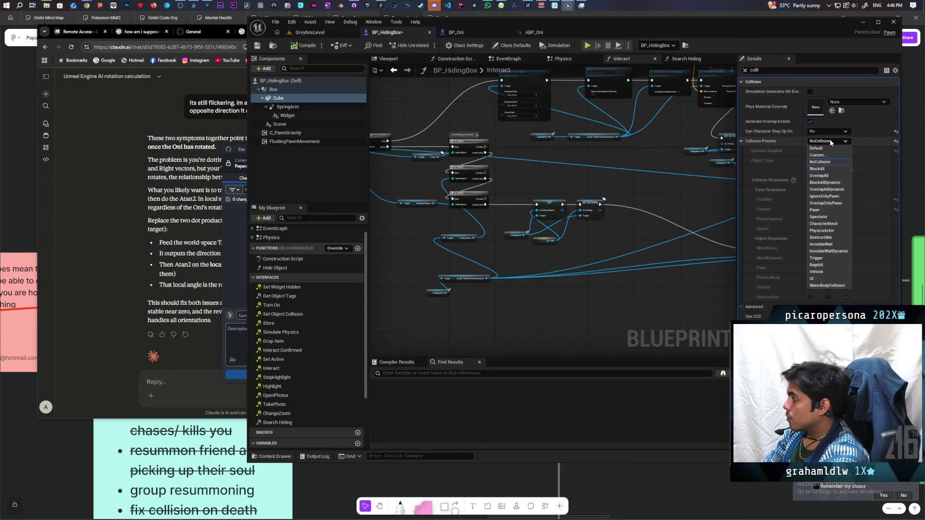
{"action": "left_click", "coordinate": [791, 146]}
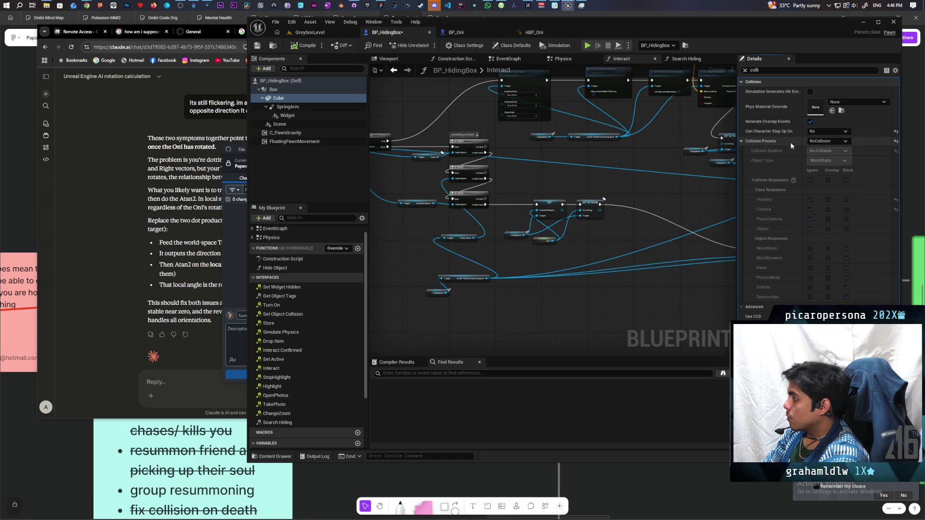
{"action": "left_click", "coordinate": [814, 144]}
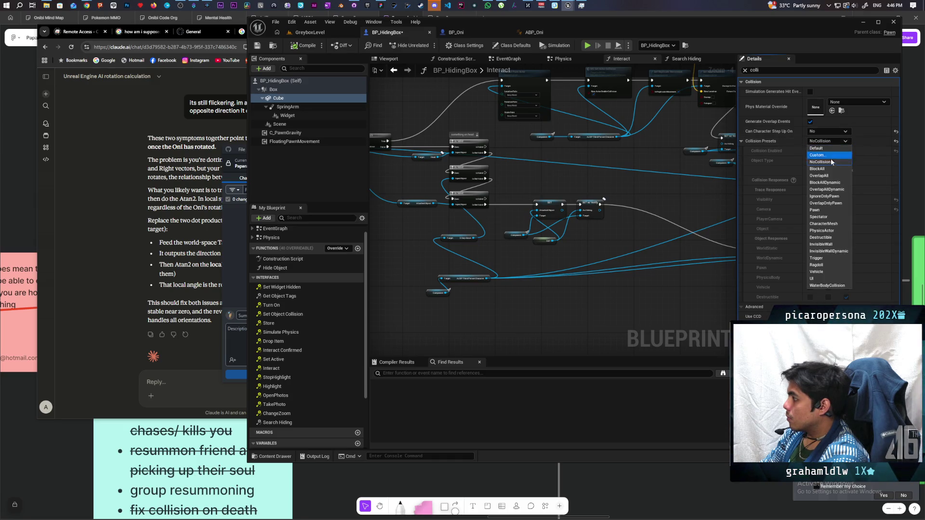
{"action": "left_click", "coordinate": [838, 200]}
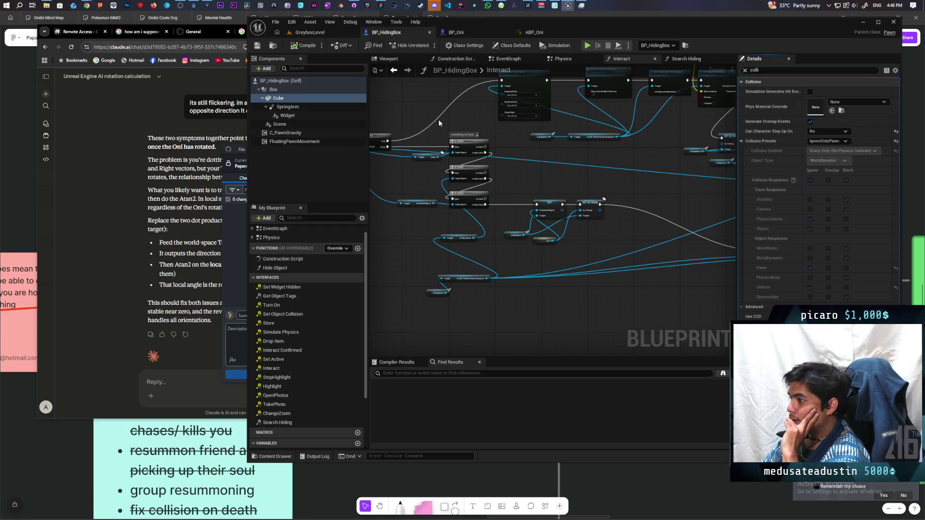
Review FloatingPawnMovement's speed and acceleration settings with the Details filter cleared, then start a play test
{"action": "left_click", "coordinate": [300, 147]}
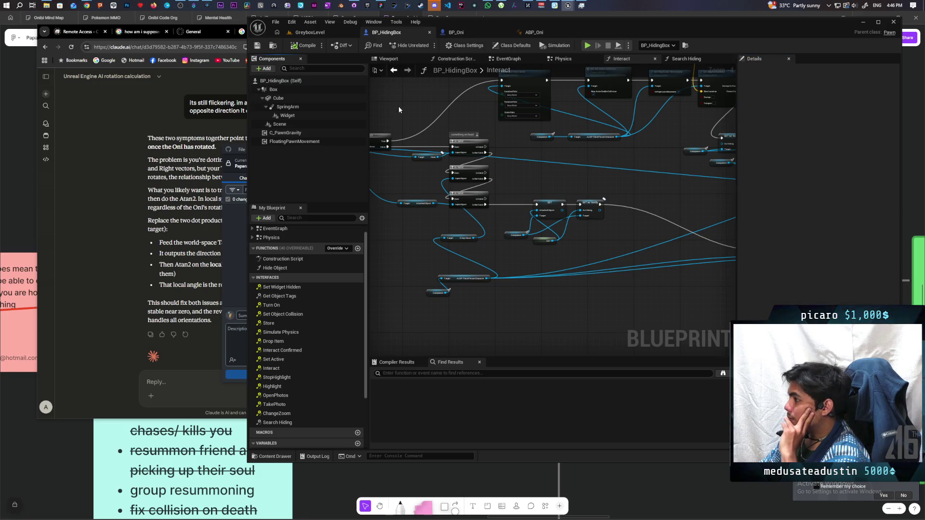
{"action": "left_click", "coordinate": [288, 142]}
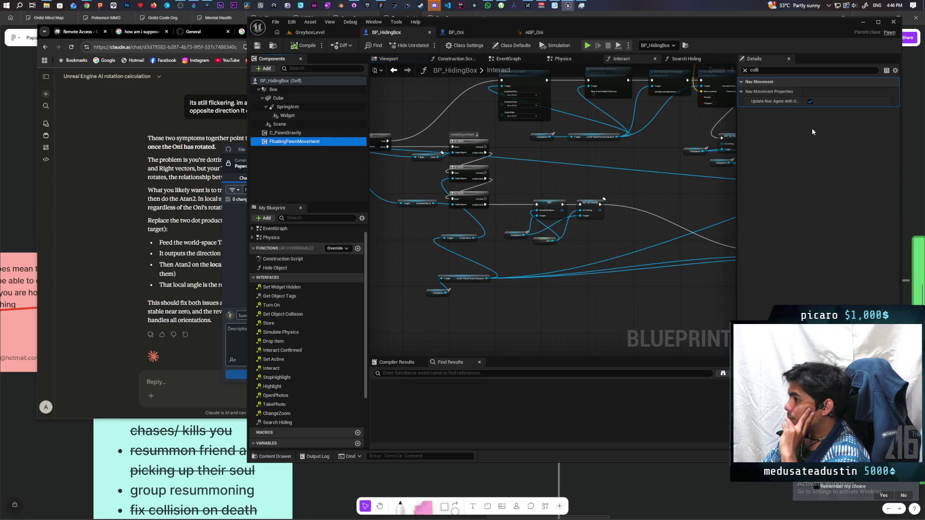
{"action": "left_click", "coordinate": [746, 70]}
{"action": "left_click", "coordinate": [293, 142]}
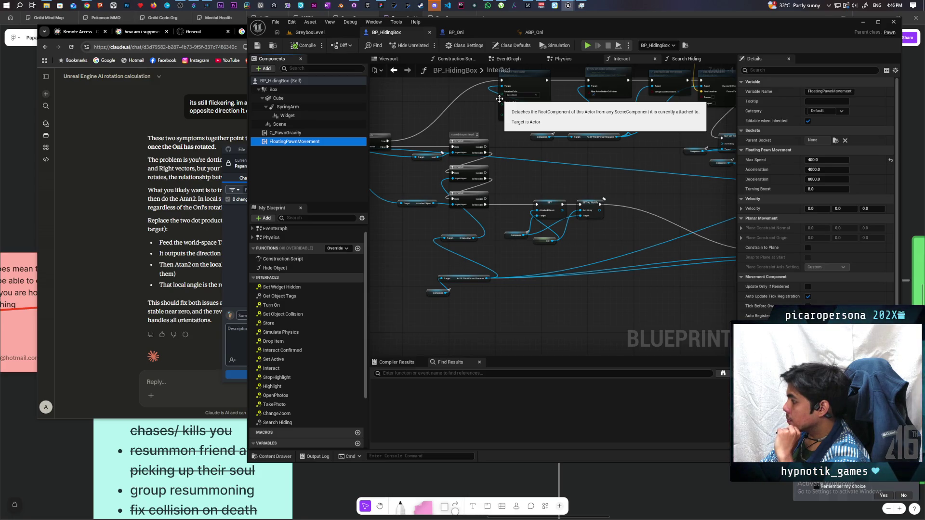
{"action": "key", "text": "alt+p"}
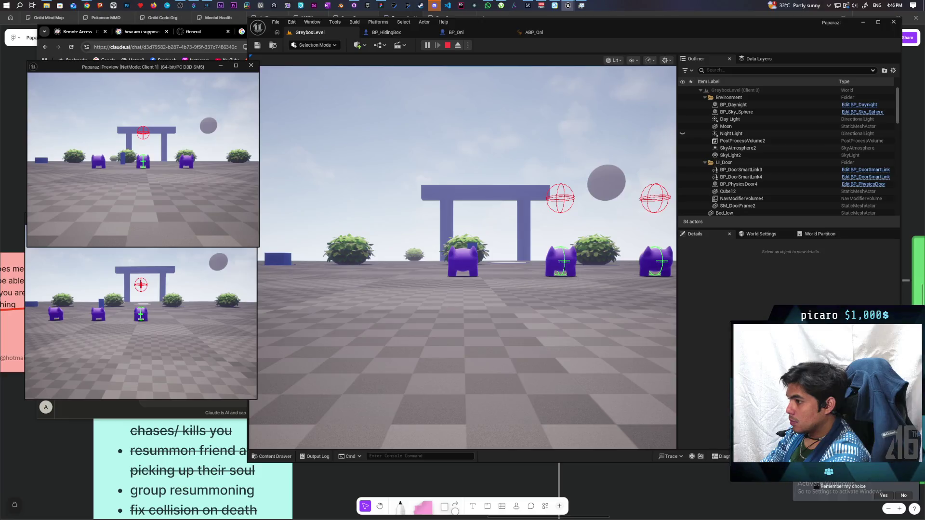
Drive the client's box forward past the cubes until it rests against a blue pillar
{"action": "key", "text": "w"}
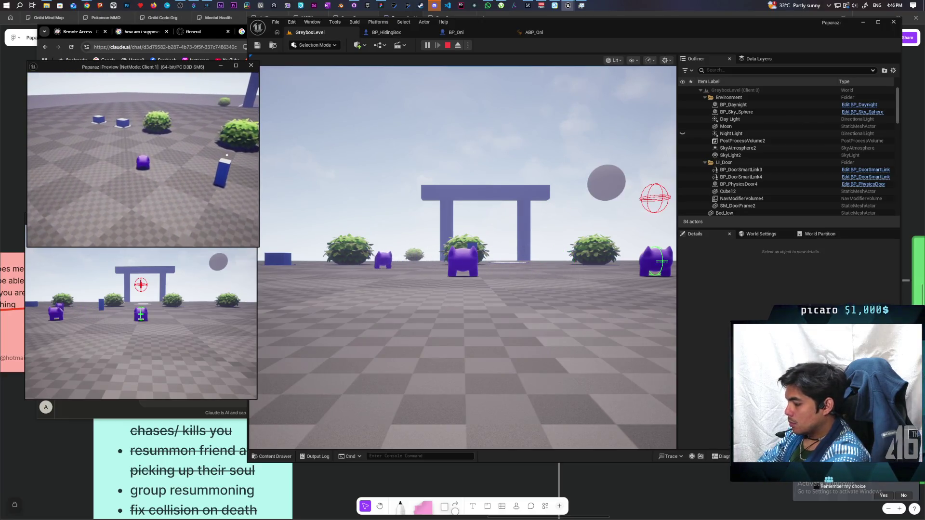
{"action": "key", "text": "w"}
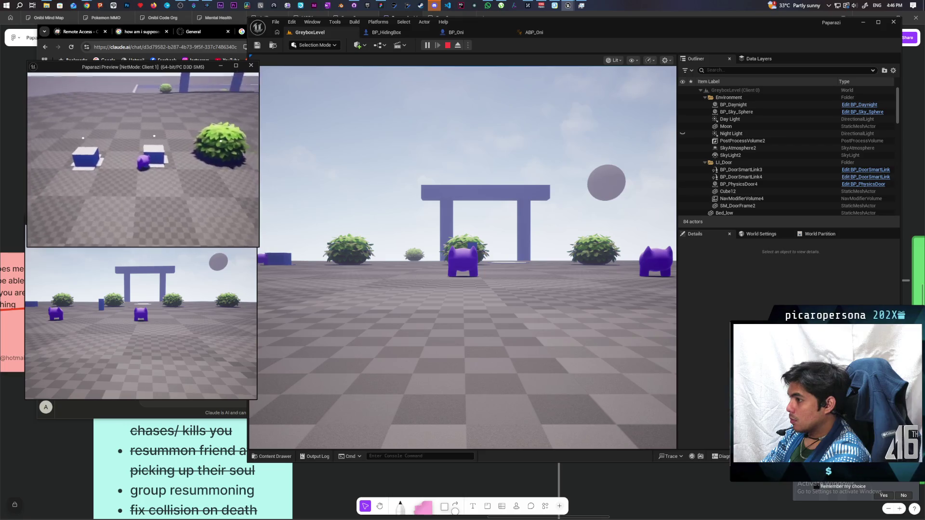
{"action": "key", "text": "a"}
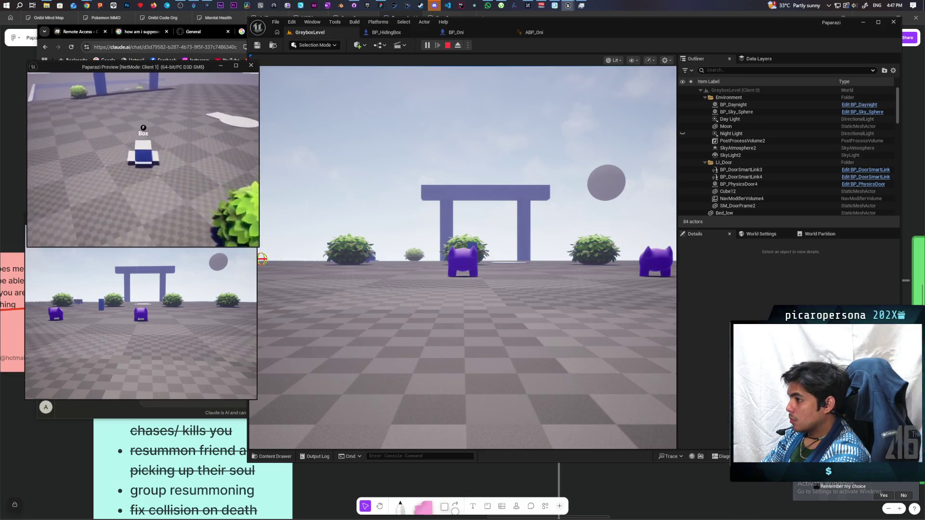
{"action": "key", "text": "w"}
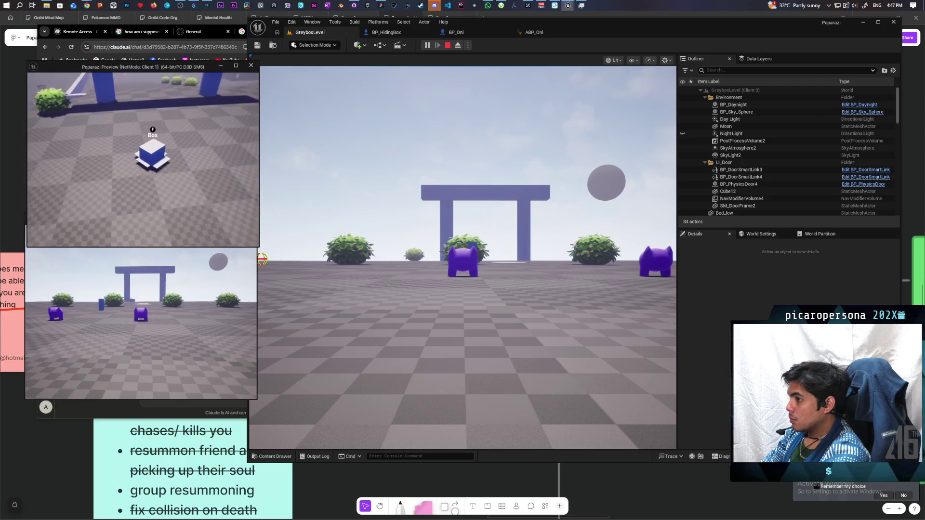
{"action": "key", "text": "w"}
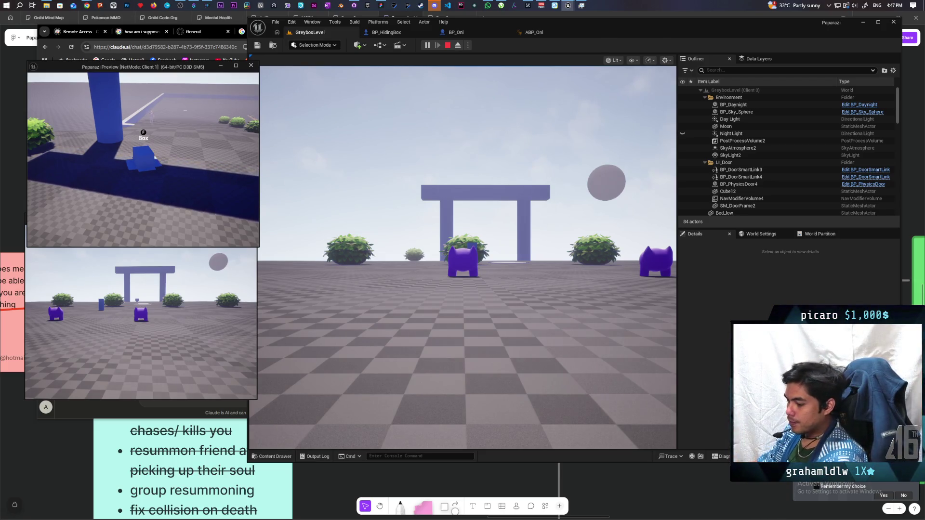
Walk the player into the bush hiding spot with the navigation mesh debug view shown
{"action": "key", "text": "w"}
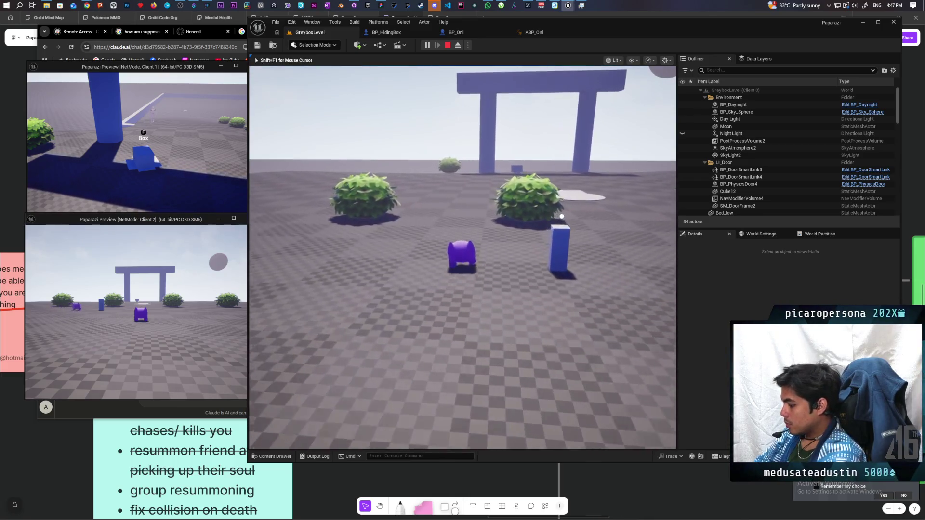
{"action": "key", "text": "p"}
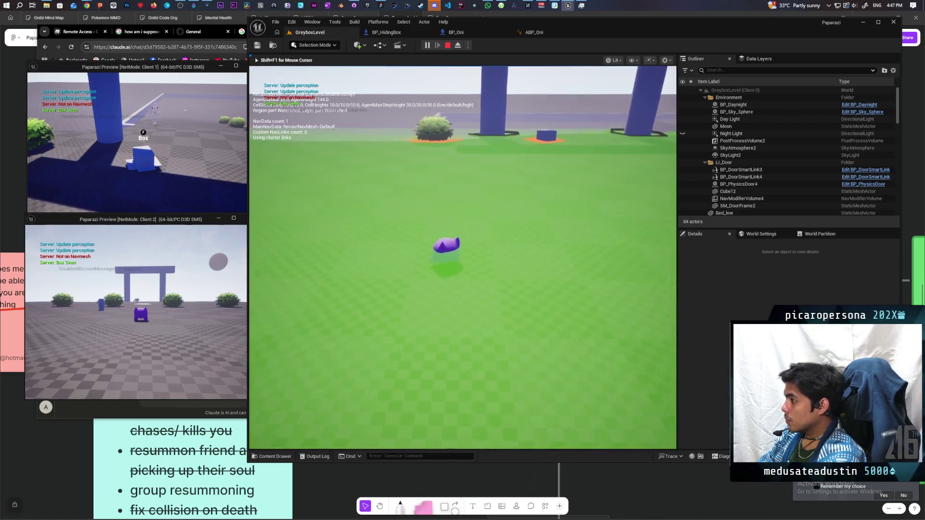
{"action": "key", "text": "w"}
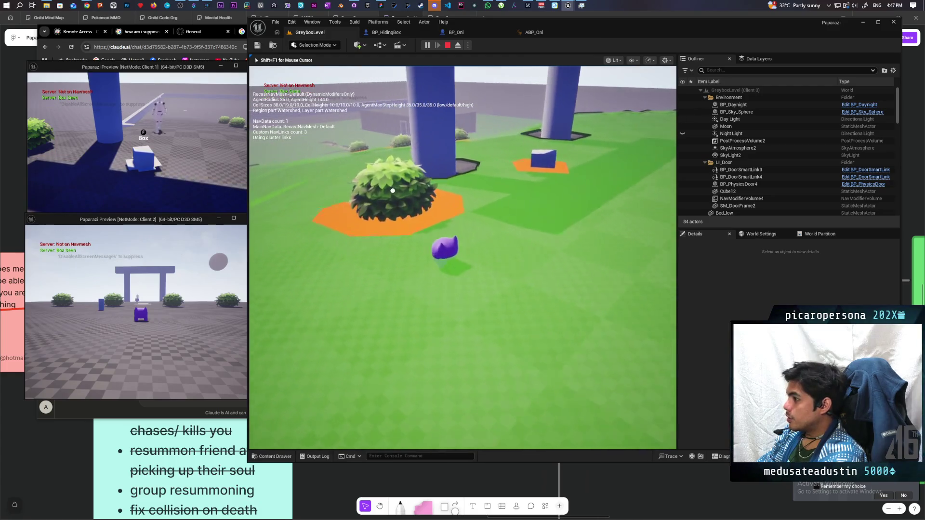
{"action": "key", "text": "w"}
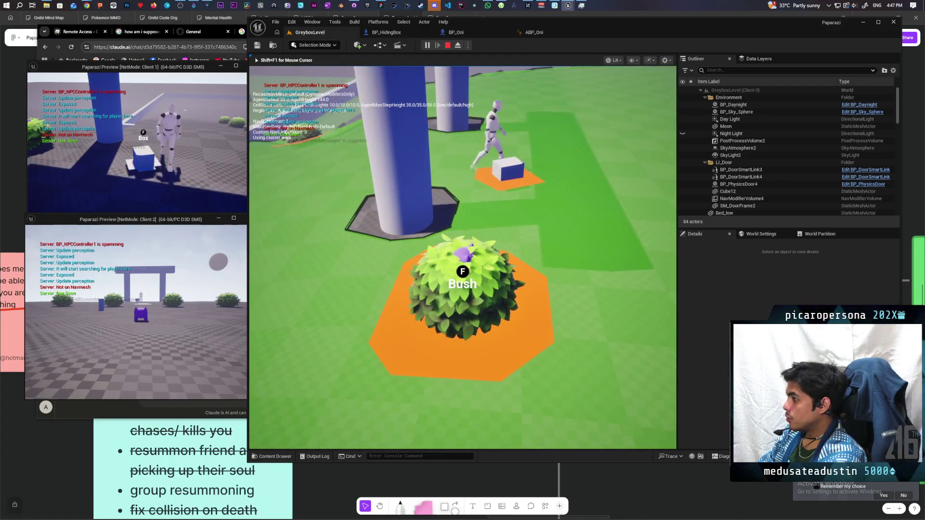
Release the mouse, refocus the game view, and use F to step the character out of the bush
{"action": "key", "text": "shift+F1"}
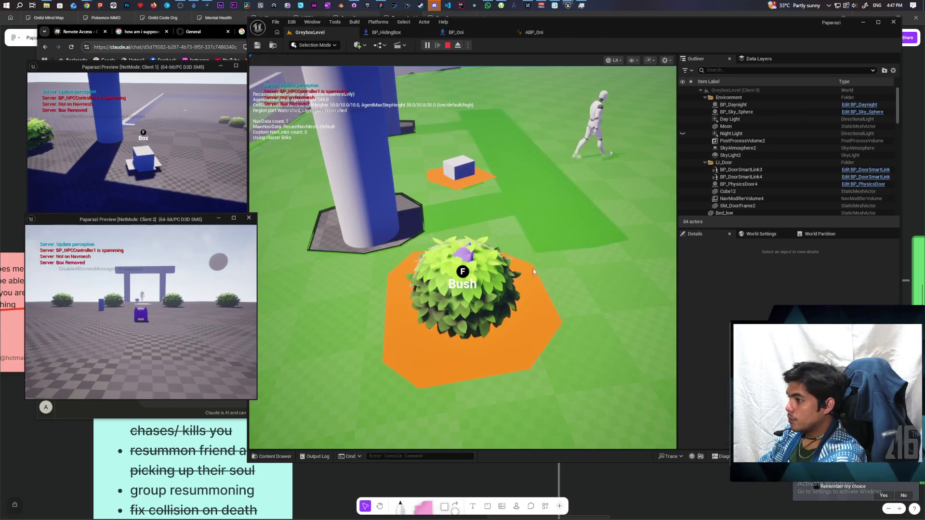
{"action": "left_click", "coordinate": [145, 159]}
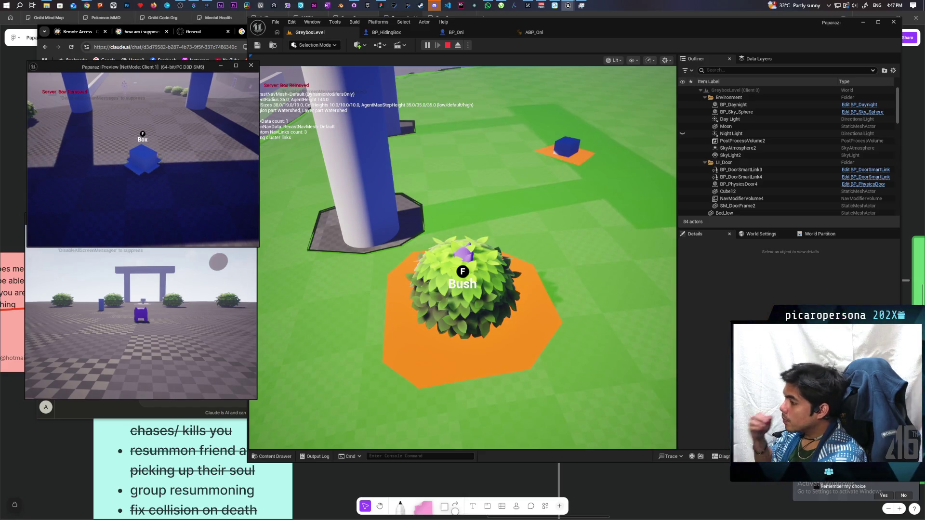
{"action": "key", "text": "alt+Tab"}
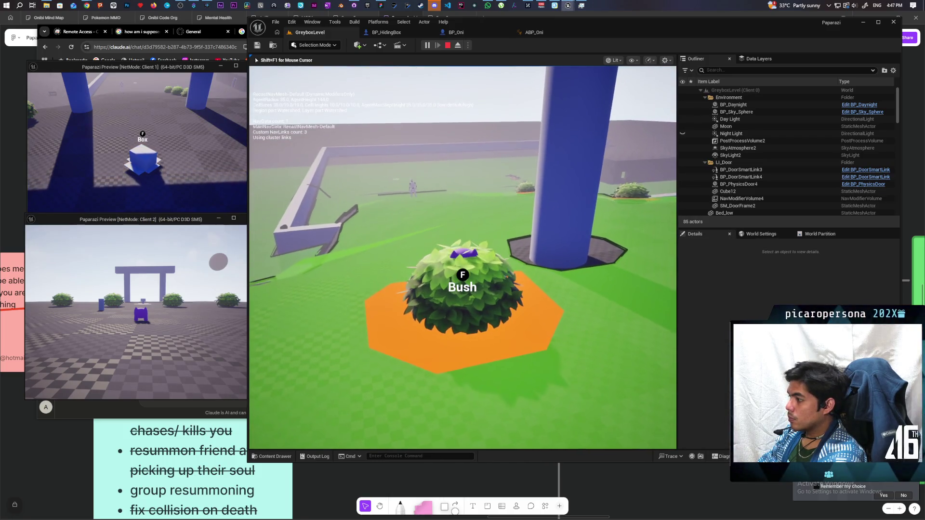
{"action": "key", "text": "f"}
{"action": "key", "text": "f"}
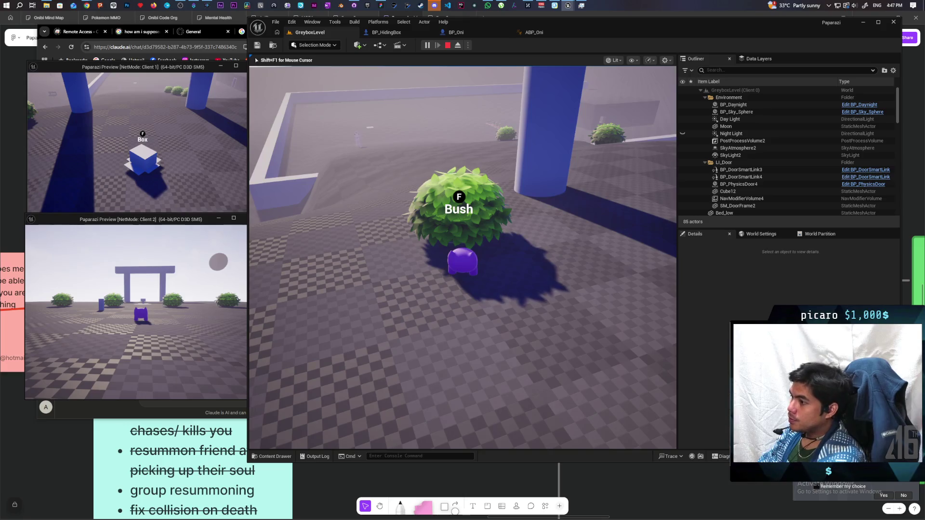
Walk the character up to the white box and switch between client game views
{"action": "key", "text": "w"}
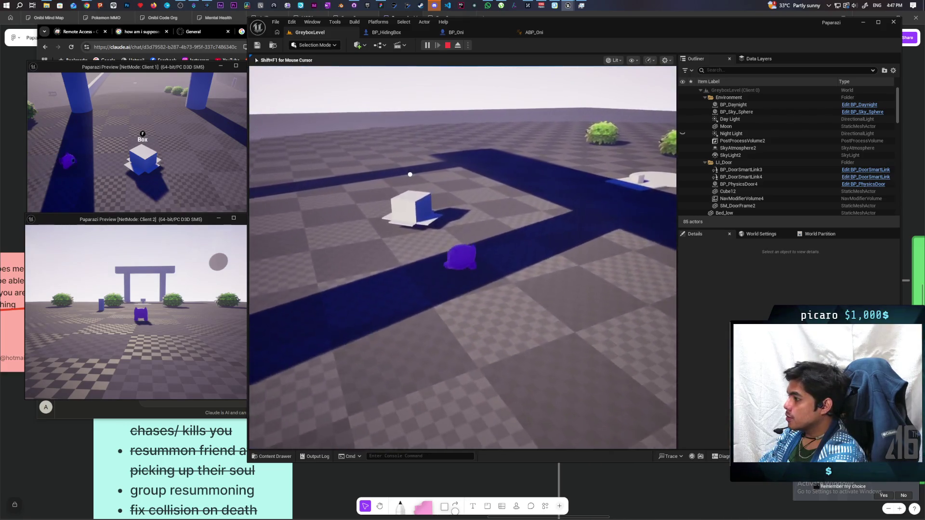
{"action": "key", "text": "w"}
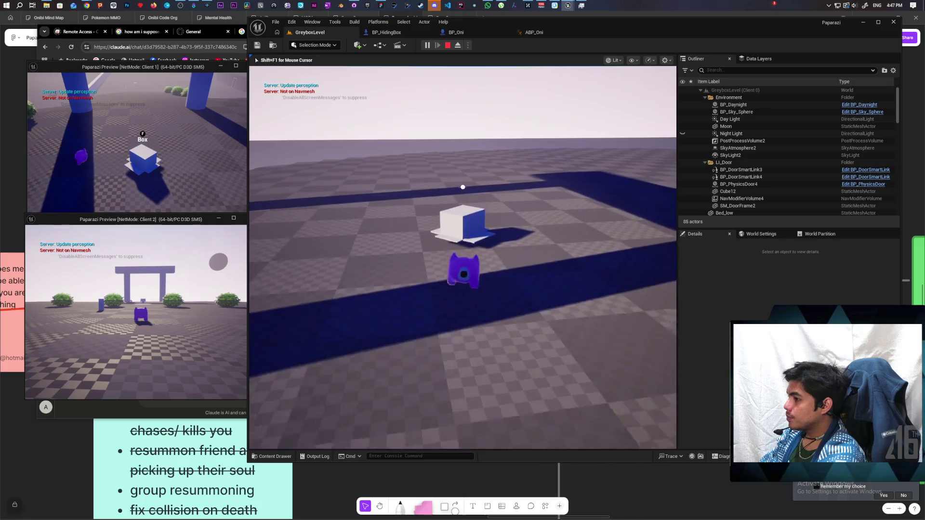
{"action": "key", "text": "w"}
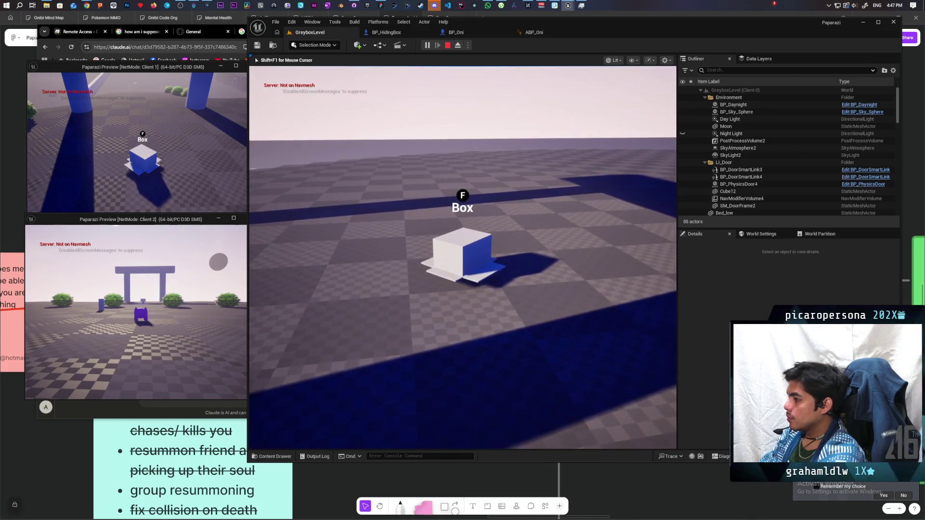
{"action": "left_click", "coordinate": [127, 144]}
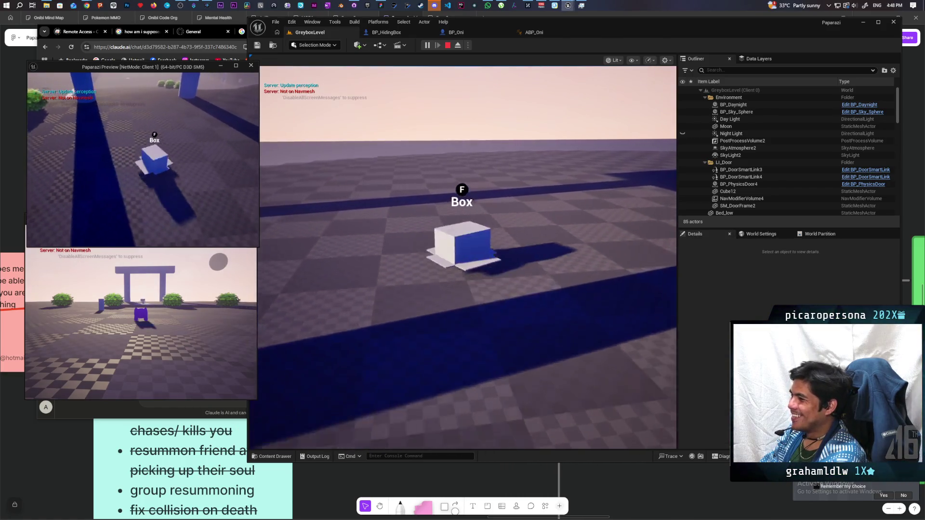
{"action": "left_click", "coordinate": [255, 57]}
Line up beside the box and interact with it using F from the first client
{"action": "key", "text": "w"}
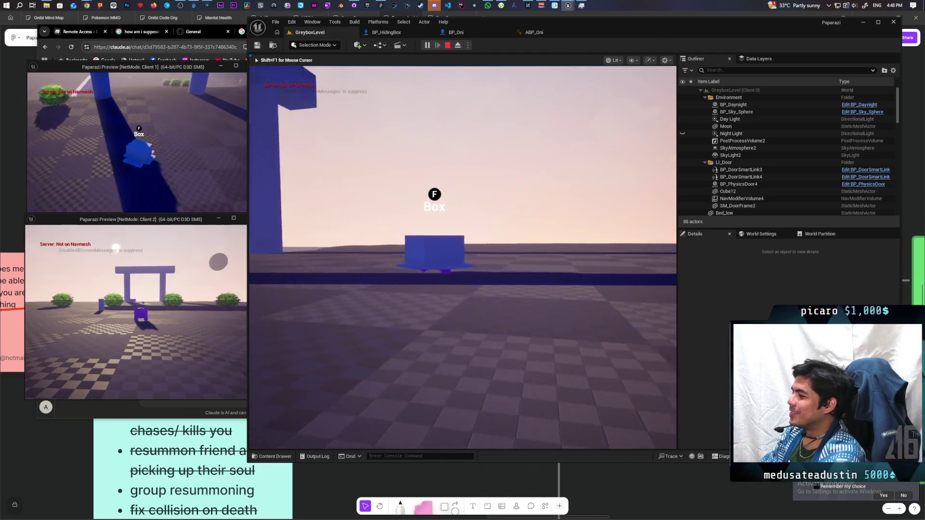
{"action": "key", "text": "s"}
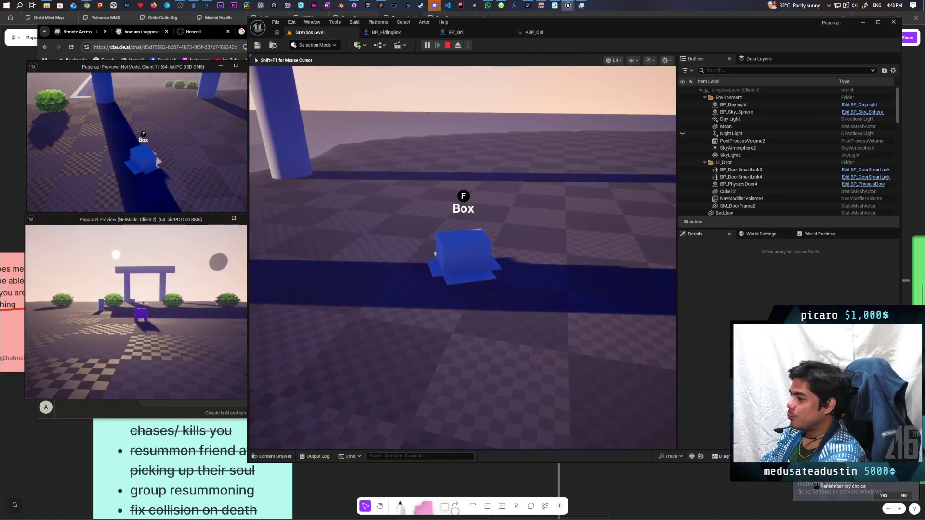
{"action": "key", "text": "w"}
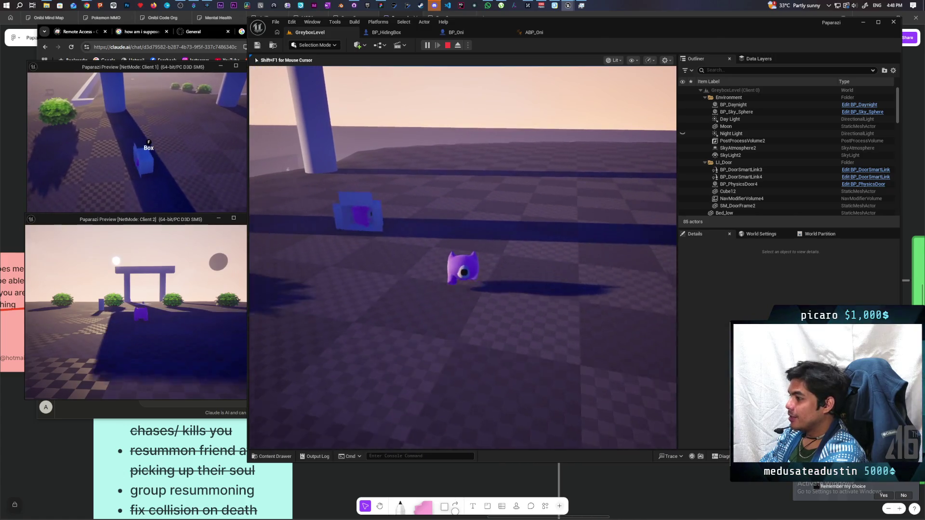
{"action": "key", "text": "w"}
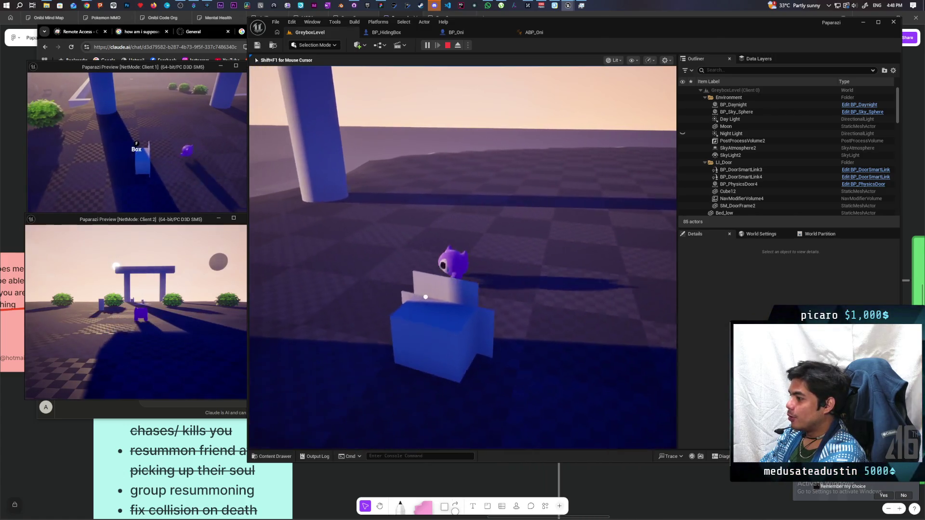
{"action": "key", "text": "shift+F1"}
{"action": "left_click", "coordinate": [163, 141]}
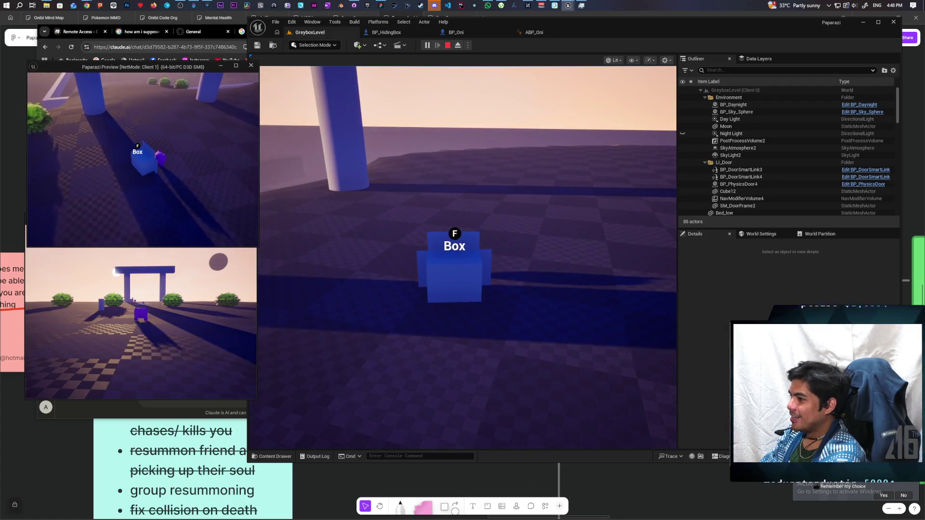
{"action": "key", "text": "w"}
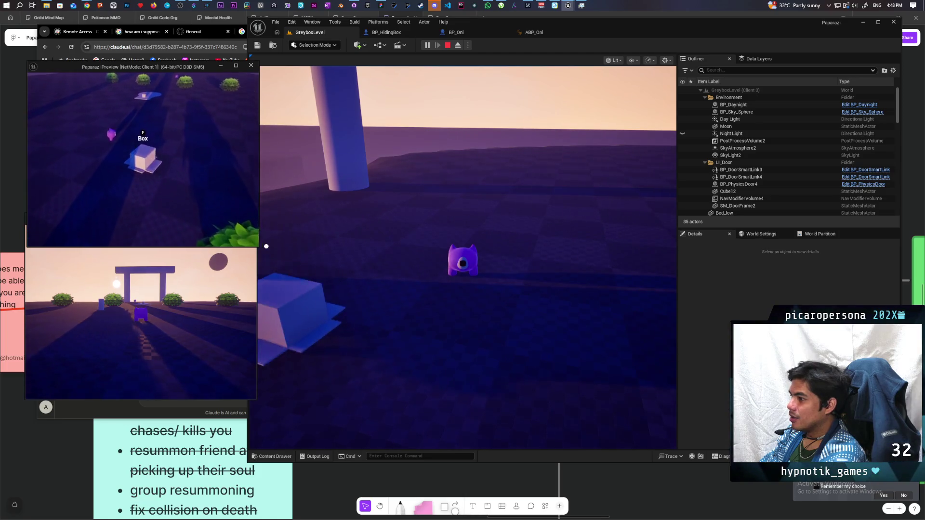
{"action": "key", "text": "f"}
Move the first client around the box, then stop the play test and return to BP_HidingBox
{"action": "key", "text": "w"}
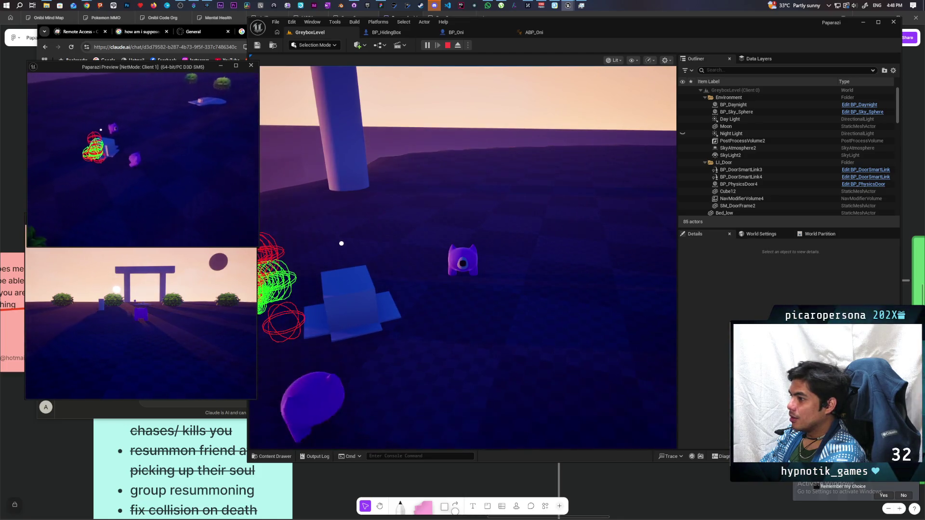
{"action": "key", "text": "w"}
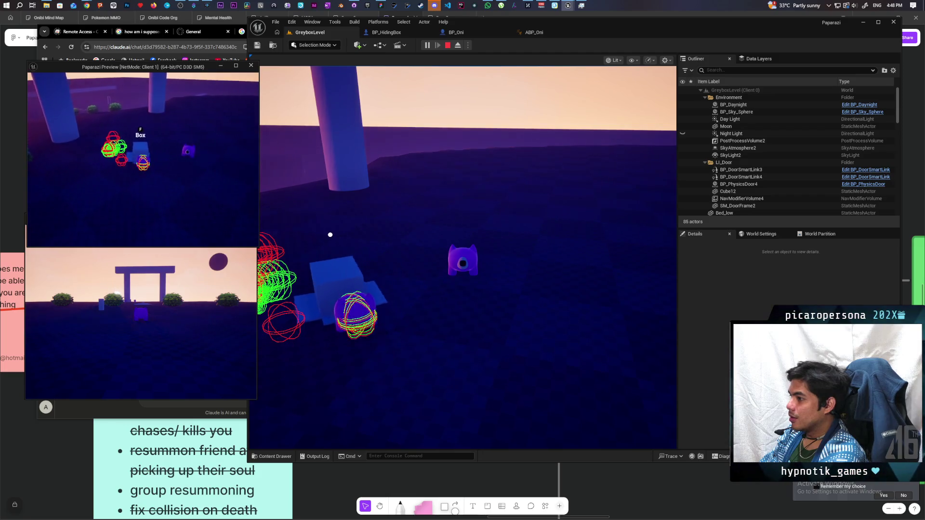
{"action": "key", "text": "w"}
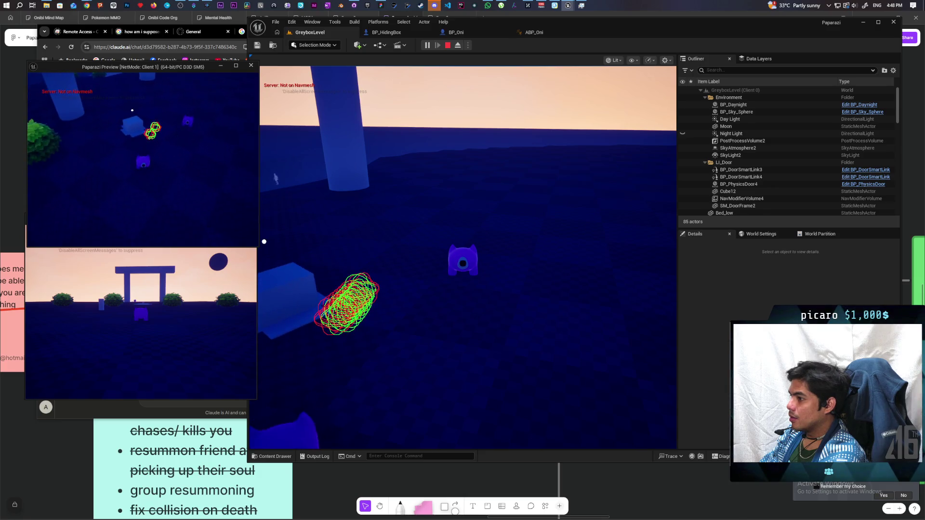
{"action": "key", "text": "Escape"}
{"action": "left_click", "coordinate": [395, 32]}
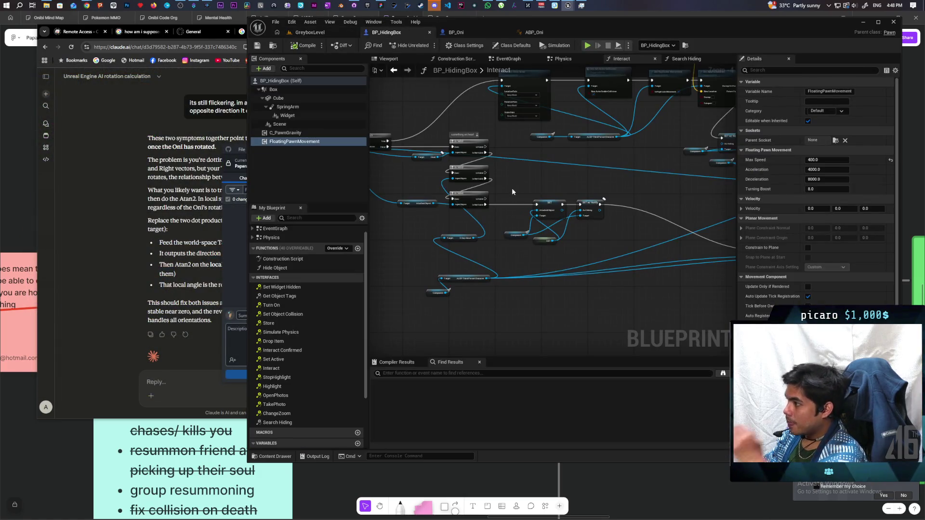
Move the Interact event node further left to make room in the Interact graph
{"action": "scroll", "coordinate": [481, 114], "scroll_direction": "down", "scroll_amount": 2}
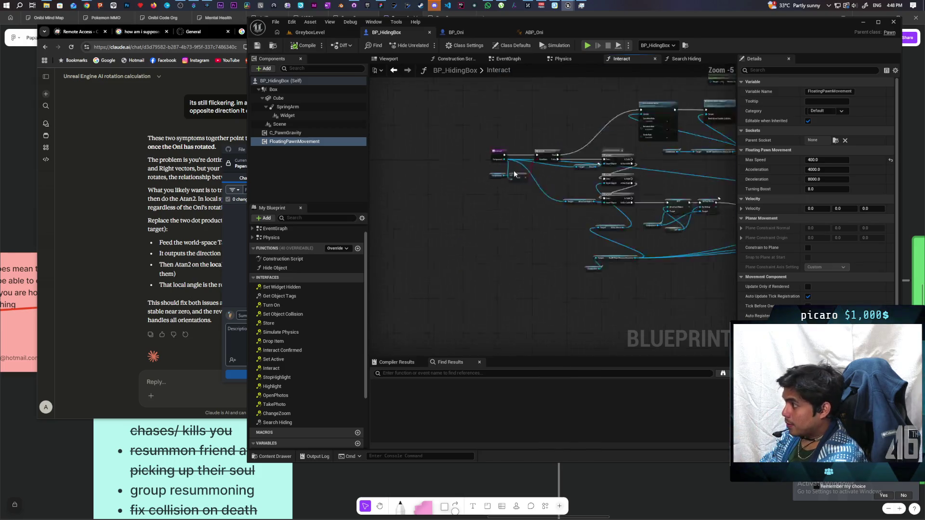
{"action": "scroll", "coordinate": [482, 144], "scroll_direction": "up", "scroll_amount": 8}
{"action": "left_click_drag", "start_coordinate": [625, 238], "coordinate": [643, 245]}
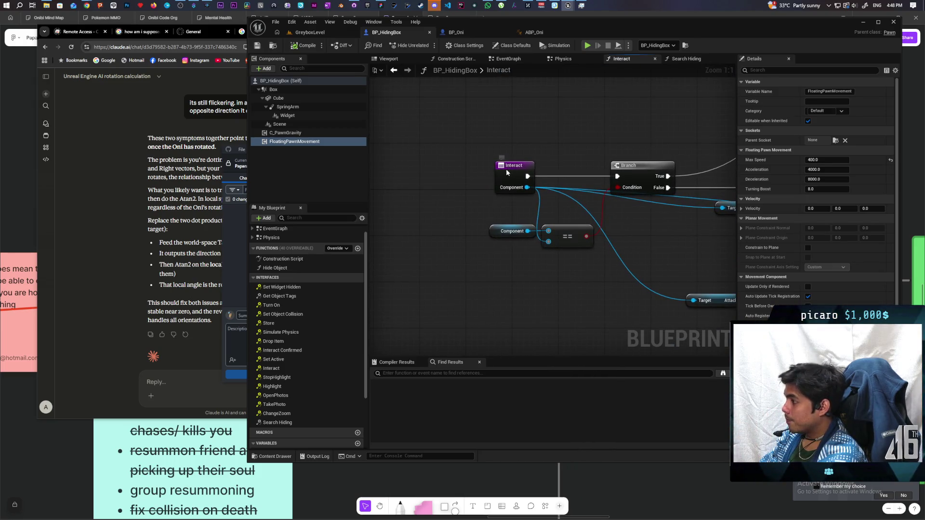
{"action": "left_click_drag", "start_coordinate": [506, 173], "coordinate": [400, 173]}
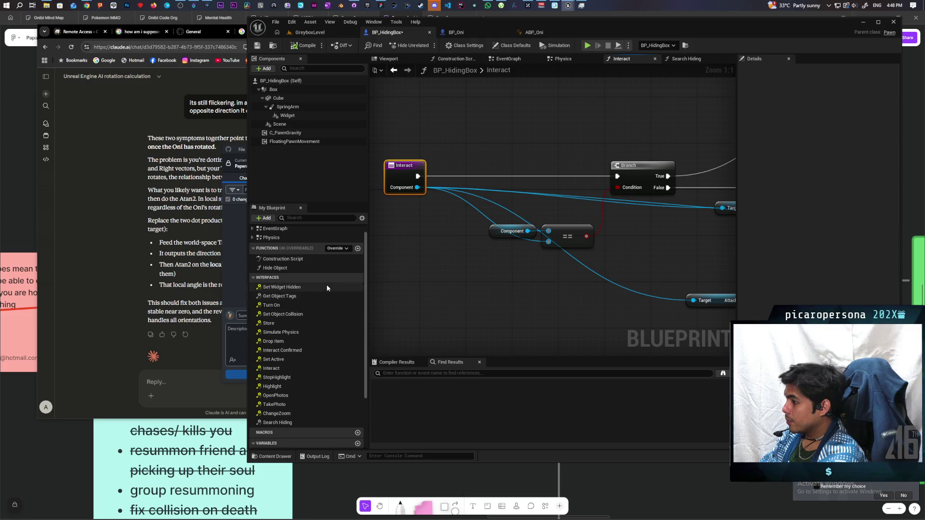
{"action": "scroll", "coordinate": [456, 273], "scroll_direction": "down", "scroll_amount": 4}
{"action": "scroll", "coordinate": [456, 274], "scroll_direction": "up", "scroll_amount": 2}
{"action": "scroll", "coordinate": [303, 395], "scroll_direction": "down", "scroll_amount": 2}
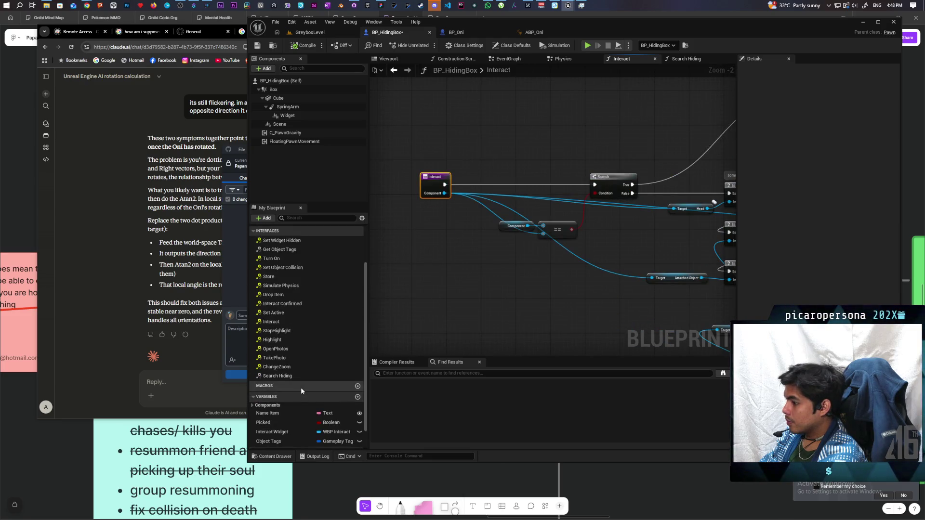
{"action": "scroll", "coordinate": [302, 393], "scroll_direction": "down", "scroll_amount": 2}
Add a Component getter and a pasted Is Valid node, feeding Component into Is Valid
{"action": "left_click", "coordinate": [252, 380]}
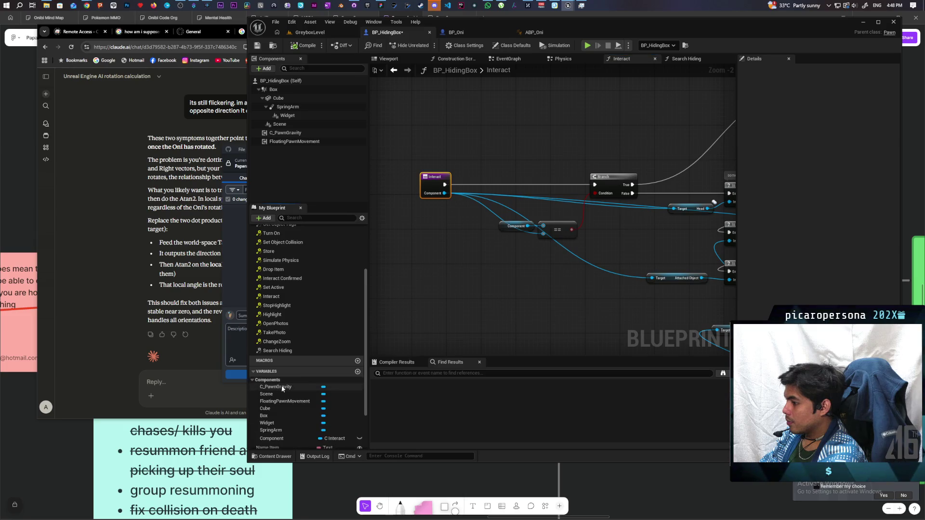
{"action": "scroll", "coordinate": [292, 409], "scroll_direction": "down", "scroll_amount": 2}
{"action": "left_click_drag", "start_coordinate": [291, 415], "coordinate": [477, 279]}
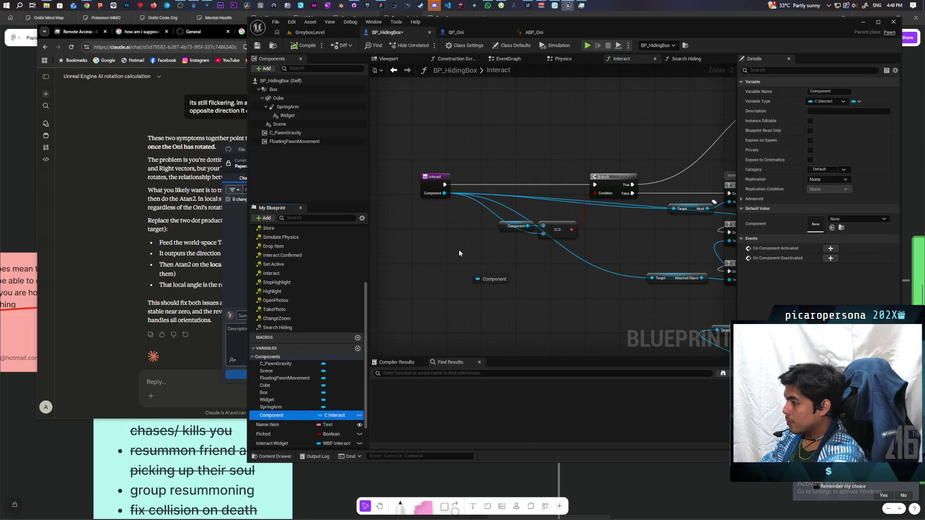
{"action": "left_click", "coordinate": [411, 246]}
{"action": "scroll", "coordinate": [453, 231], "scroll_direction": "up", "scroll_amount": 2}
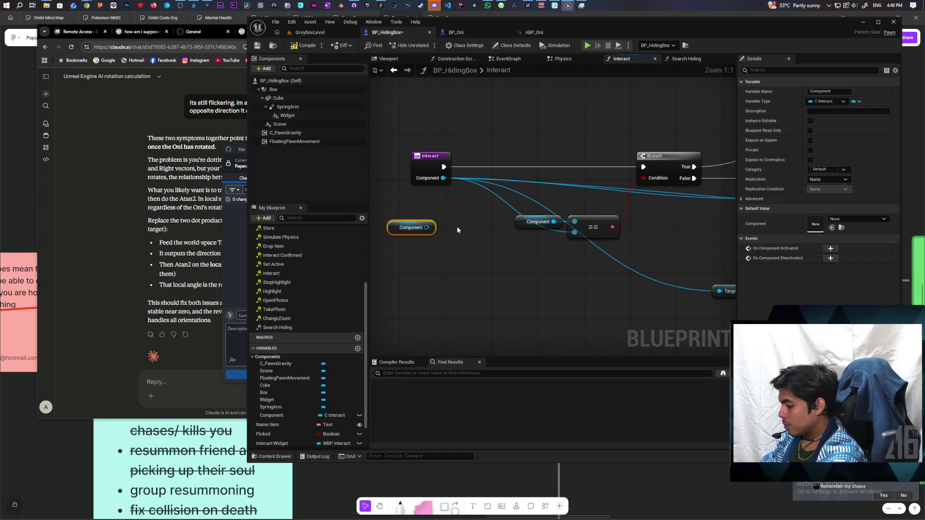
{"action": "key", "text": "ctrl+v"}
{"action": "left_click_drag", "start_coordinate": [487, 234], "coordinate": [497, 160]}
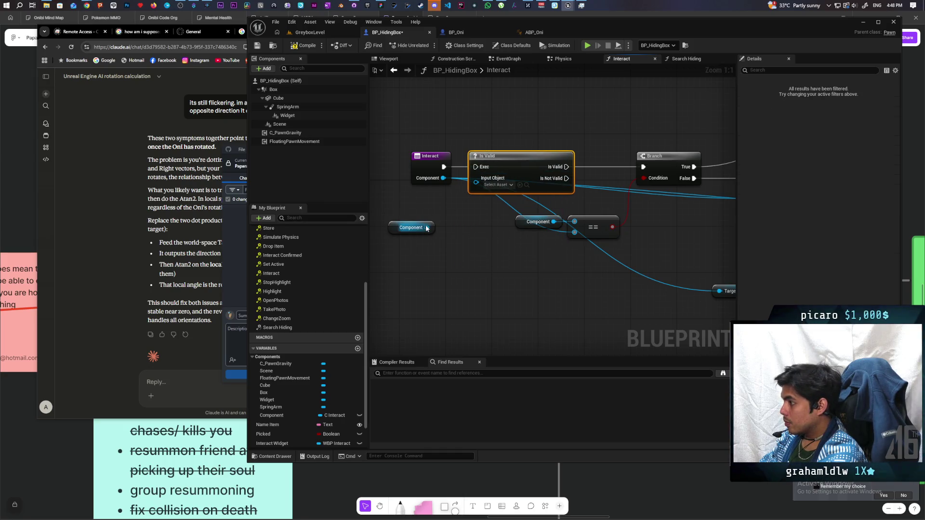
{"action": "mouse_move", "coordinate": [426, 228]}
{"action": "left_mouse_down"}
{"action": "mouse_move", "coordinate": [473, 201]}
{"action": "mouse_move", "coordinate": [477, 182]}
{"action": "left_mouse_up"}
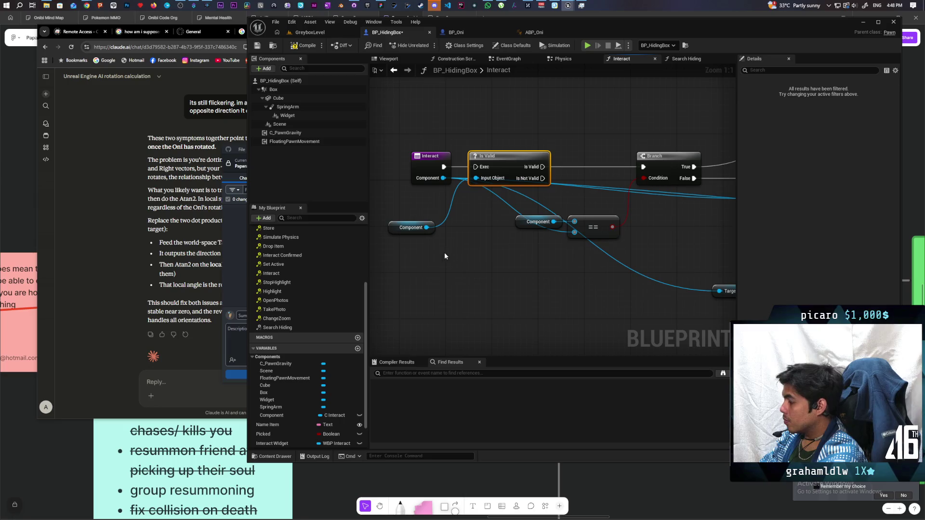
Rearrange the getter, Is Valid and Branch, routing the Branch's False path into Is Valid
{"action": "left_click_drag", "start_coordinate": [425, 216], "coordinate": [461, 112]}
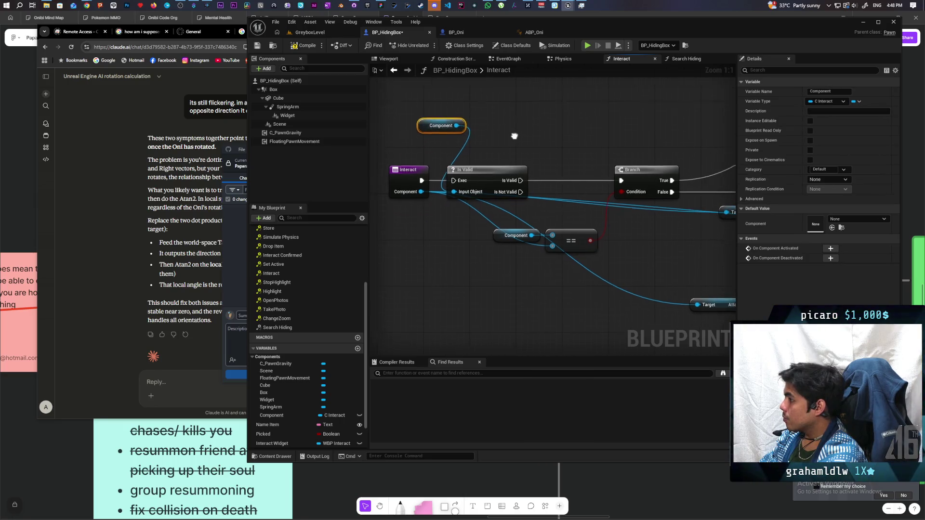
{"action": "mouse_move", "coordinate": [484, 180]}
{"action": "left_mouse_down"}
{"action": "mouse_move", "coordinate": [535, 145]}
{"action": "mouse_move", "coordinate": [587, 128]}
{"action": "left_mouse_up"}
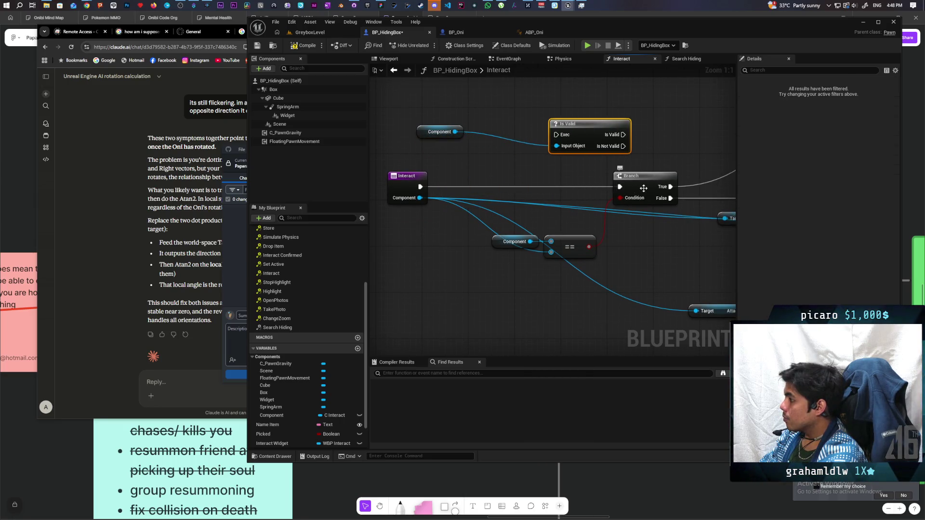
{"action": "left_click_drag", "start_coordinate": [643, 188], "coordinate": [513, 186]}
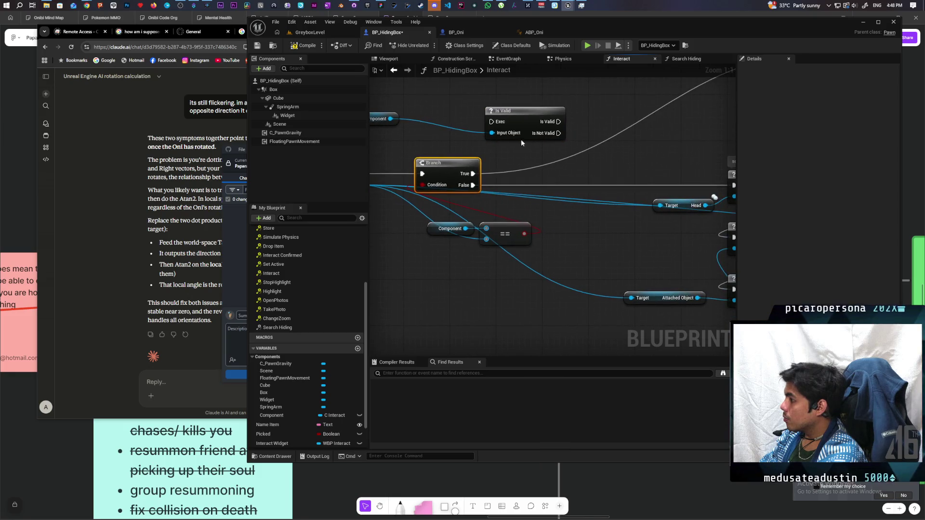
{"action": "mouse_move", "coordinate": [530, 118]}
{"action": "left_mouse_down"}
{"action": "mouse_move", "coordinate": [563, 143]}
{"action": "mouse_move", "coordinate": [569, 179]}
{"action": "mouse_move", "coordinate": [713, 192]}
{"action": "mouse_move", "coordinate": [733, 185]}
{"action": "left_mouse_up"}
{"action": "left_click_drag", "start_coordinate": [569, 181], "coordinate": [580, 176]}
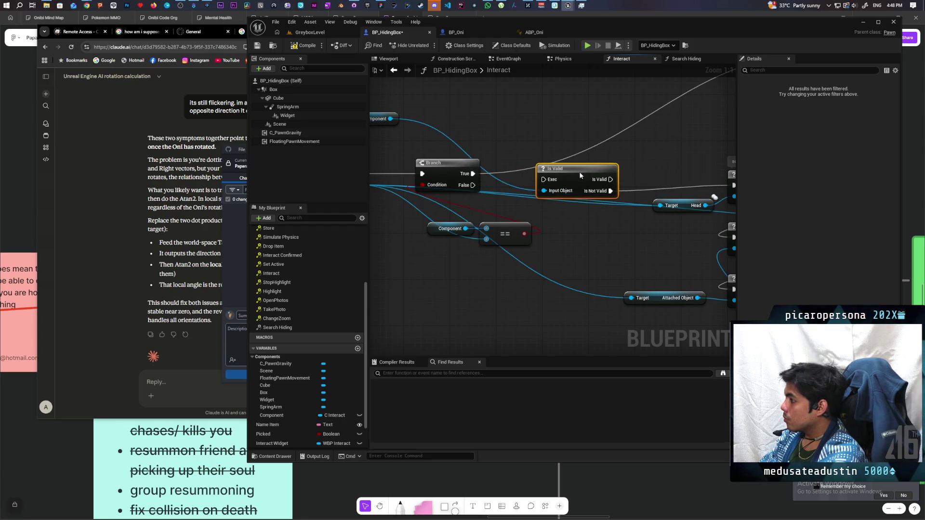
{"action": "left_click_drag", "start_coordinate": [473, 185], "coordinate": [545, 180]}
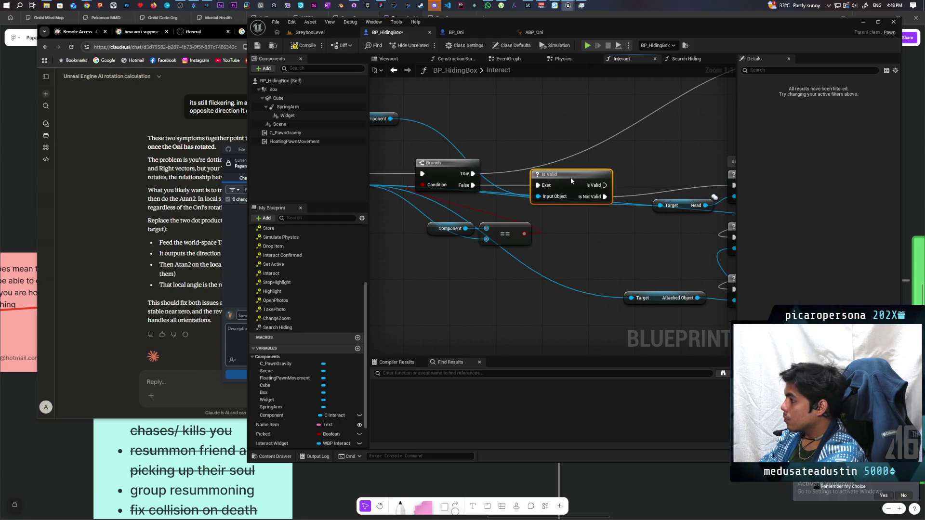
Connect Is Valid's Is Not Valid output to the next check and tidy the Component getter
{"action": "scroll", "coordinate": [626, 171], "scroll_direction": "down", "scroll_amount": 2}
{"action": "scroll", "coordinate": [624, 169], "scroll_direction": "up", "scroll_amount": 1}
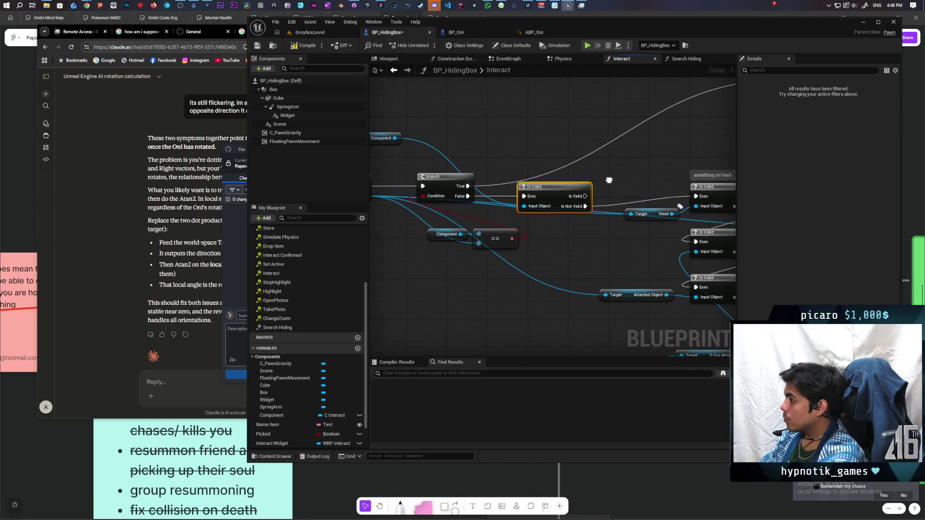
{"action": "left_click_drag", "start_coordinate": [586, 207], "coordinate": [592, 204]}
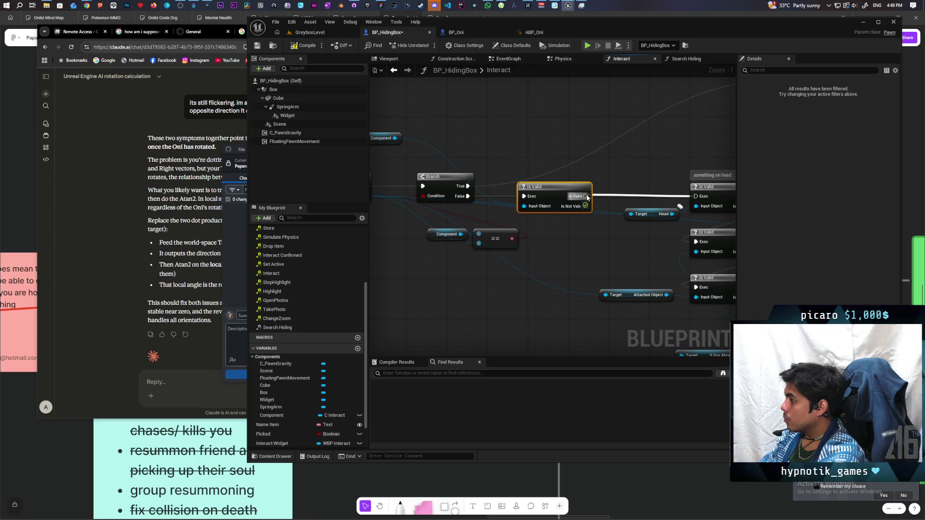
{"action": "left_click_drag", "start_coordinate": [562, 236], "coordinate": [595, 238]}
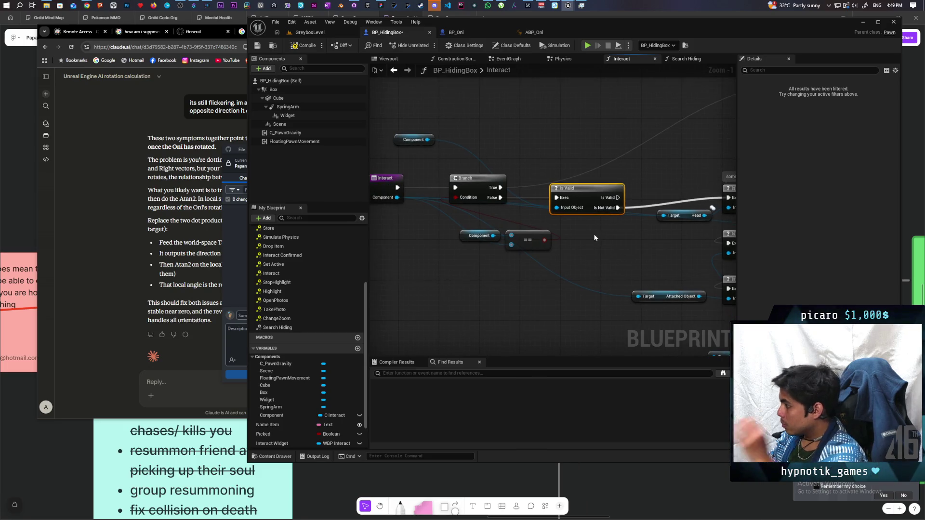
{"action": "left_click_drag", "start_coordinate": [404, 144], "coordinate": [439, 149]}
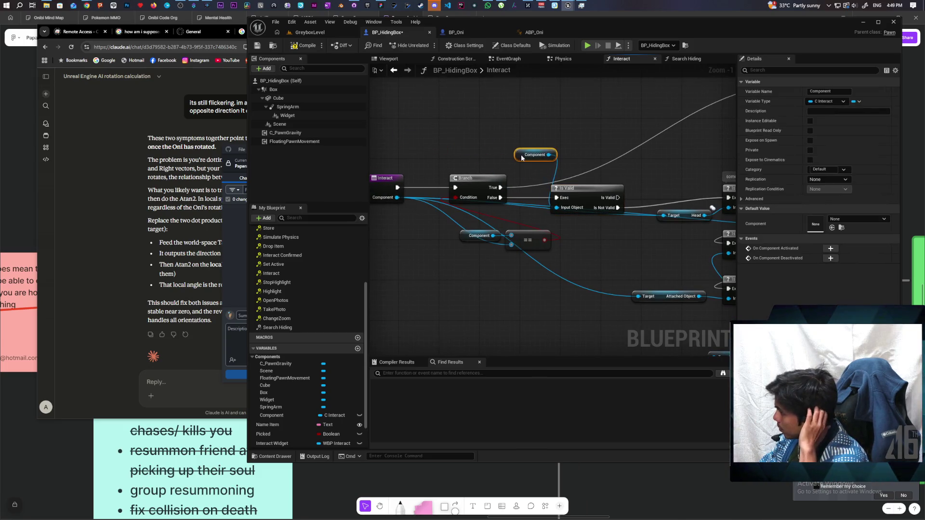
{"action": "left_click_drag", "start_coordinate": [507, 154], "coordinate": [508, 152]}
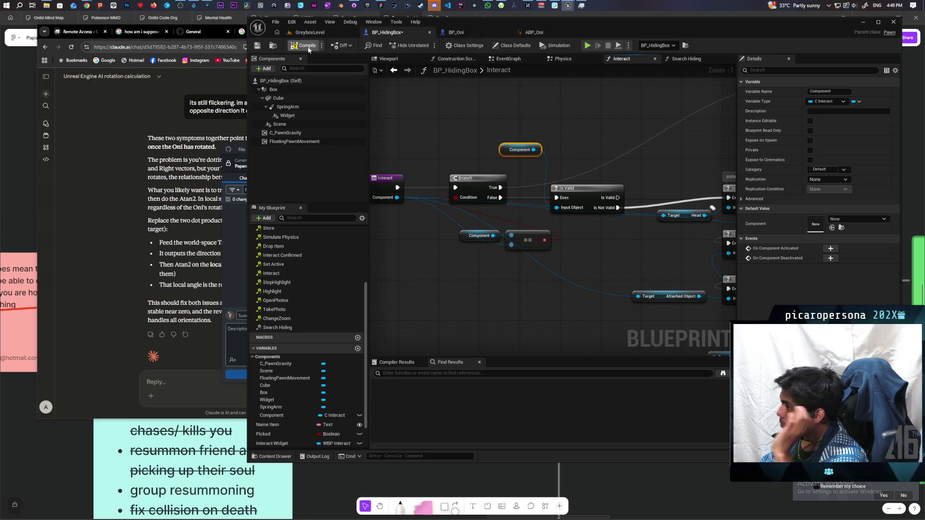
{"action": "left_click", "coordinate": [322, 34]}
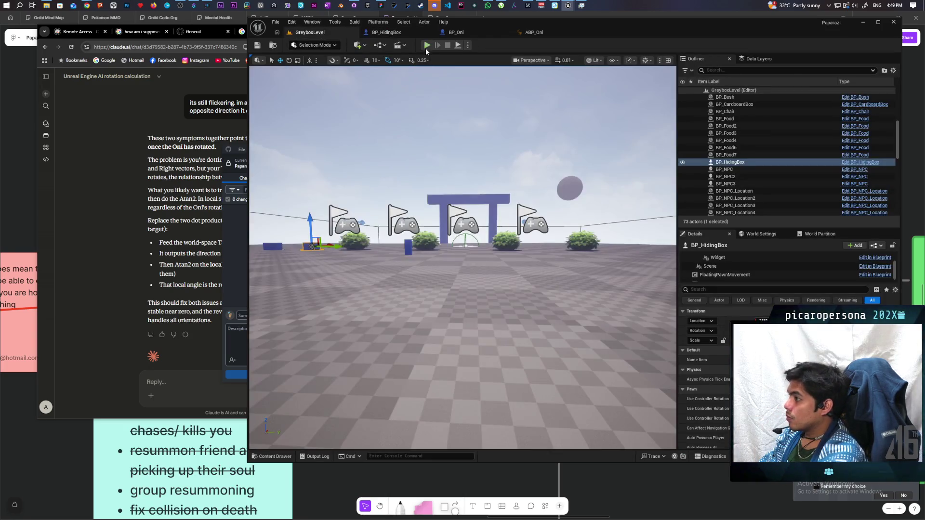
Playtest with two clients, walking the player up to the Box prompt, then return to BP_HidingBox
{"action": "left_click", "coordinate": [426, 45]}
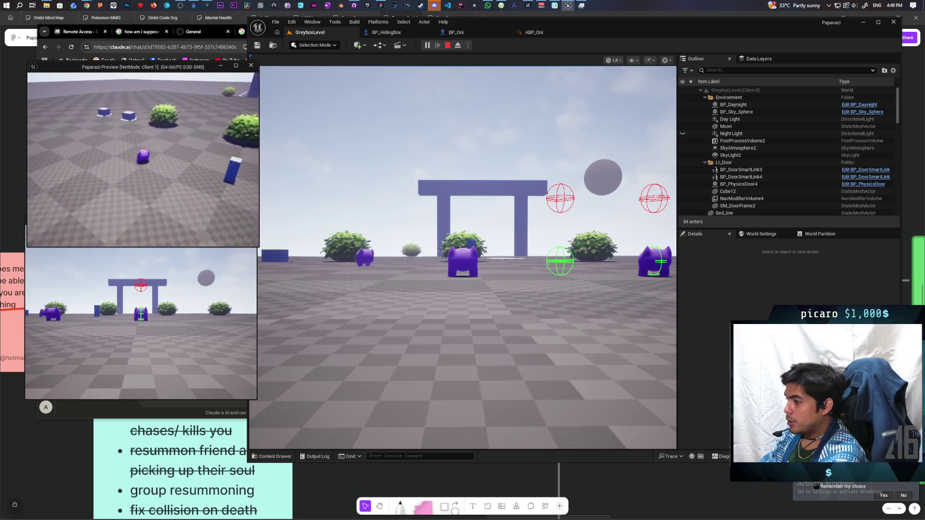
{"action": "key", "text": "w"}
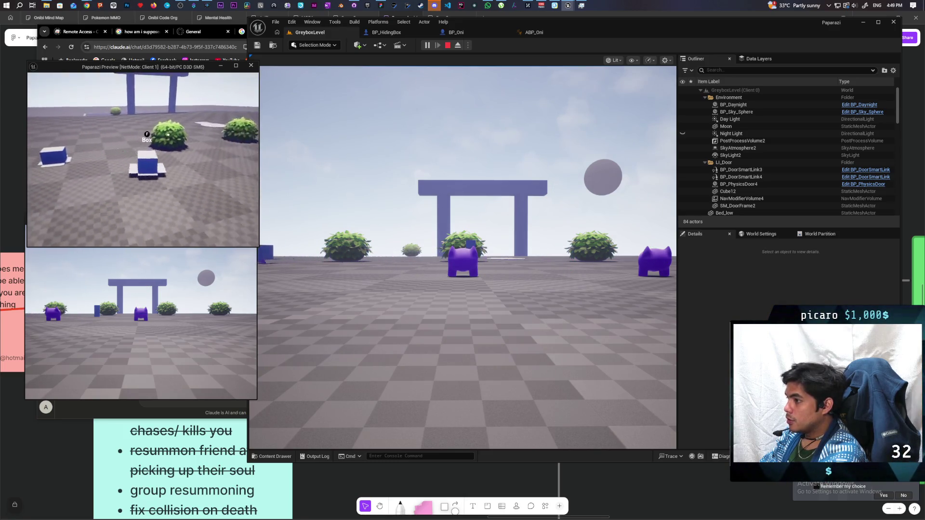
{"action": "key", "text": "w"}
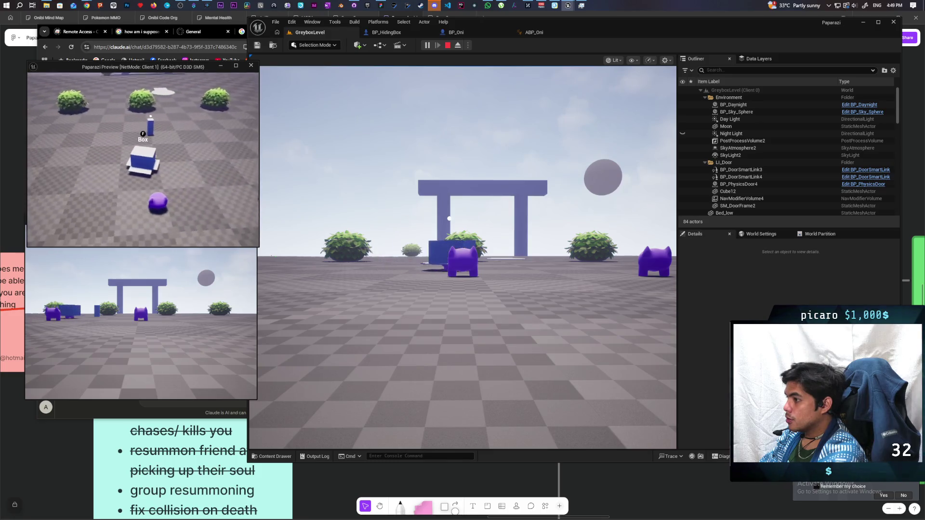
{"action": "left_click", "coordinate": [385, 224]}
{"action": "key", "text": "w"}
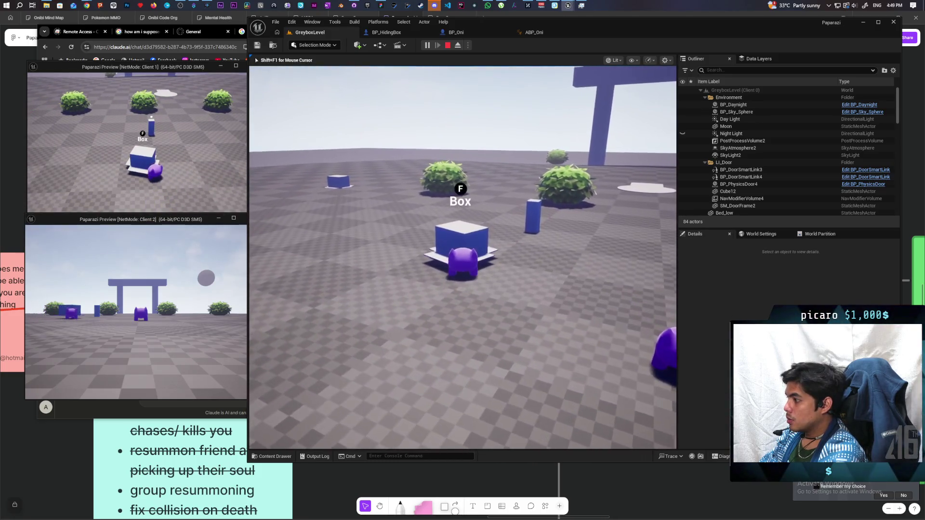
{"action": "key", "text": "Escape"}
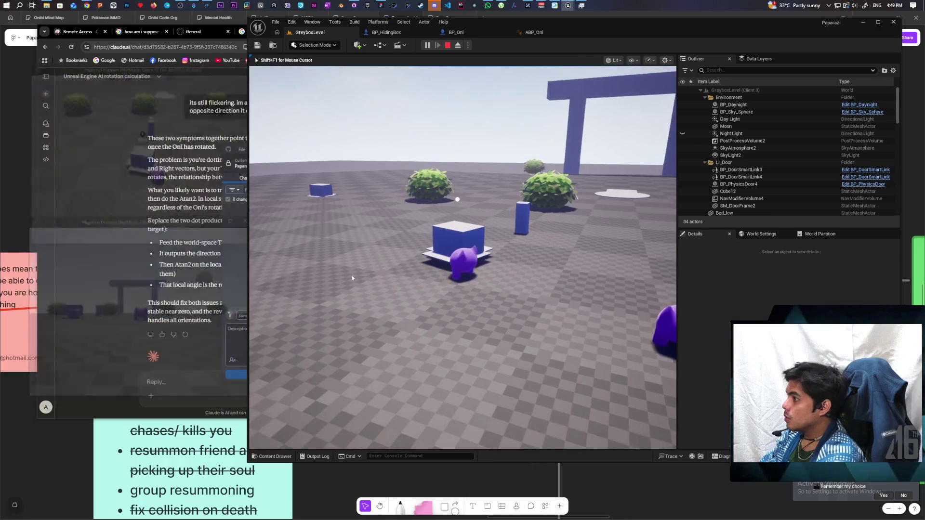
{"action": "left_click", "coordinate": [386, 32]}
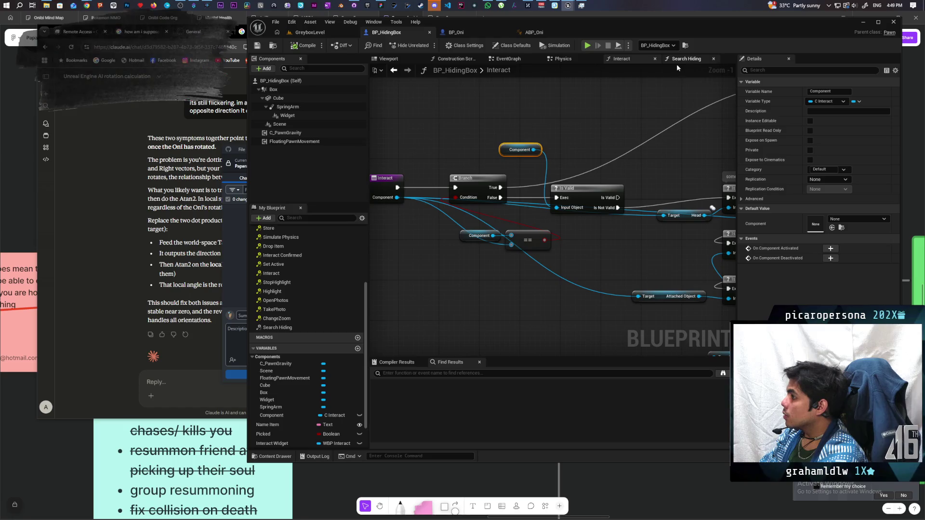
Switch BP_HidingBox from the Viewport preview to its EventGraph
{"action": "scroll", "coordinate": [314, 271], "scroll_direction": "up", "scroll_amount": 2}
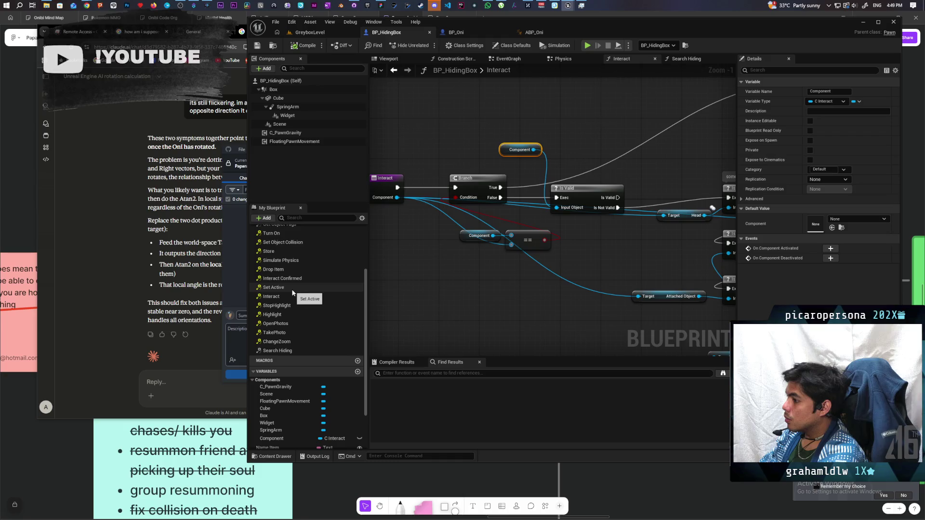
{"action": "left_click", "coordinate": [388, 58]}
{"action": "left_click", "coordinate": [499, 59]}
{"action": "scroll", "coordinate": [525, 164], "scroll_direction": "down", "scroll_amount": 9}
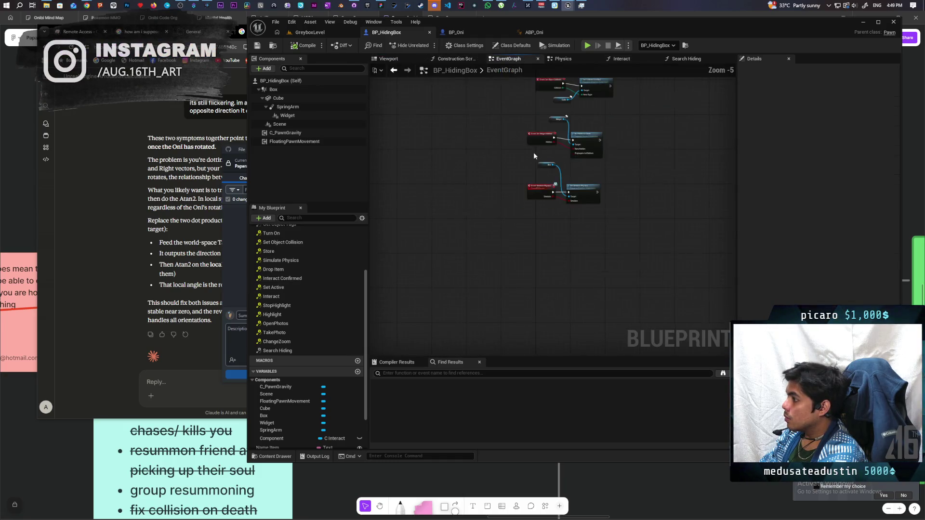
{"action": "scroll", "coordinate": [503, 194], "scroll_direction": "up", "scroll_amount": 8}
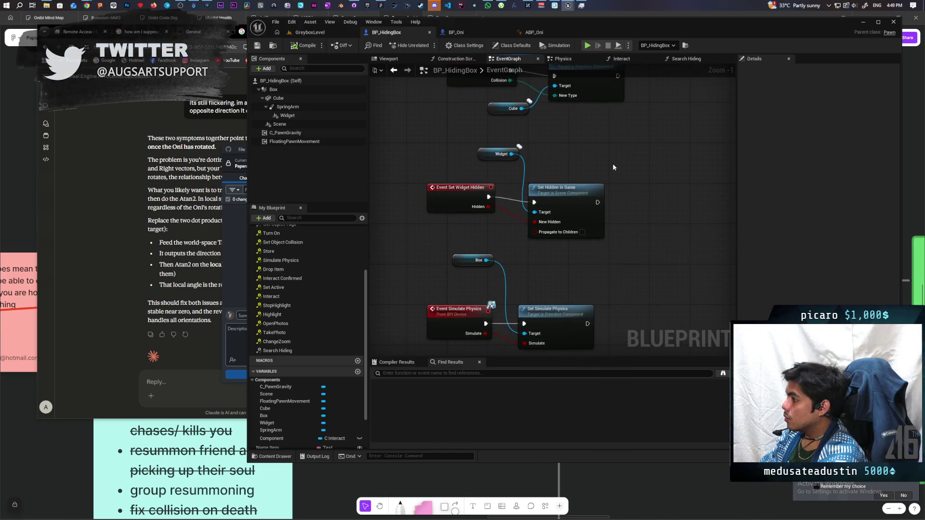
Pan down past the collision event to the Client Side UI section and inspect the Set Active call
{"action": "mouse_move", "coordinate": [600, 243]}
{"action": "left_mouse_down"}
{"action": "mouse_move", "coordinate": [573, 240]}
{"action": "mouse_move", "coordinate": [570, 253]}
{"action": "left_mouse_up"}
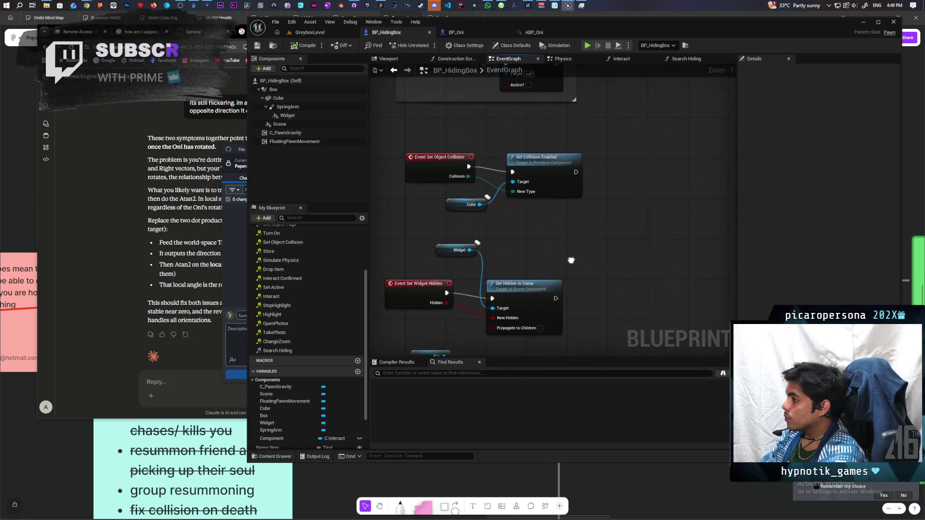
{"action": "left_click_drag", "start_coordinate": [605, 199], "coordinate": [597, 268]}
{"action": "left_click_drag", "start_coordinate": [605, 221], "coordinate": [562, 301]}
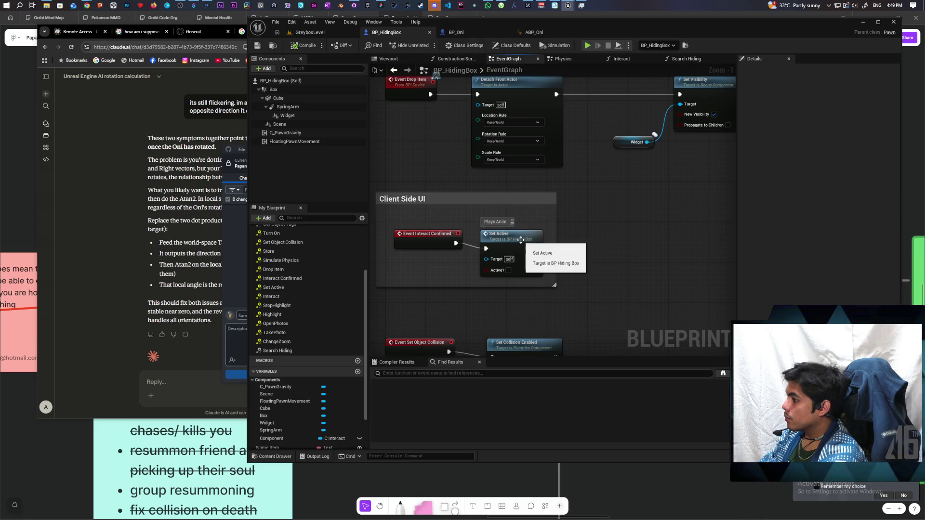
{"action": "left_click", "coordinate": [521, 240]}
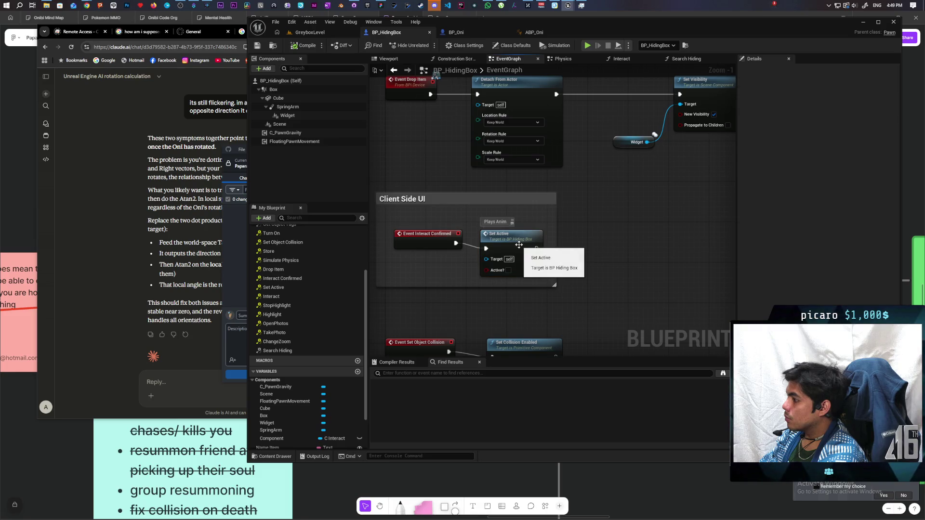
{"action": "left_click", "coordinate": [606, 242]}
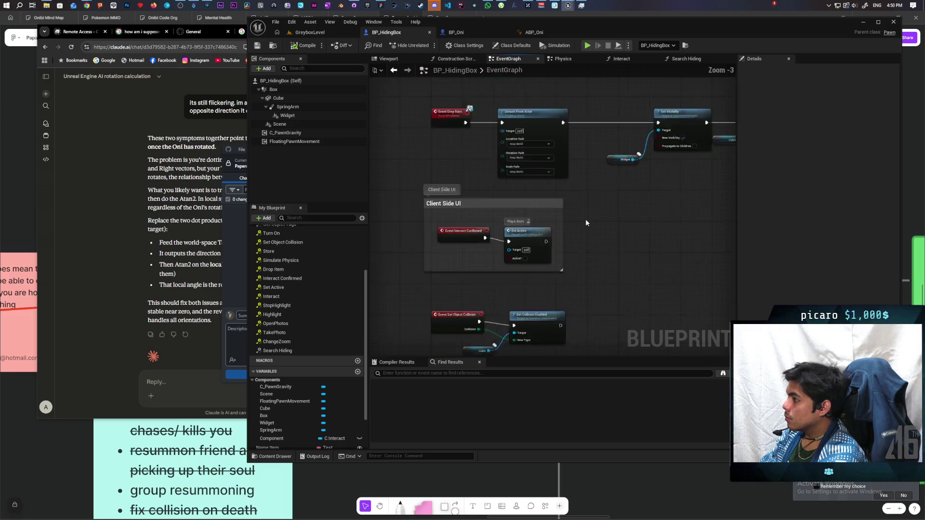
{"action": "scroll", "coordinate": [585, 219], "scroll_direction": "down", "scroll_amount": 2}
{"action": "scroll", "coordinate": [525, 303], "scroll_direction": "up", "scroll_amount": 4}
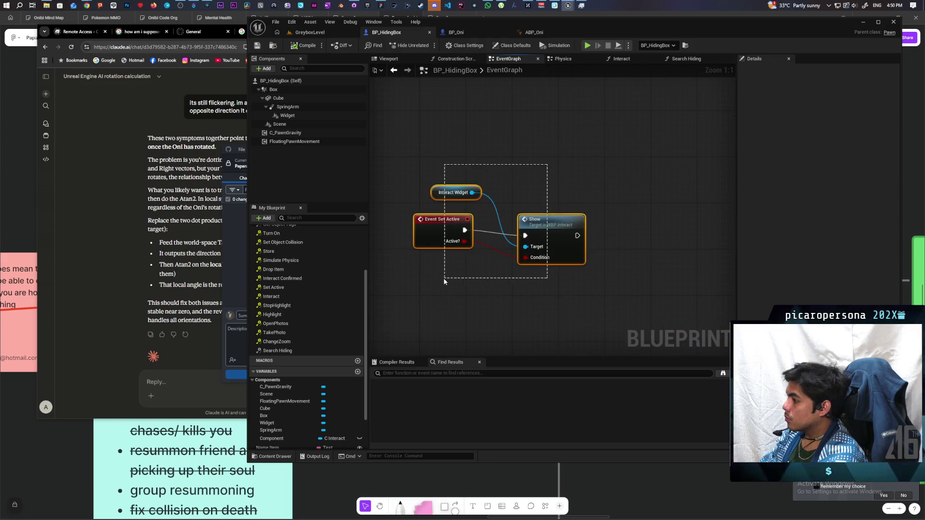
Insert a Branch node between Event Set Active and Show
{"action": "mouse_move", "coordinate": [566, 222]}
{"action": "left_mouse_down"}
{"action": "mouse_move", "coordinate": [659, 217]}
{"action": "mouse_move", "coordinate": [638, 225]}
{"action": "mouse_move", "coordinate": [649, 225]}
{"action": "left_mouse_up"}
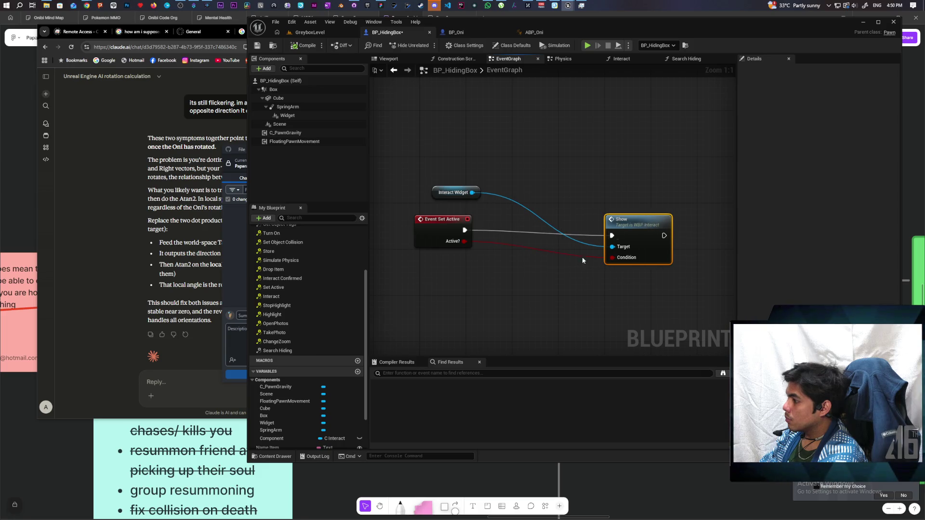
{"action": "left_click", "coordinate": [475, 271]}
{"action": "left_click_drag", "start_coordinate": [501, 275], "coordinate": [514, 221]}
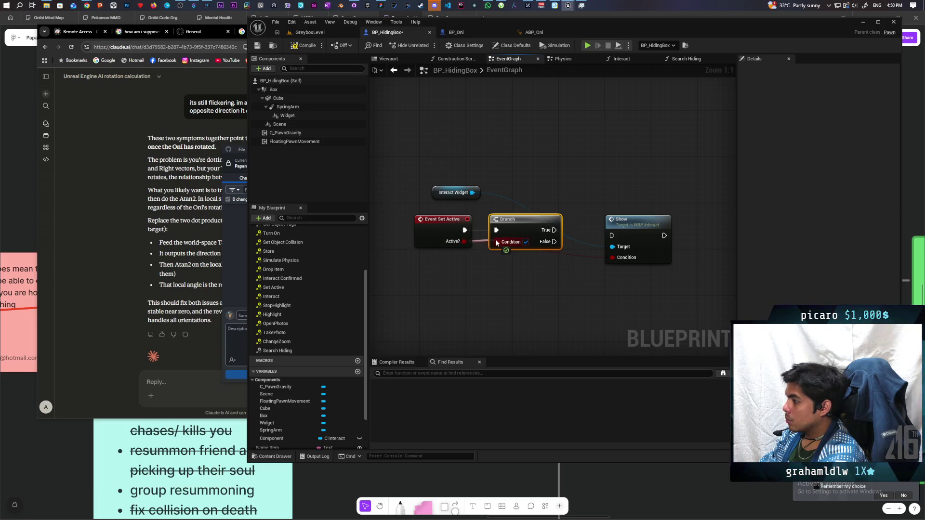
{"action": "left_click_drag", "start_coordinate": [648, 231], "coordinate": [689, 225]}
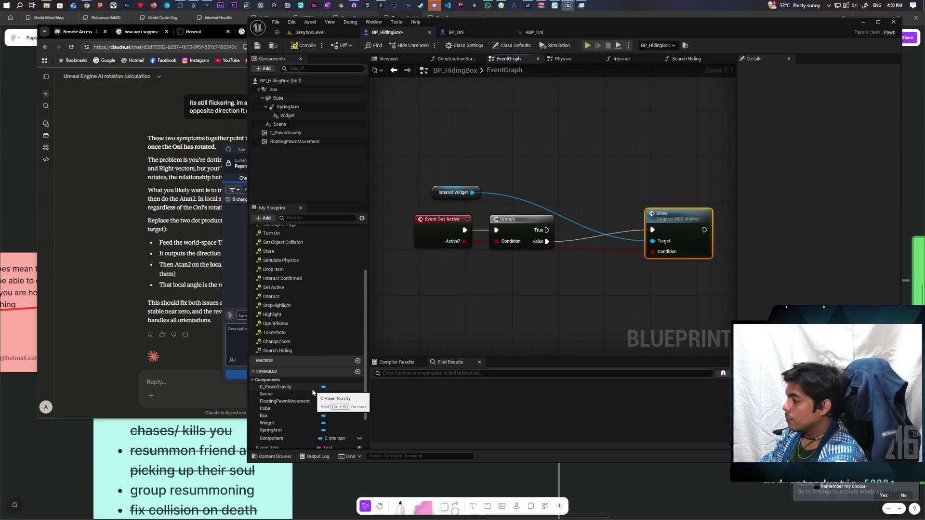
{"action": "scroll", "coordinate": [286, 421], "scroll_direction": "down", "scroll_amount": 3}
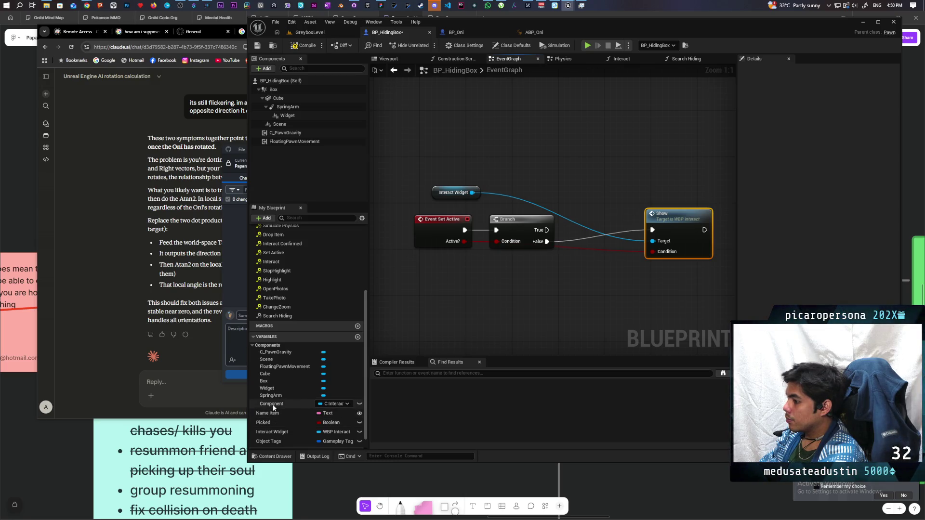
Add a Component getter feeding an Is Valid check placed before the Show node
{"action": "mouse_move", "coordinate": [272, 404]}
{"action": "left_mouse_down"}
{"action": "mouse_move", "coordinate": [545, 293]}
{"action": "mouse_move", "coordinate": [486, 302]}
{"action": "mouse_move", "coordinate": [574, 295]}
{"action": "mouse_move", "coordinate": [568, 288]}
{"action": "mouse_move", "coordinate": [598, 254]}
{"action": "mouse_move", "coordinate": [600, 225]}
{"action": "left_mouse_up"}
{"action": "left_click", "coordinate": [486, 302]}
{"action": "key", "text": "ctrl+v"}
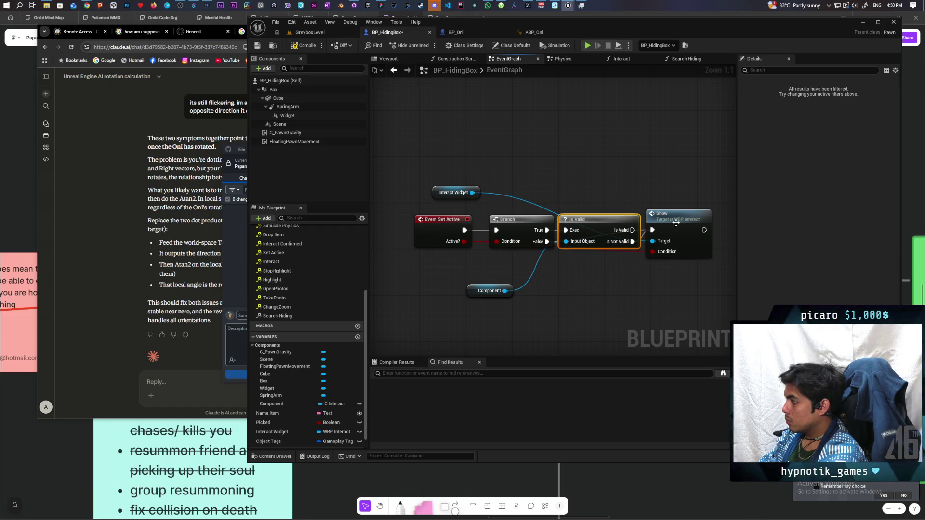
{"action": "left_click_drag", "start_coordinate": [676, 223], "coordinate": [699, 223]}
{"action": "left_click_drag", "start_coordinate": [600, 228], "coordinate": [606, 227]}
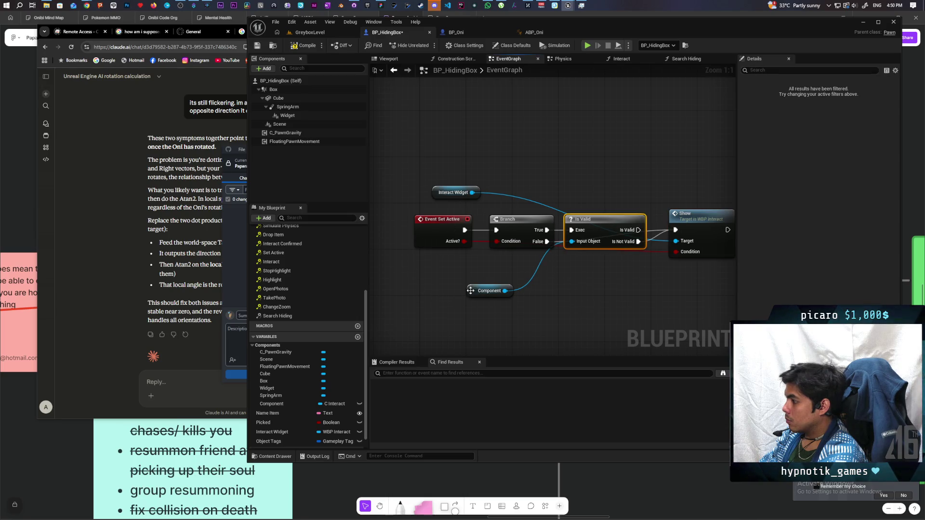
{"action": "left_click_drag", "start_coordinate": [470, 291], "coordinate": [520, 281]}
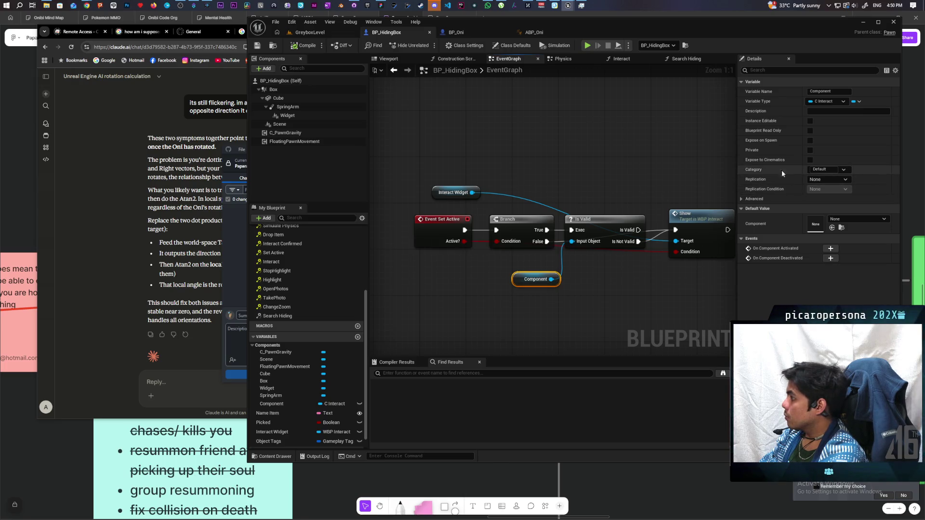
Set the Component variable's replication to Replicated, then return to GreyboxLevel
{"action": "left_click", "coordinate": [842, 180]}
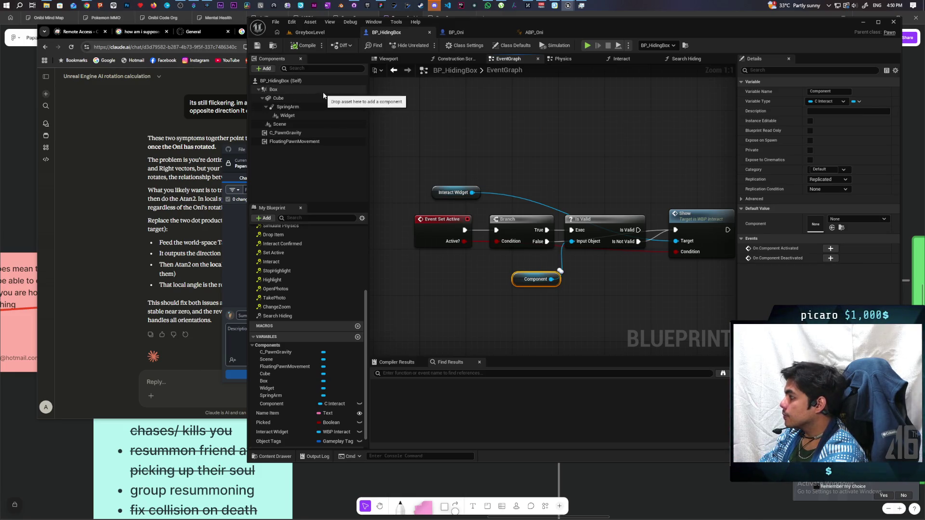
{"action": "left_click", "coordinate": [321, 81]}
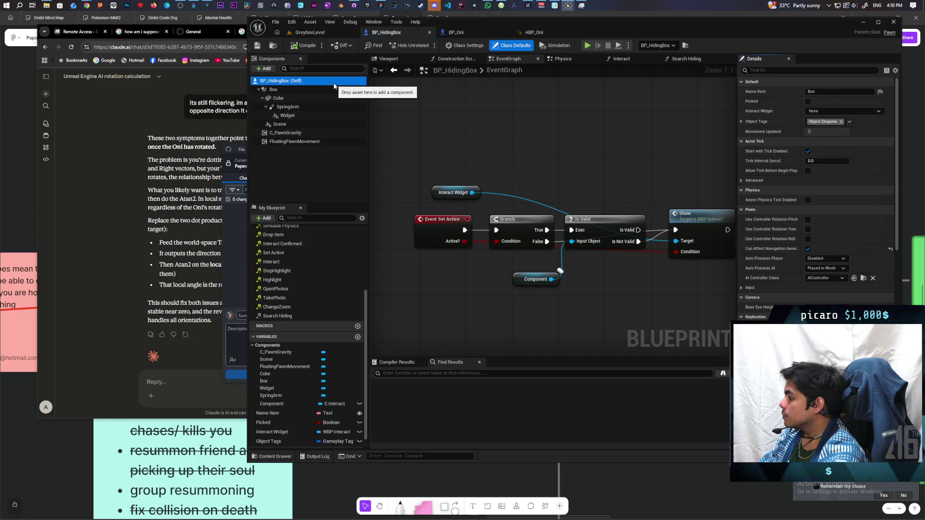
{"action": "left_click", "coordinate": [310, 33]}
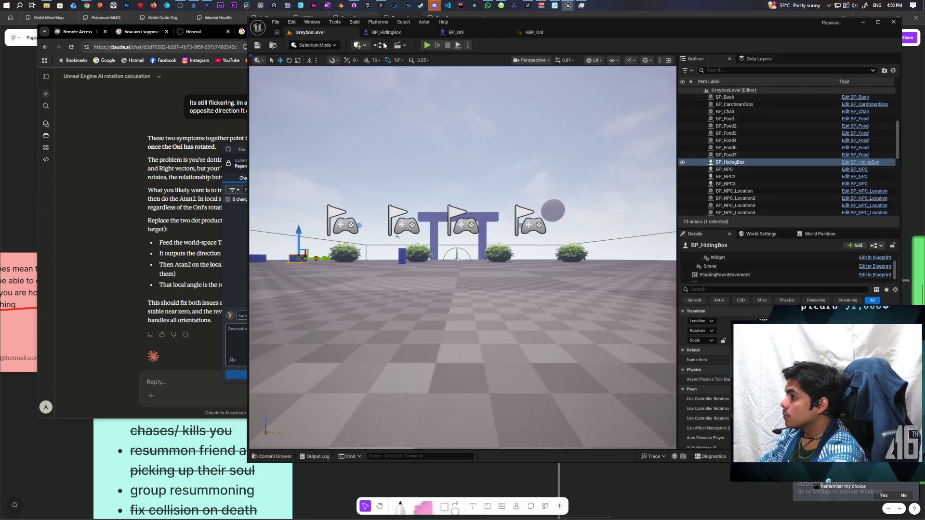
Playtest walking the Oni up to the box and back, then stop and reopen BP_HidingBox's event graph
{"action": "key", "text": "alt+p"}
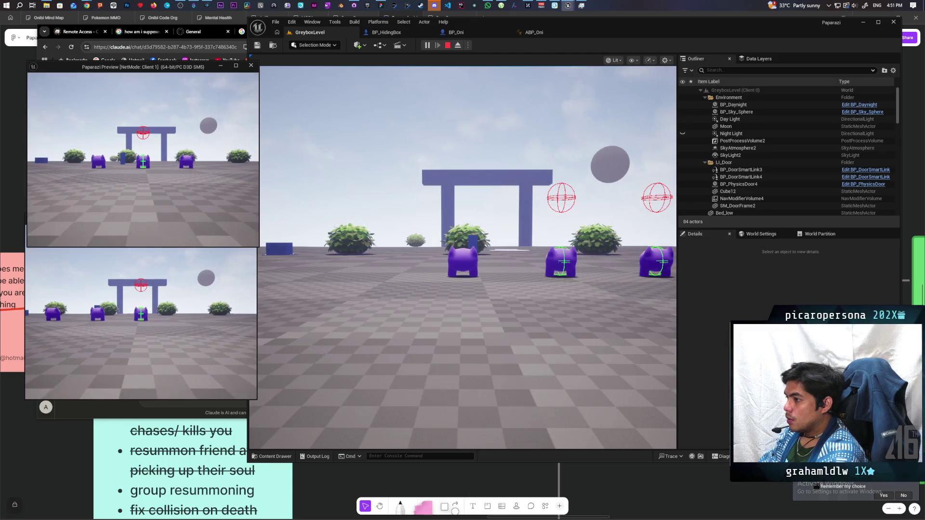
{"action": "key", "text": "w"}
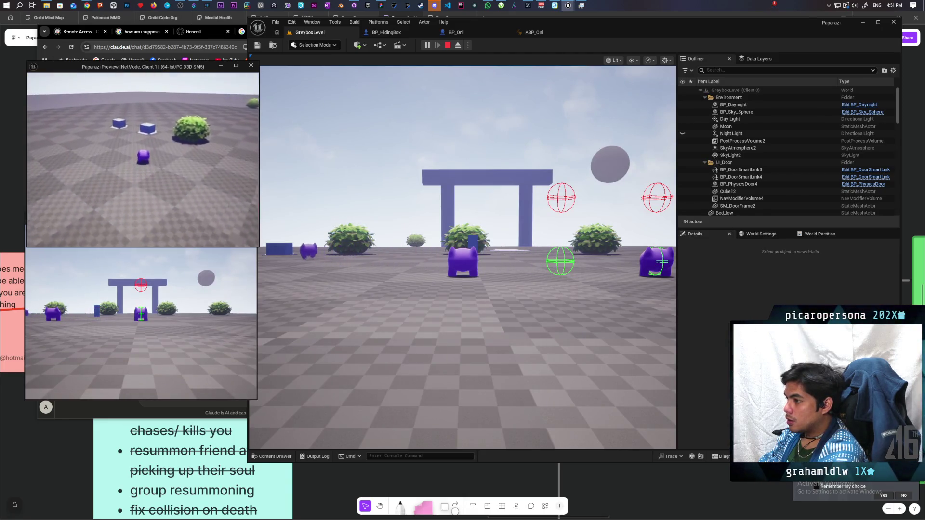
{"action": "key", "text": "w"}
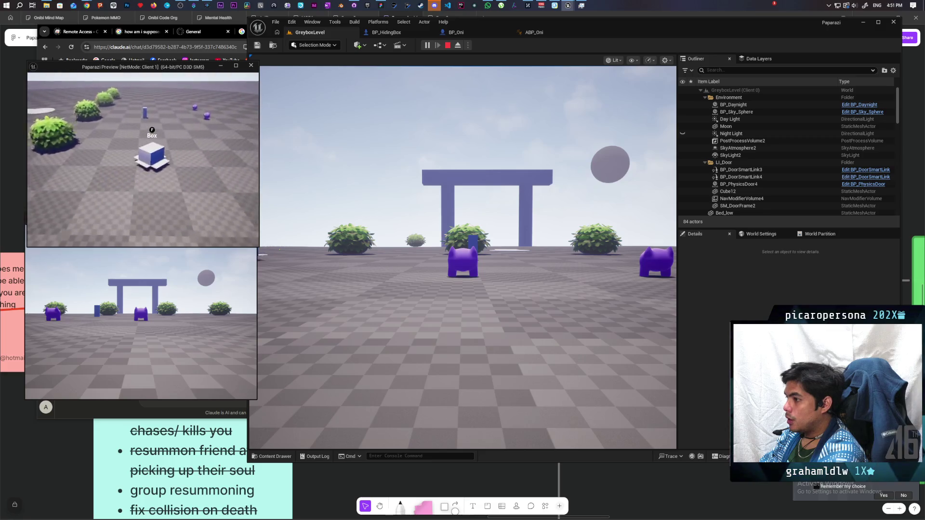
{"action": "left_click", "coordinate": [391, 217]}
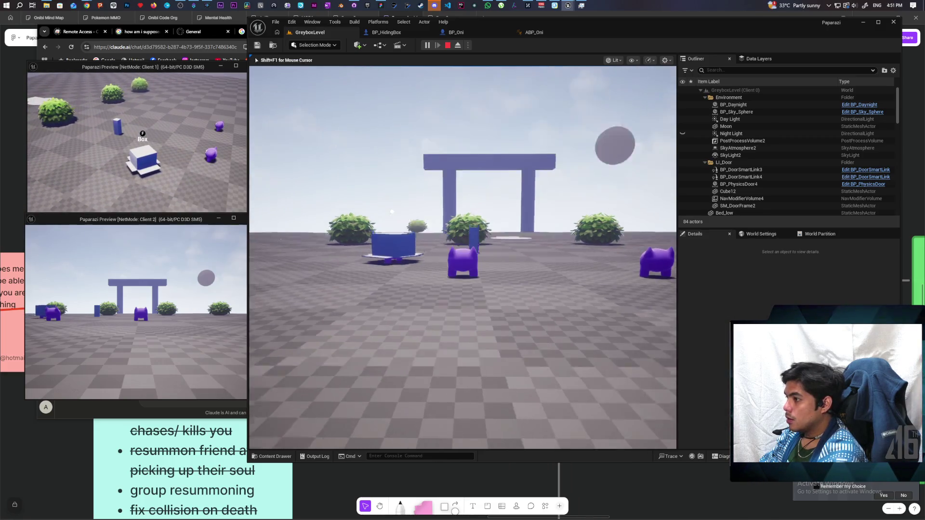
{"action": "key", "text": "w"}
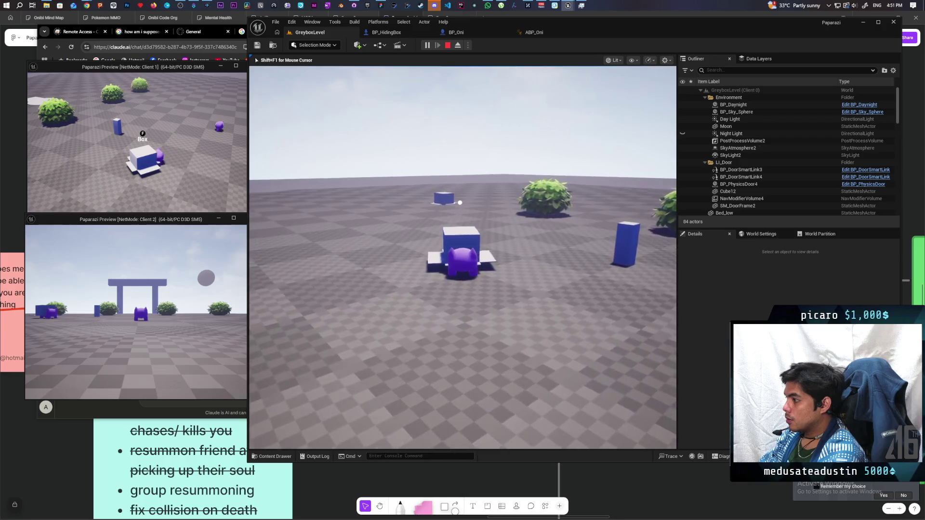
{"action": "key", "text": "w"}
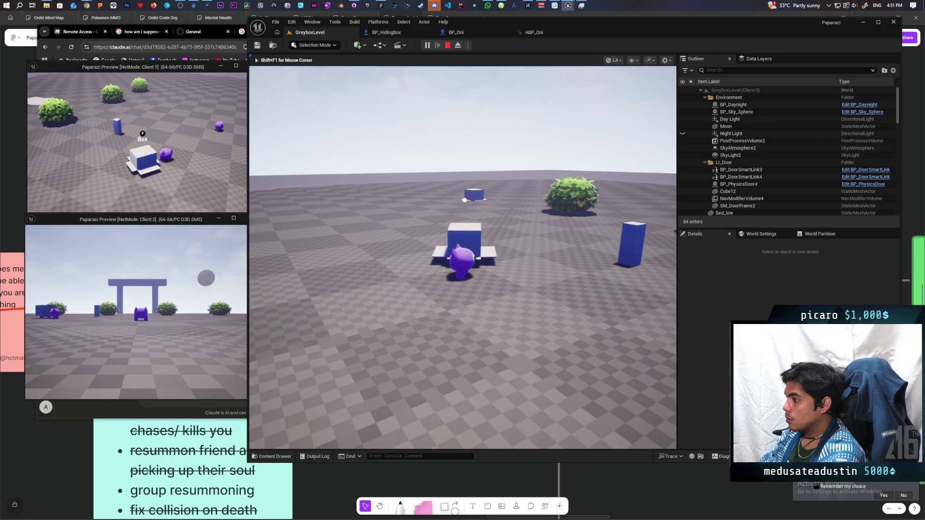
{"action": "key", "text": "s"}
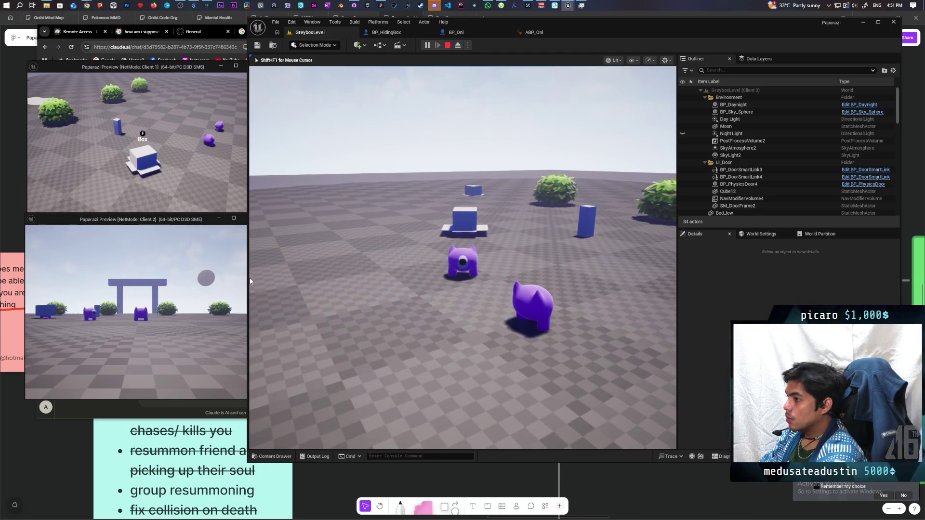
{"action": "key", "text": "Escape"}
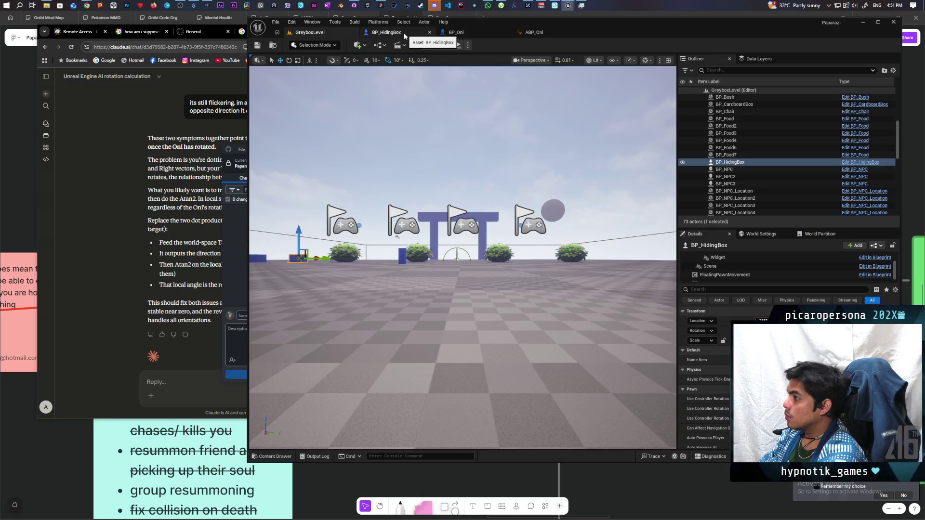
{"action": "left_click", "coordinate": [404, 36]}
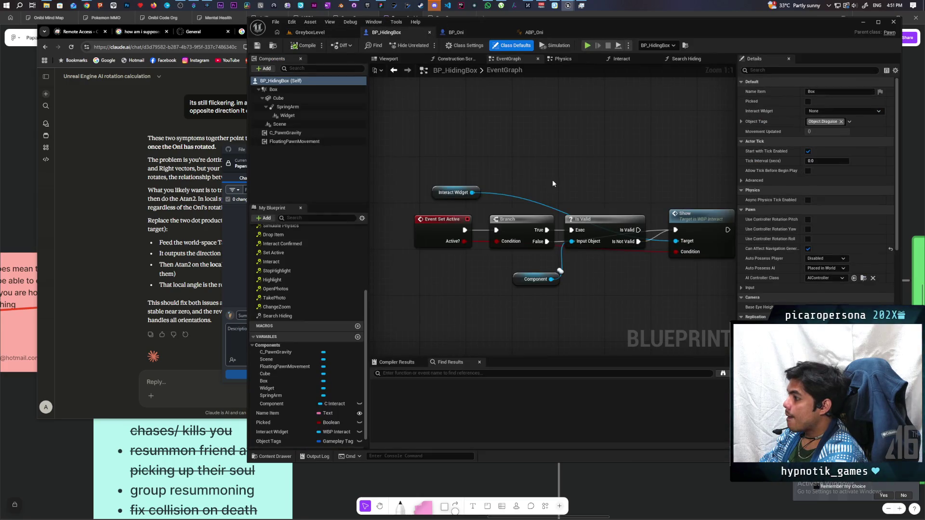
Delete BP_HidingBox's Branch node and line up the Is Valid and Show nodes
{"action": "left_click_drag", "start_coordinate": [503, 192], "coordinate": [503, 157]}
{"action": "left_click_drag", "start_coordinate": [433, 189], "coordinate": [457, 197]}
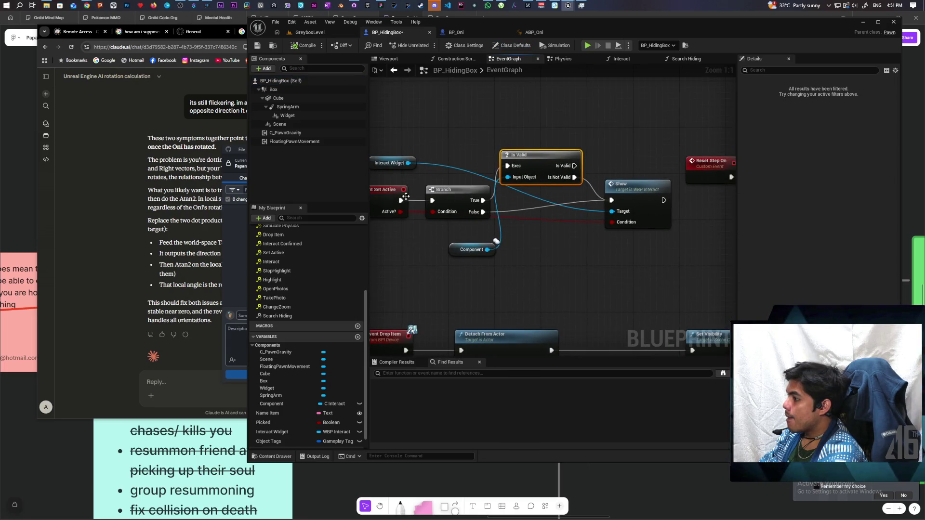
{"action": "left_click", "coordinate": [454, 203]}
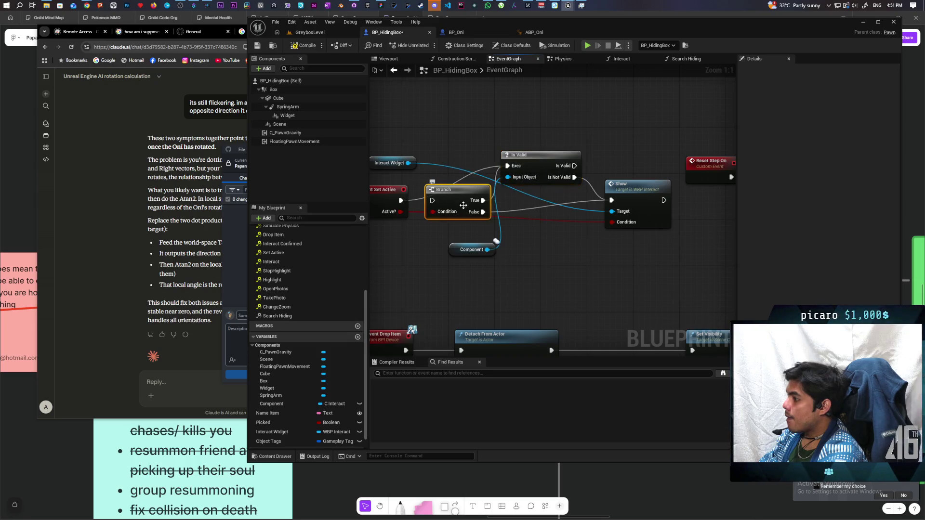
{"action": "key", "text": "Delete"}
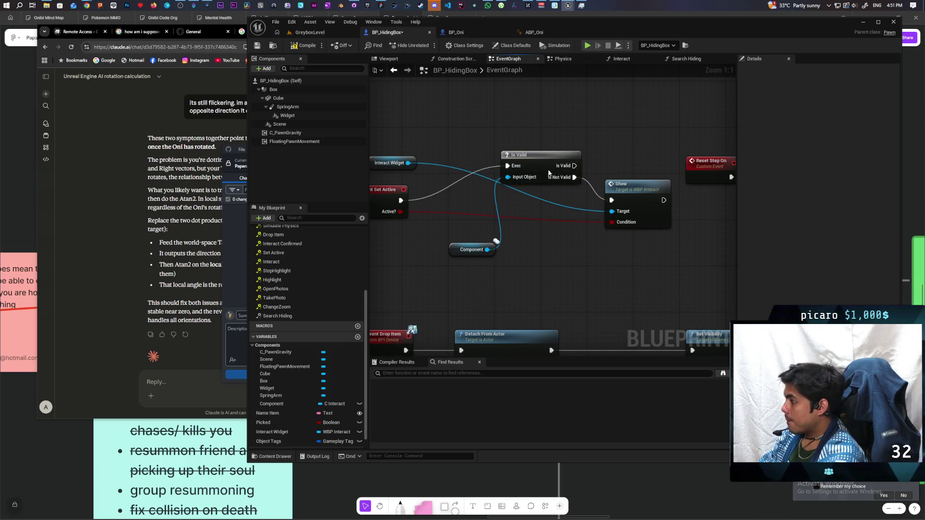
{"action": "left_click_drag", "start_coordinate": [551, 169], "coordinate": [511, 198]}
{"action": "left_click_drag", "start_coordinate": [648, 199], "coordinate": [620, 210]}
{"action": "left_click_drag", "start_coordinate": [507, 195], "coordinate": [495, 200]}
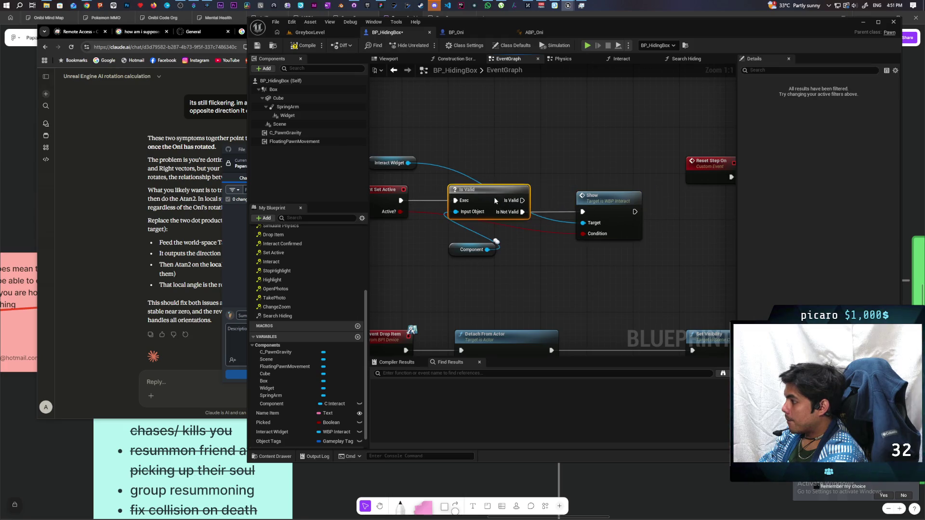
{"action": "left_click_drag", "start_coordinate": [606, 206], "coordinate": [596, 201]}
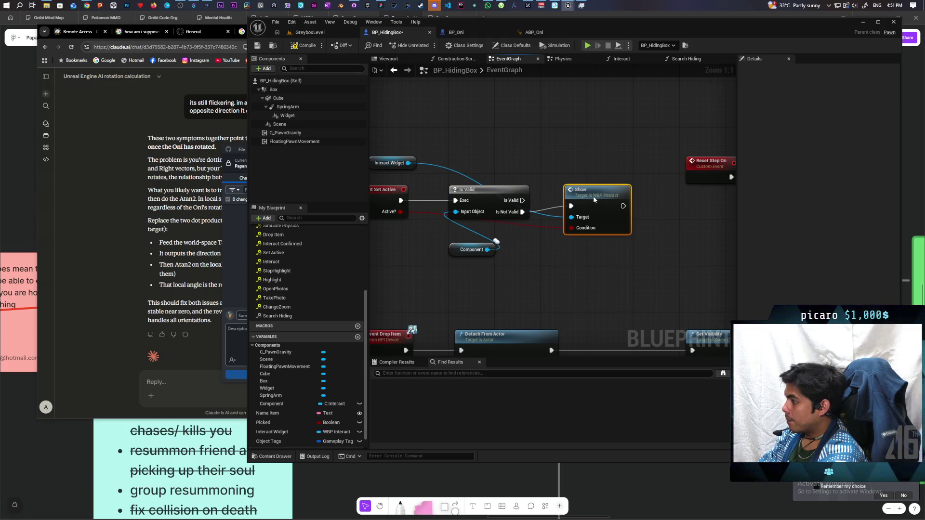
Save BP_HidingBox, go back to GreyboxLevel and launch a play session
{"action": "key", "text": "ctrl+s"}
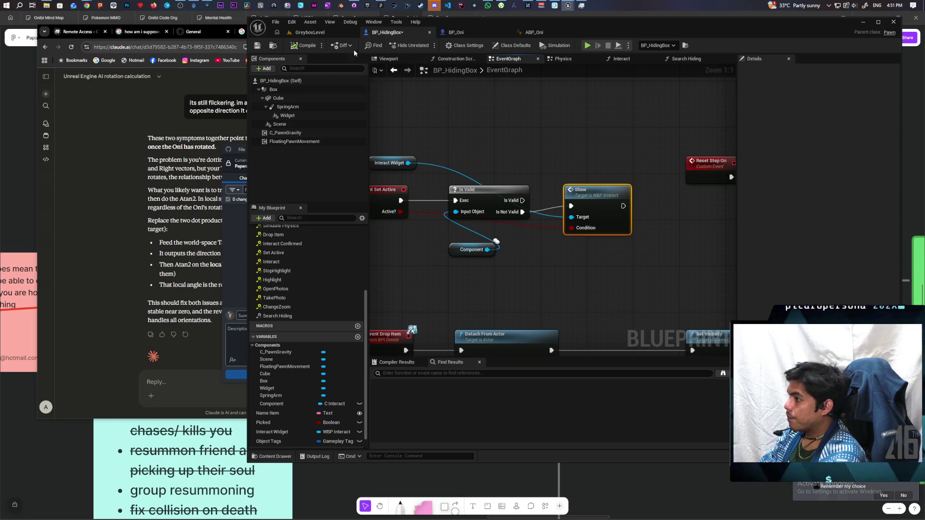
{"action": "left_click", "coordinate": [336, 35]}
{"action": "key", "text": "alt+p"}
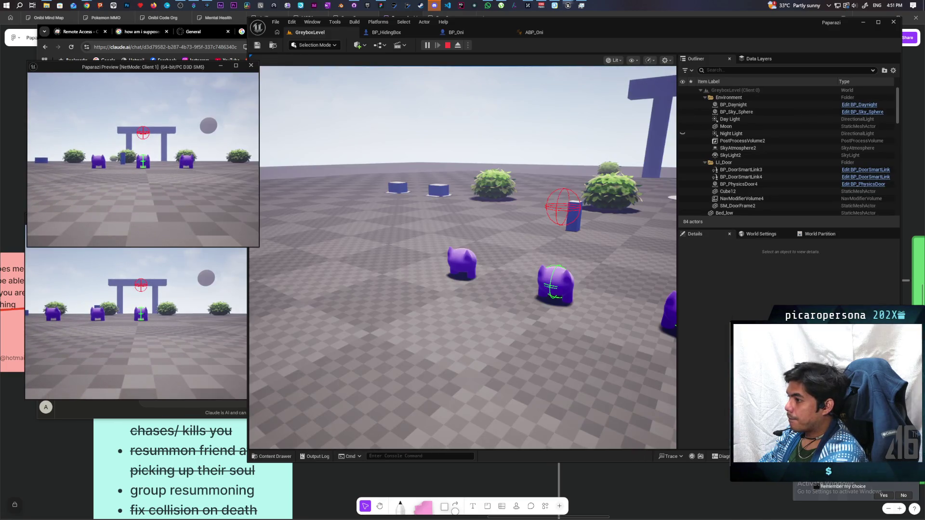
In Client 1, walk the Oni to the blue box, behind it, and away several times
{"action": "left_click", "coordinate": [240, 120]}
{"action": "key", "text": "w"}
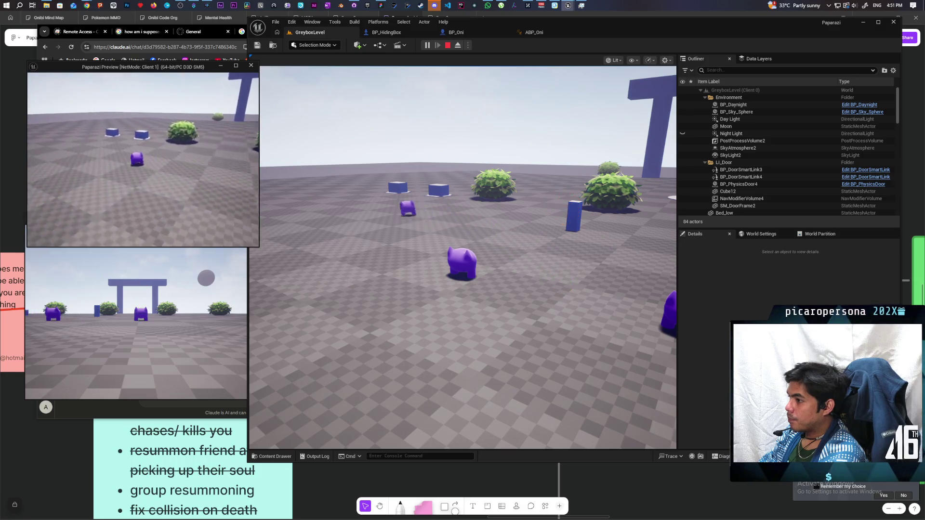
{"action": "key", "text": "w"}
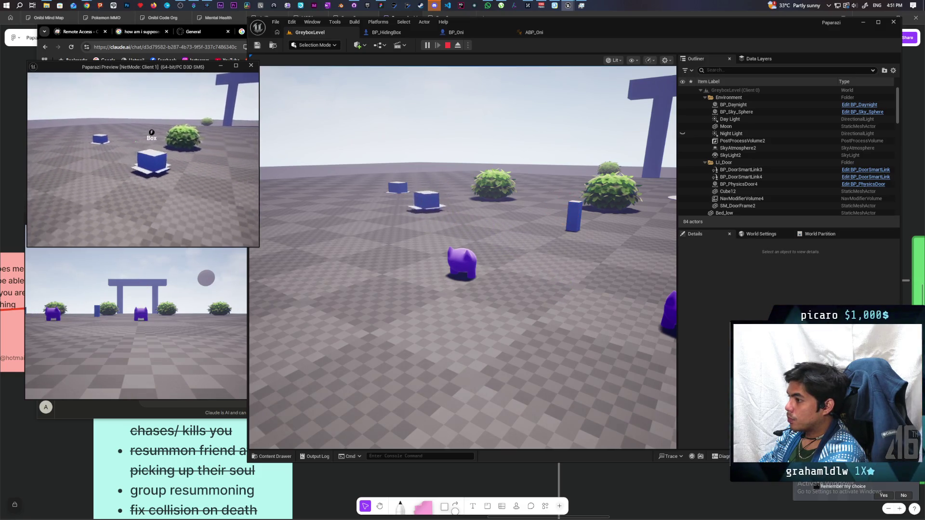
{"action": "key", "text": "w"}
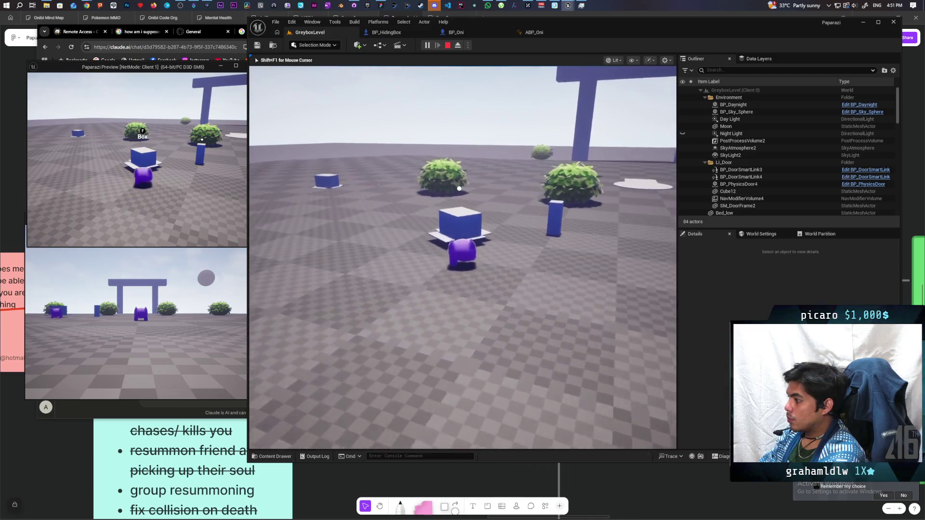
{"action": "key", "text": "w"}
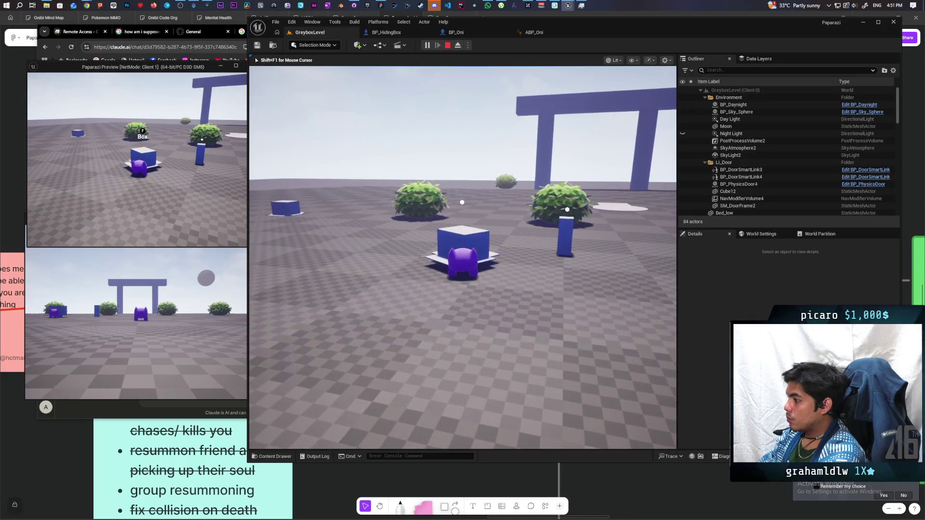
{"action": "key", "text": "s"}
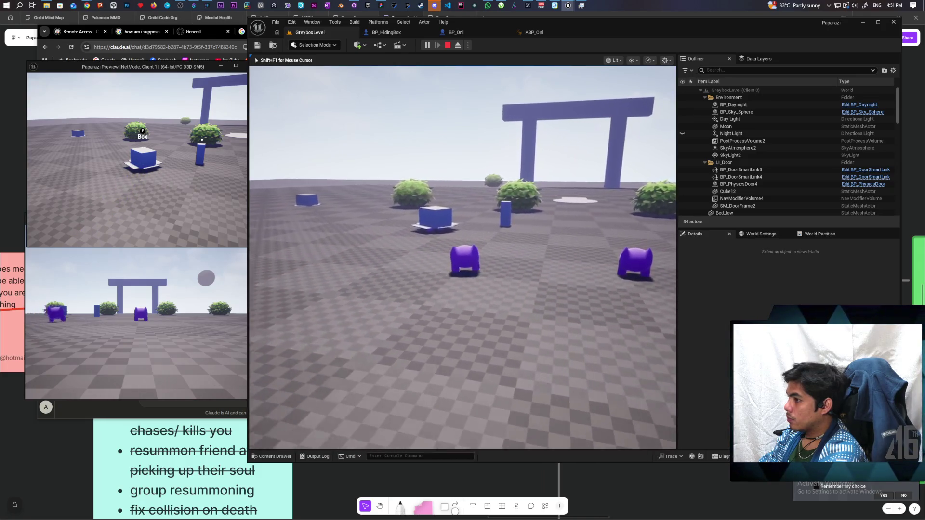
{"action": "key", "text": "alt+Tab"}
{"action": "key", "text": "w"}
{"action": "key", "text": "s"}
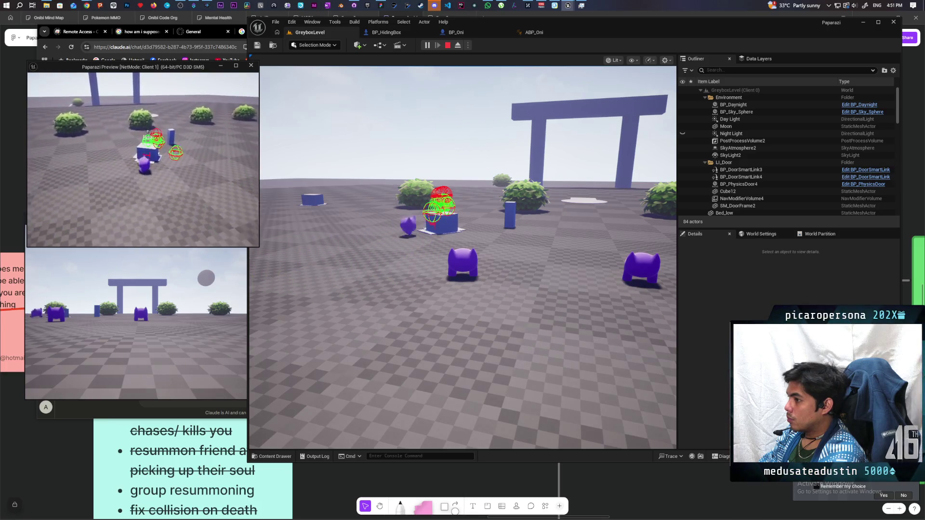
{"action": "key", "text": "w"}
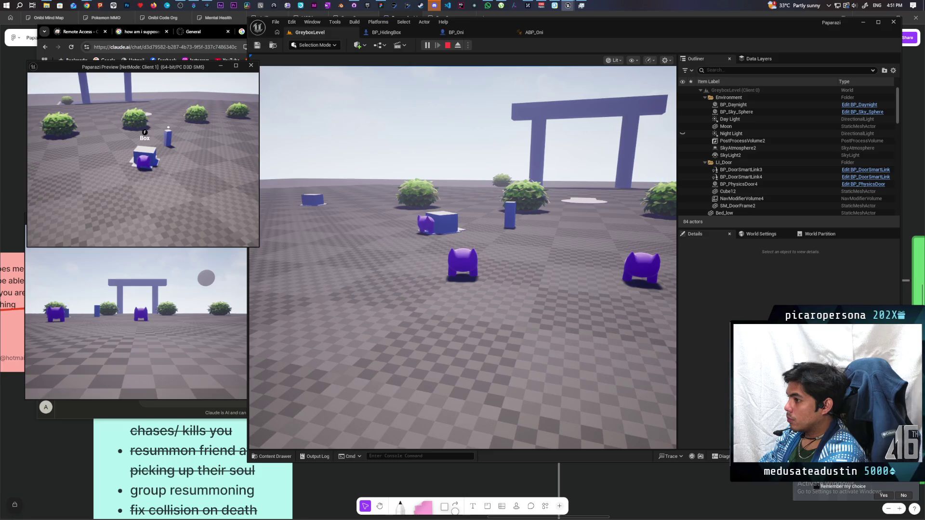
{"action": "key", "text": "s"}
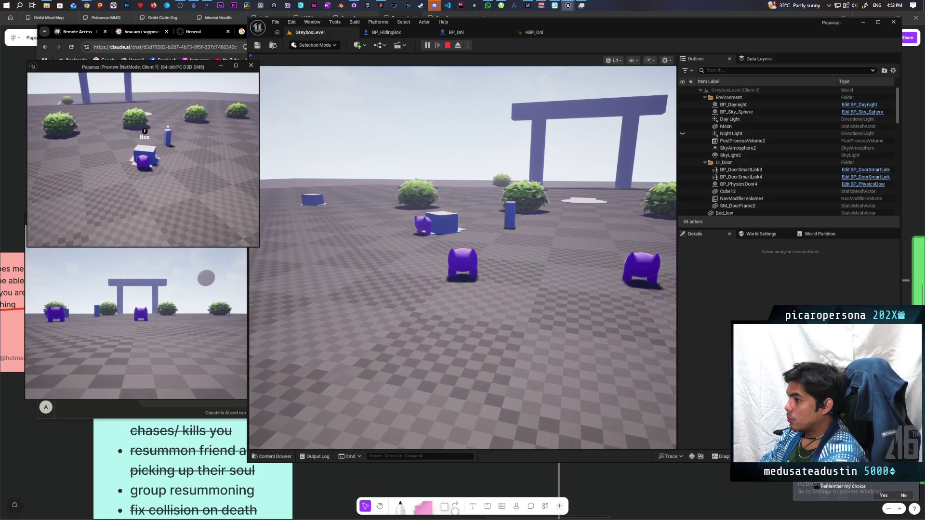
{"action": "key", "text": "s"}
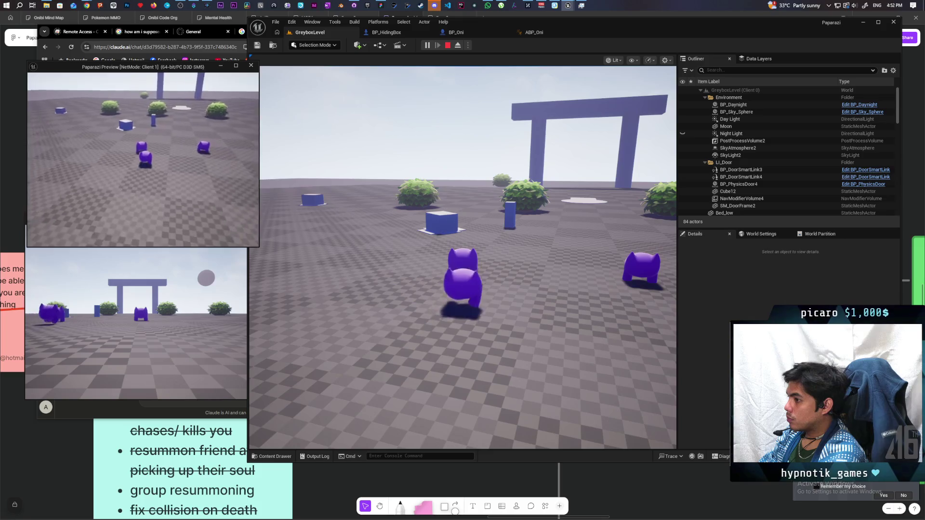
Walk the other player up to the box and toward the bushes, then stop the play session
{"action": "key", "text": "alt+Tab"}
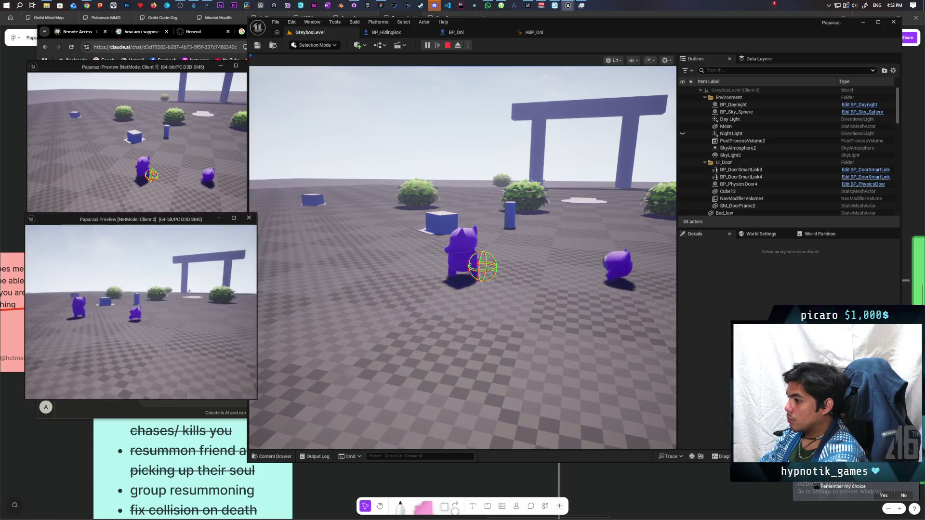
{"action": "key", "text": "alt+Tab"}
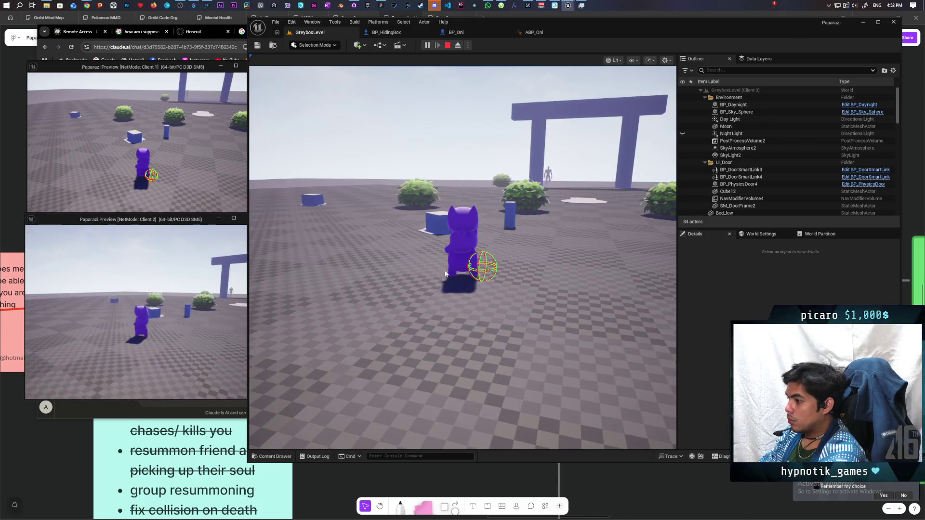
{"action": "key", "text": "w"}
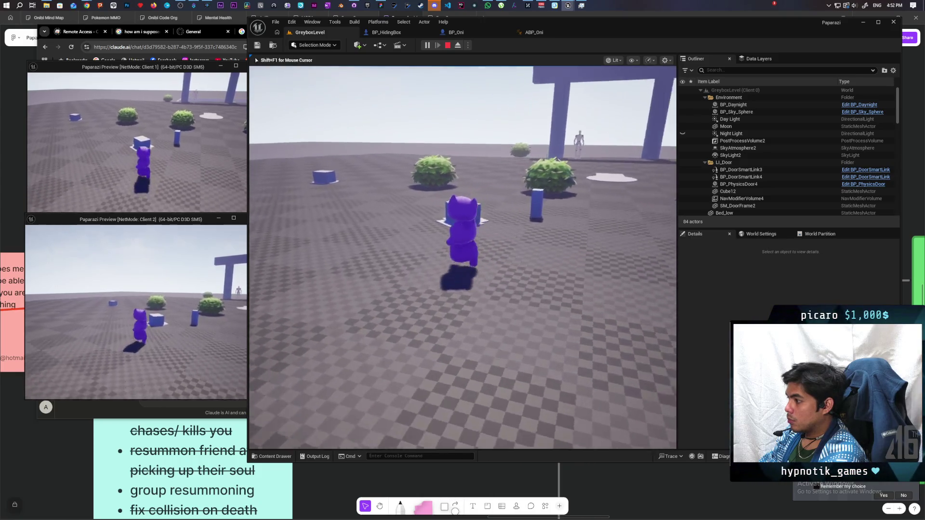
{"action": "key", "text": "a"}
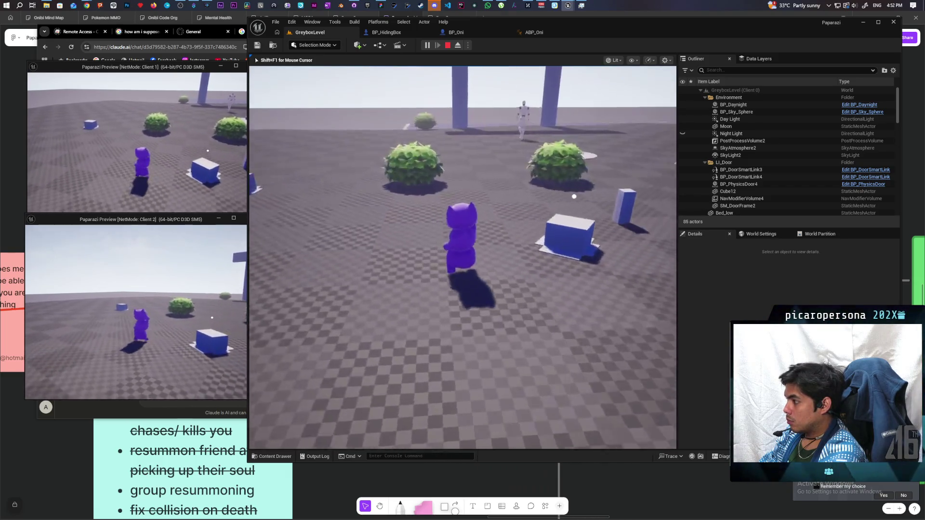
{"action": "key", "text": "w"}
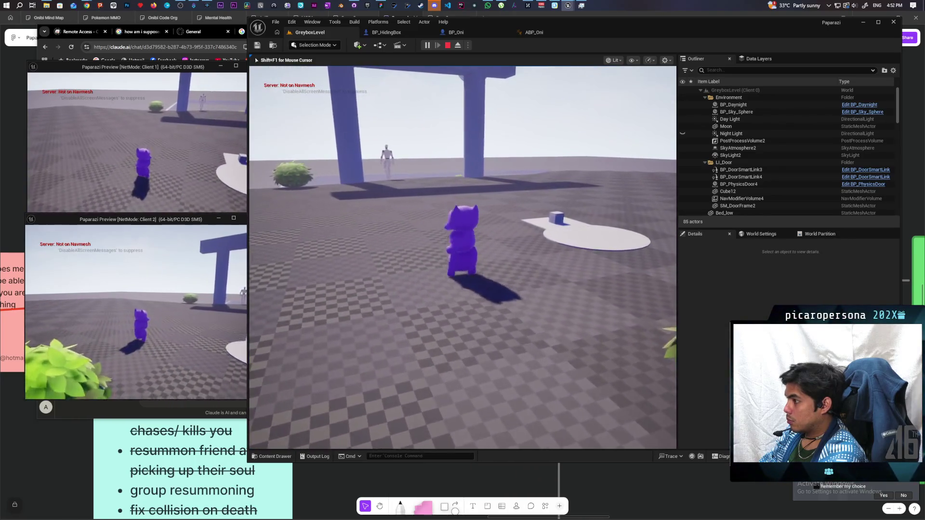
{"action": "key", "text": "shift+F1"}
{"action": "key", "text": "Escape"}
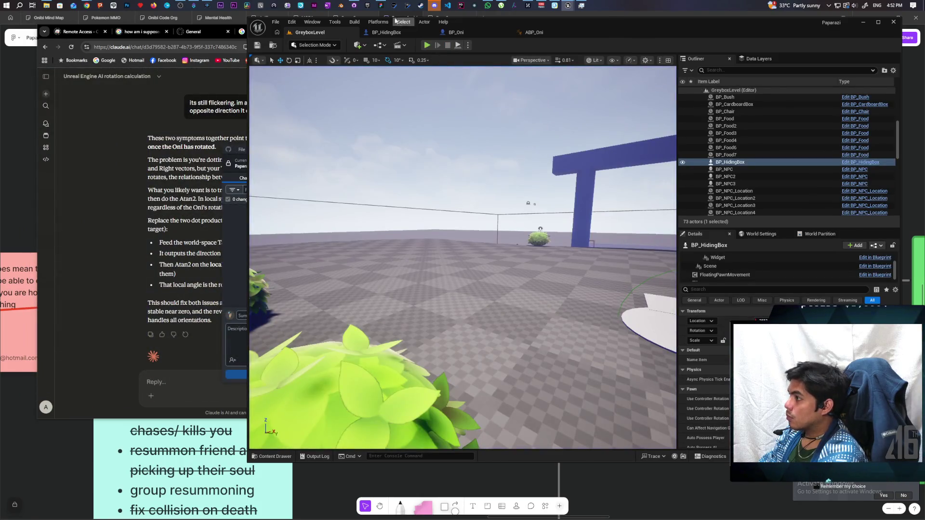
Commit both changed files to main as 'fixed box interact', push to origin, and return to Unreal
{"action": "left_click", "coordinate": [356, 9]}
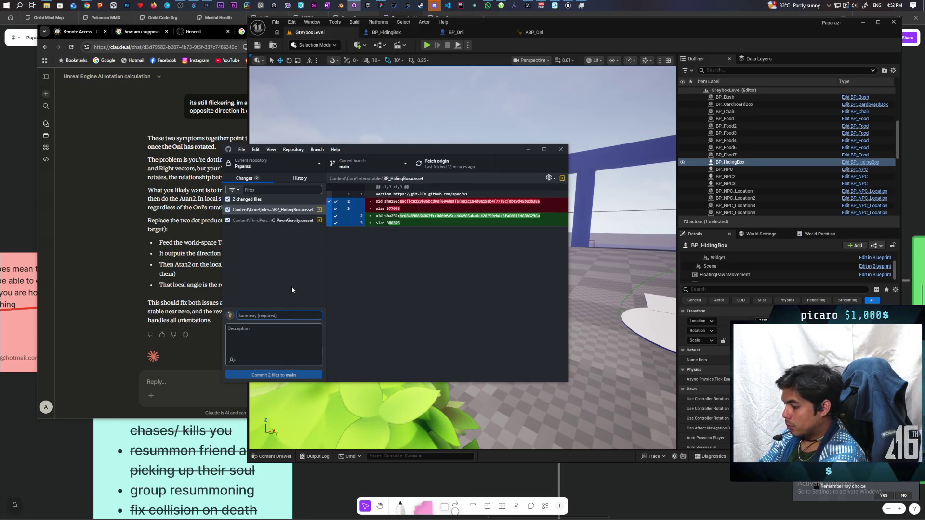
{"action": "type", "text": "fic"}
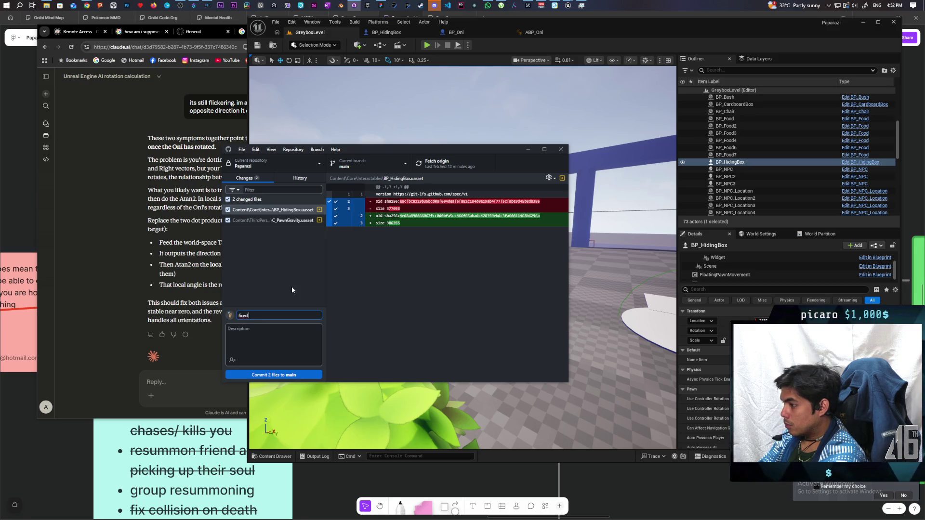
{"action": "key", "text": "BackSpace"}
{"action": "type", "text": "xed"}
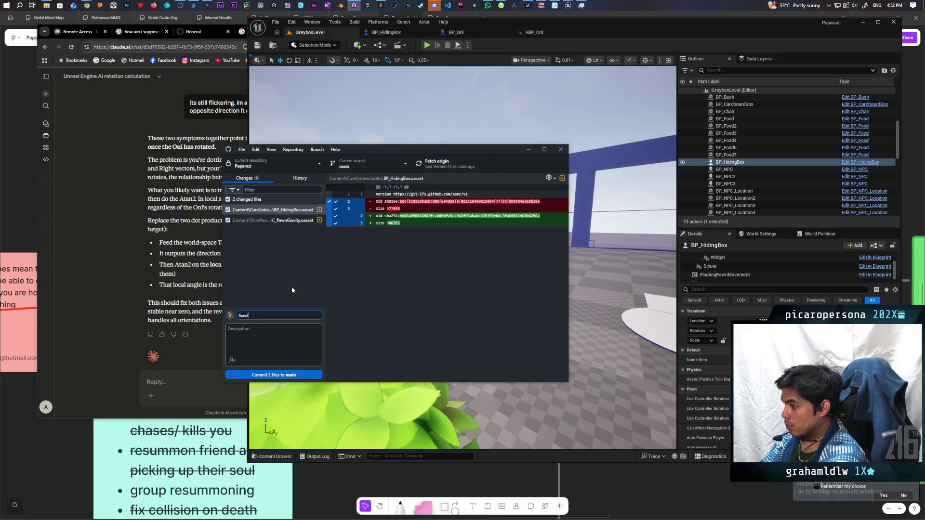
{"action": "type", "text": " box interact"}
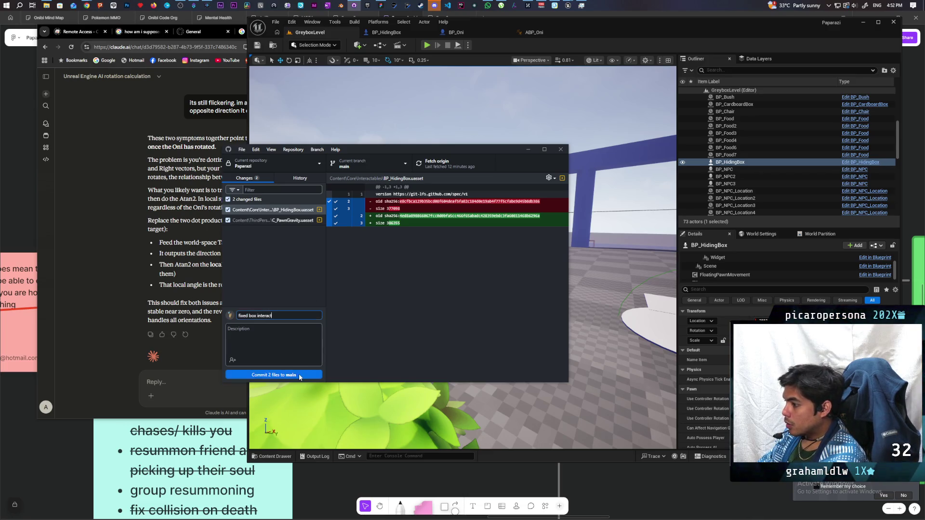
{"action": "left_click", "coordinate": [299, 376]}
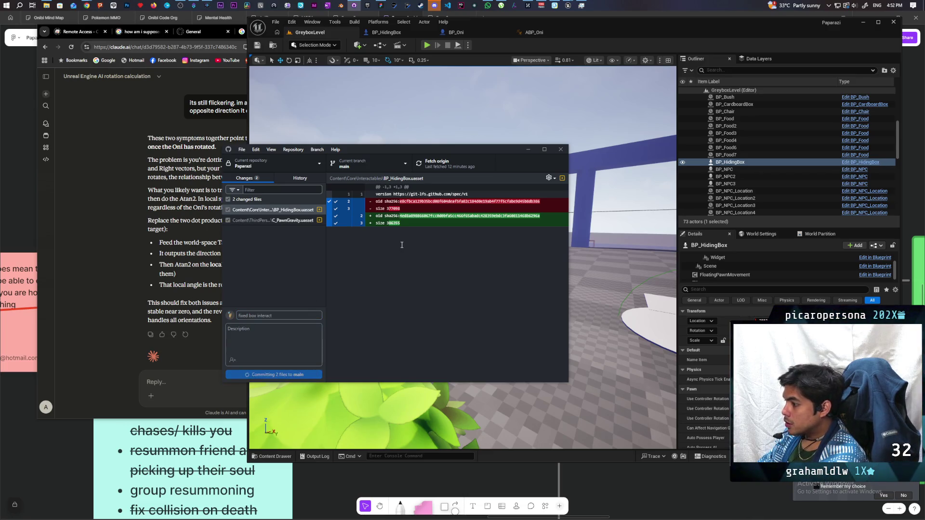
{"action": "left_click", "coordinate": [438, 162]}
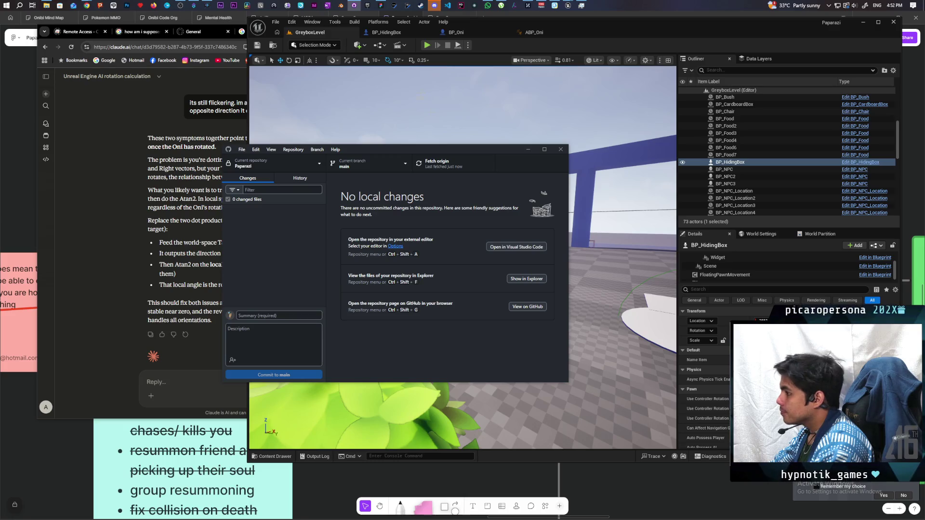
{"action": "left_click", "coordinate": [527, 150]}
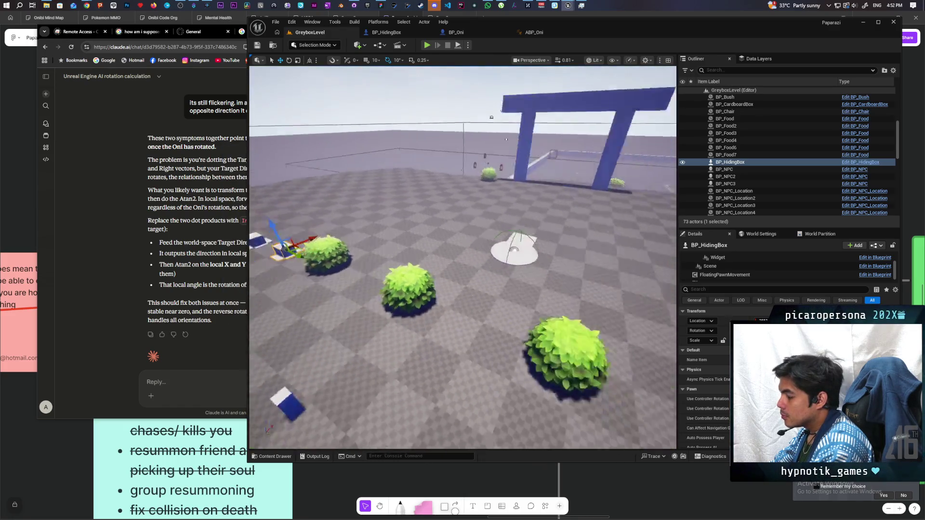
Fly to the bush row, select a bush and open its BP_Bush Blueprint
{"action": "key", "text": "w"}
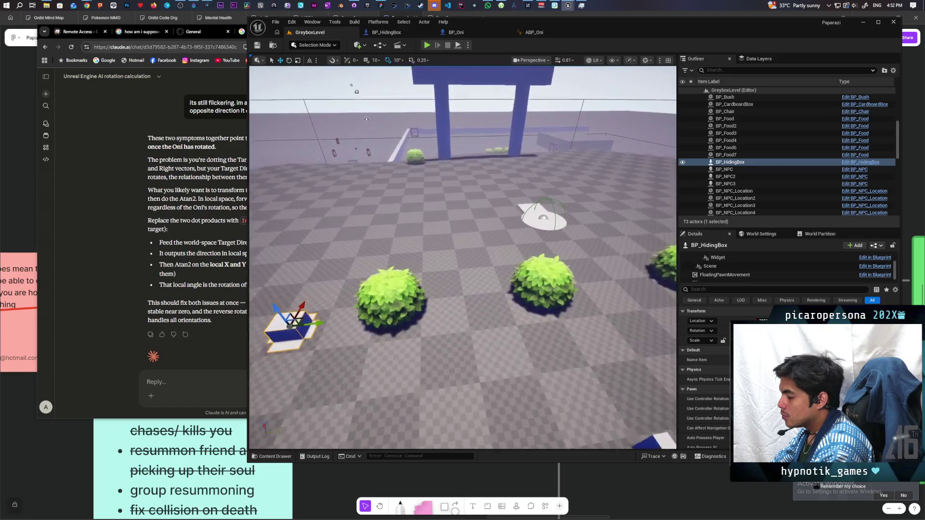
{"action": "key", "text": "s"}
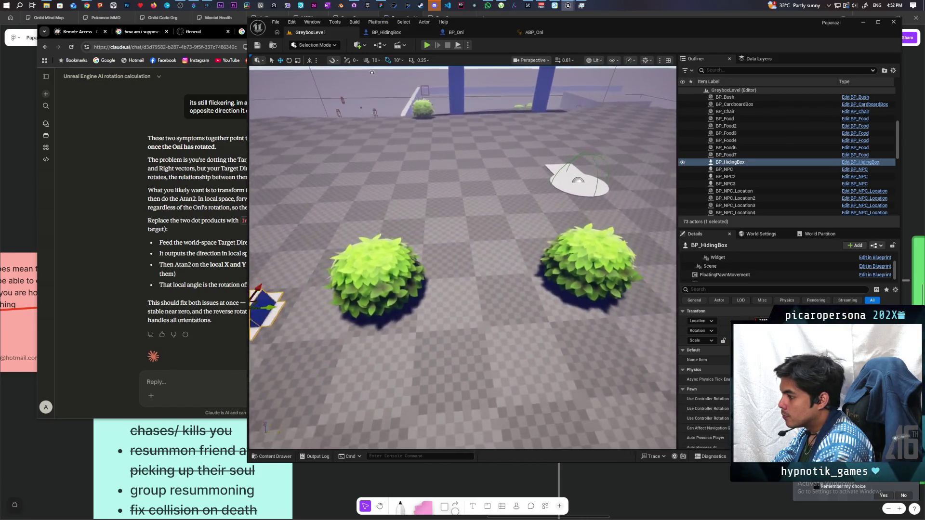
{"action": "key", "text": "w"}
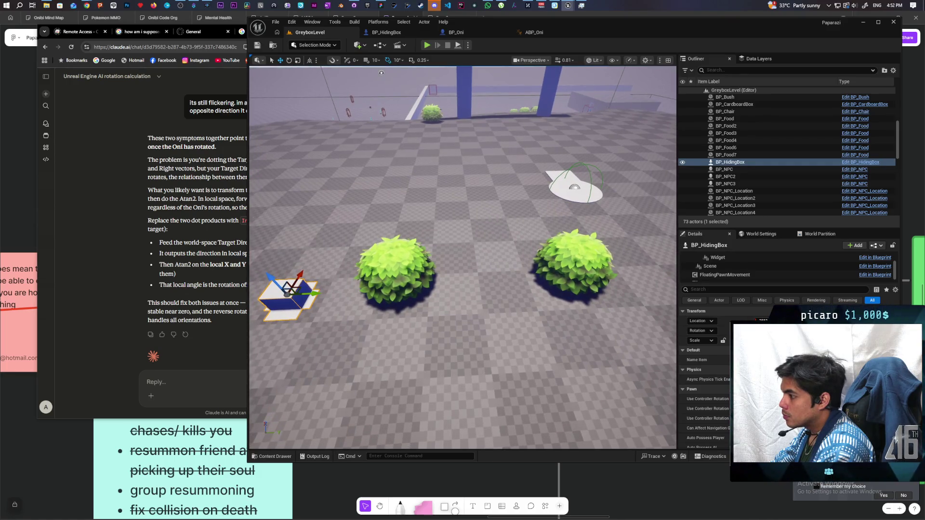
{"action": "left_click", "coordinate": [396, 262]}
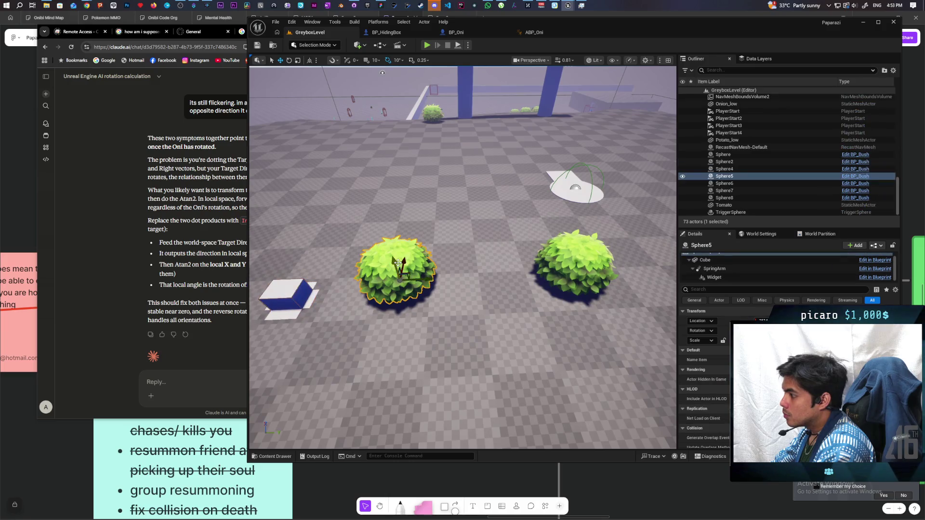
{"action": "left_click", "coordinate": [845, 177]}
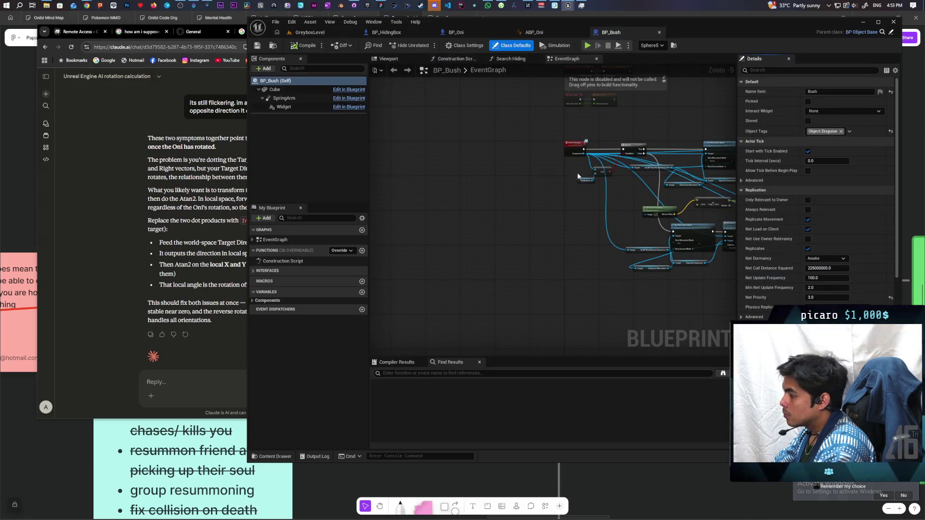
Survey BP_Bush's EventGraph and look at the BPI_Device Interact function
{"action": "scroll", "coordinate": [518, 175], "scroll_direction": "down", "scroll_amount": 2}
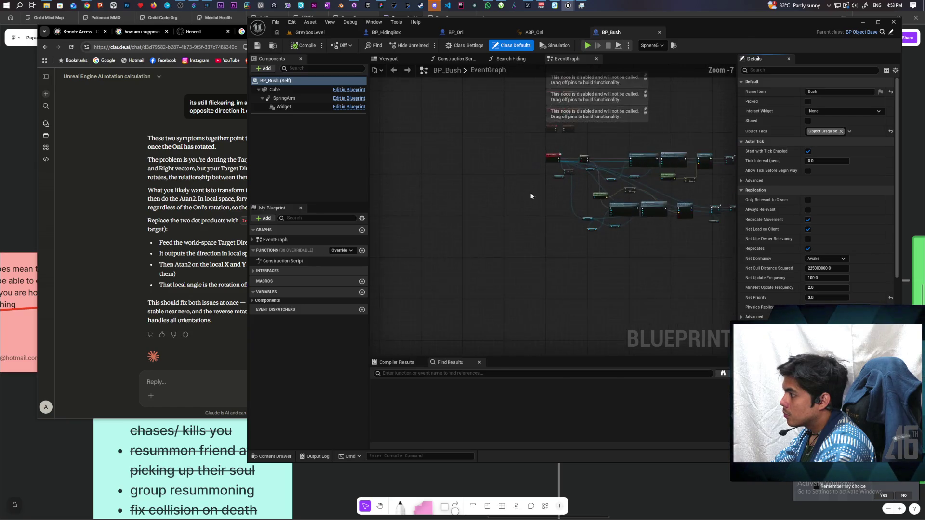
{"action": "scroll", "coordinate": [450, 247], "scroll_direction": "up", "scroll_amount": 4}
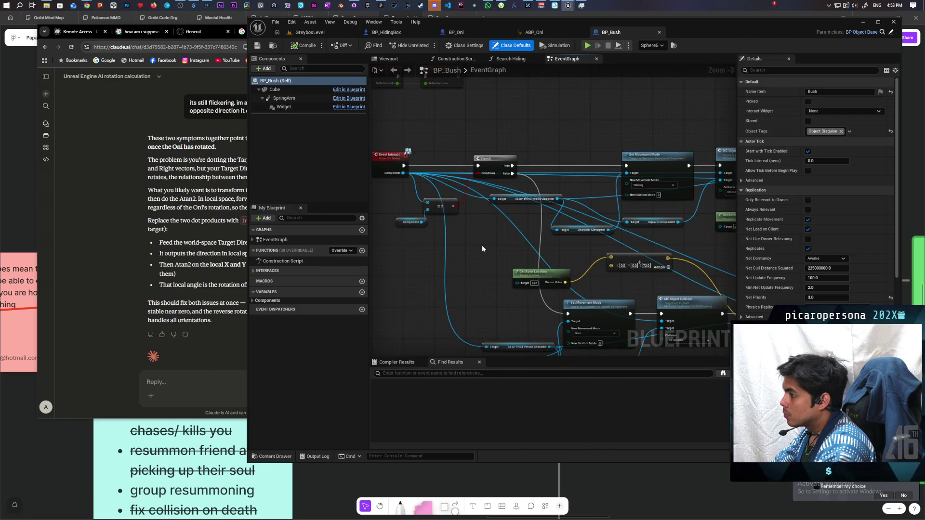
{"action": "scroll", "coordinate": [482, 248], "scroll_direction": "down", "scroll_amount": 2}
{"action": "left_click_drag", "start_coordinate": [482, 249], "coordinate": [487, 191]}
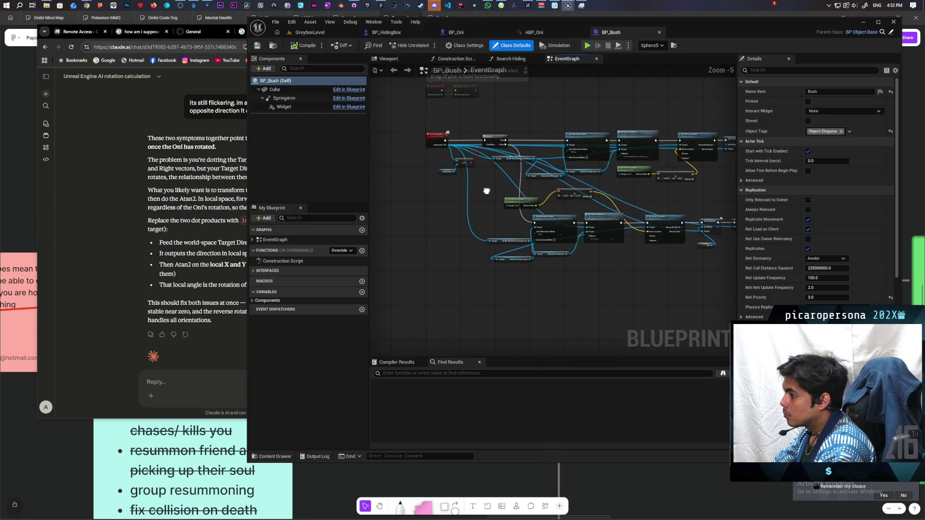
{"action": "double_click", "coordinate": [429, 137]}
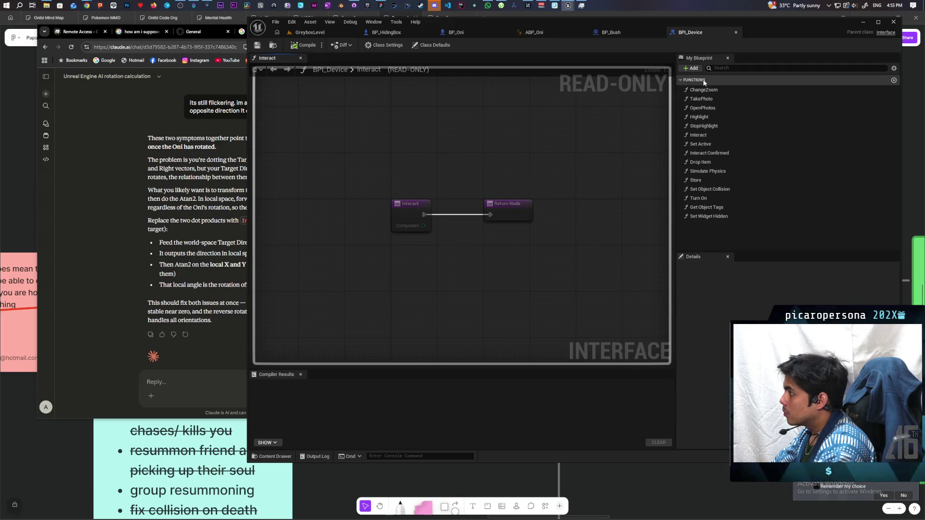
{"action": "left_click", "coordinate": [615, 32]}
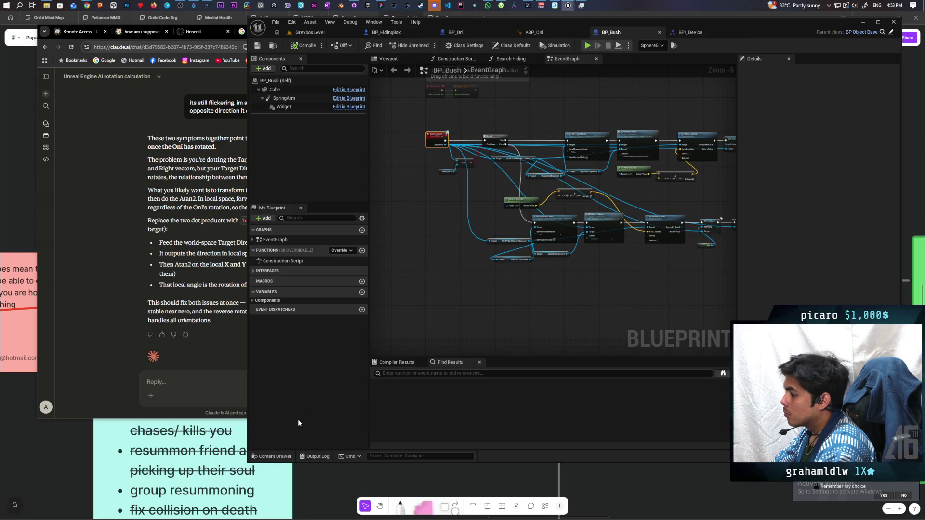
{"action": "left_click", "coordinate": [289, 458]}
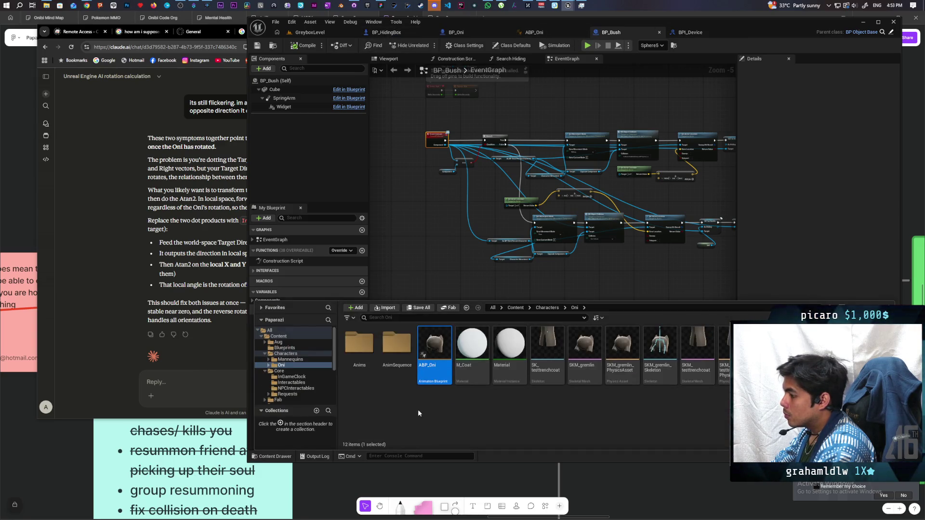
Browse the Content Drawer to Content > Core > Interactables to open BPI_Hiding
{"action": "left_click", "coordinate": [513, 308]}
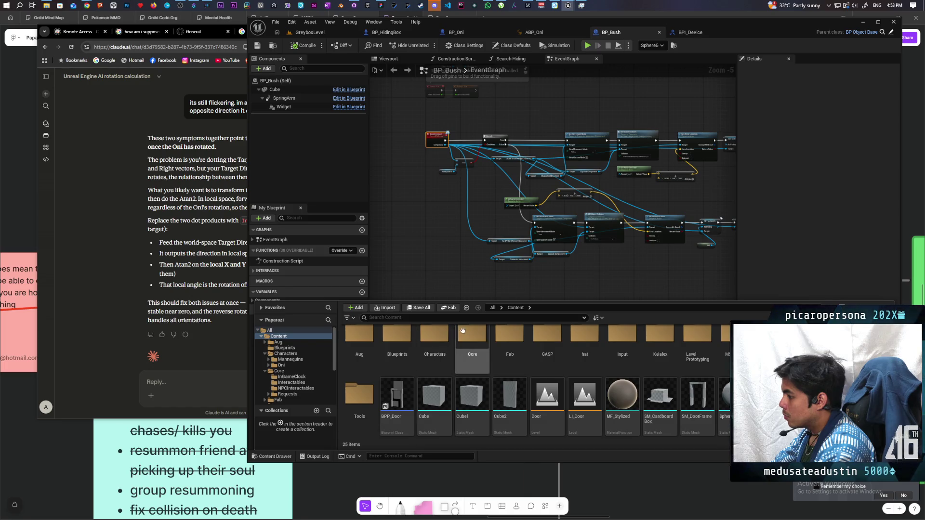
{"action": "double_click", "coordinate": [473, 344]}
{"action": "double_click", "coordinate": [397, 344]}
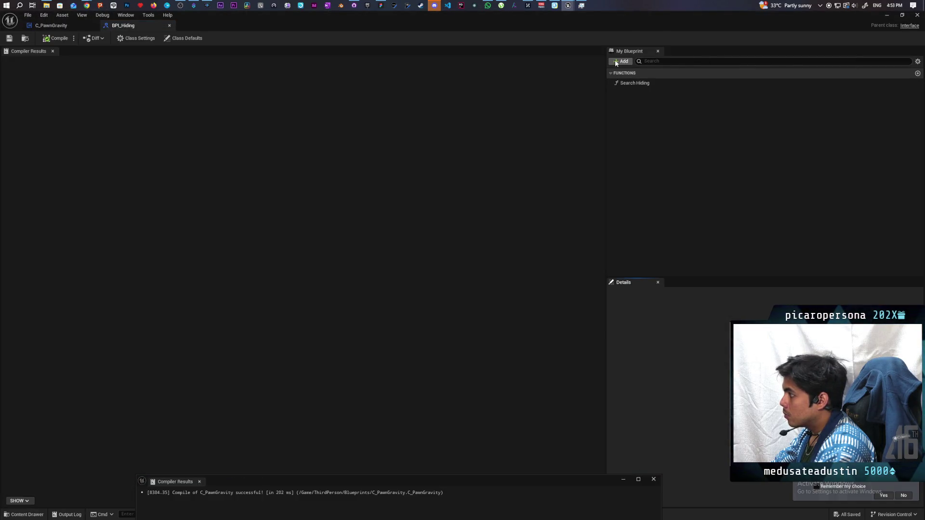
Add a function named 'Hiding Move' to BPI_Hiding, then compile and save
{"action": "left_click", "coordinate": [617, 61]}
{"action": "left_click", "coordinate": [644, 89]}
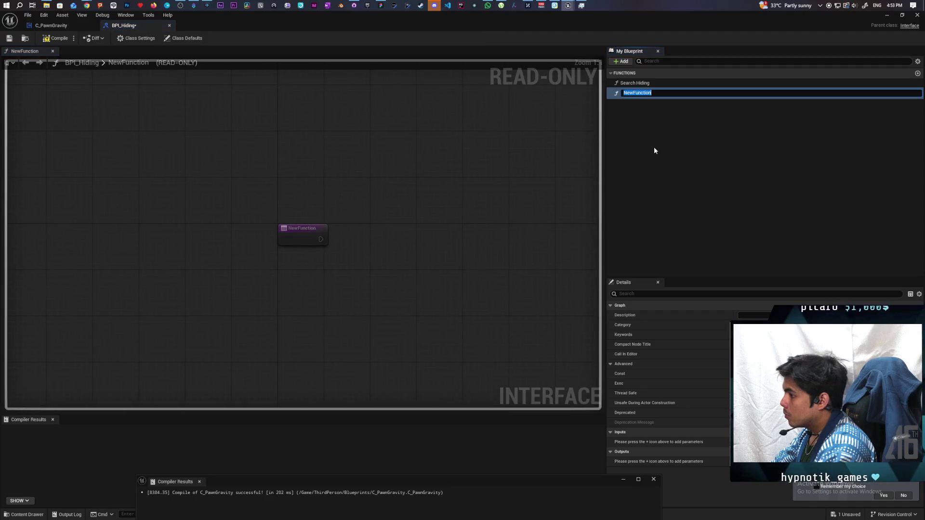
{"action": "type", "text": "Hi"}
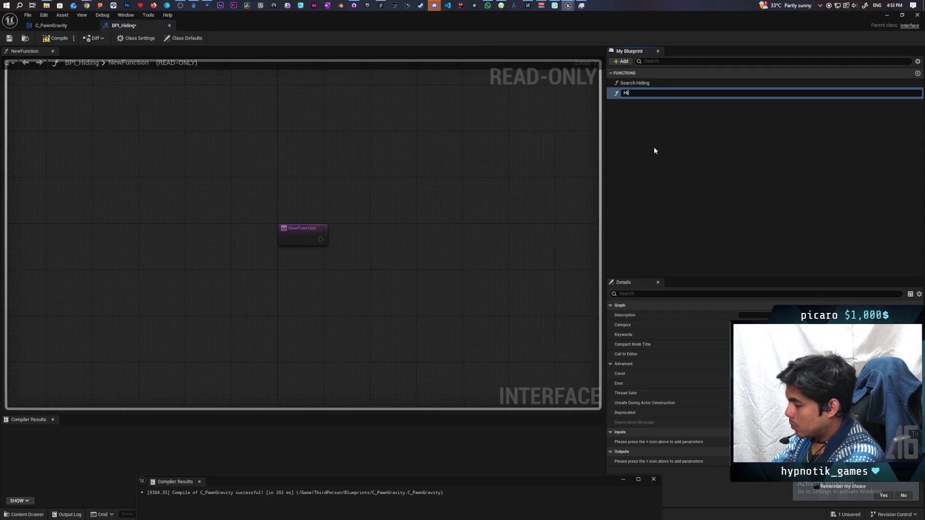
{"action": "type", "text": "ding "}
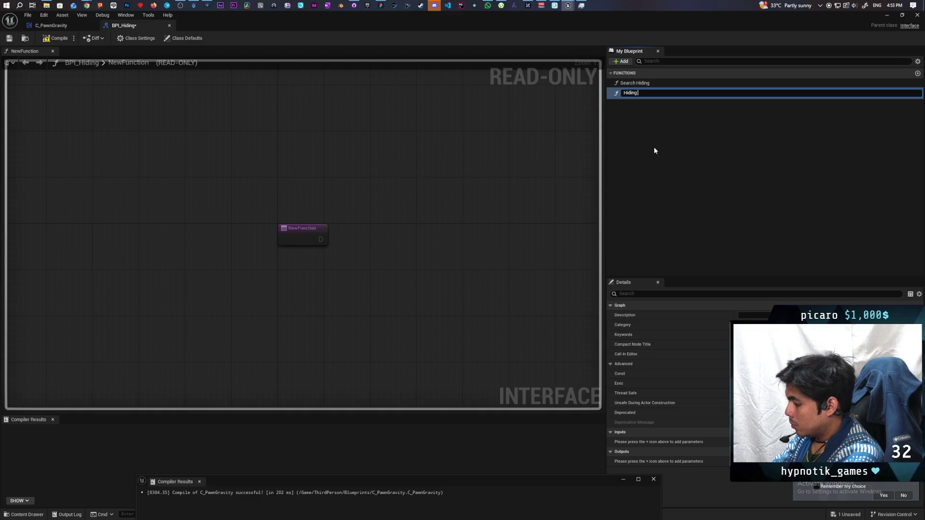
{"action": "type", "text": "Input"}
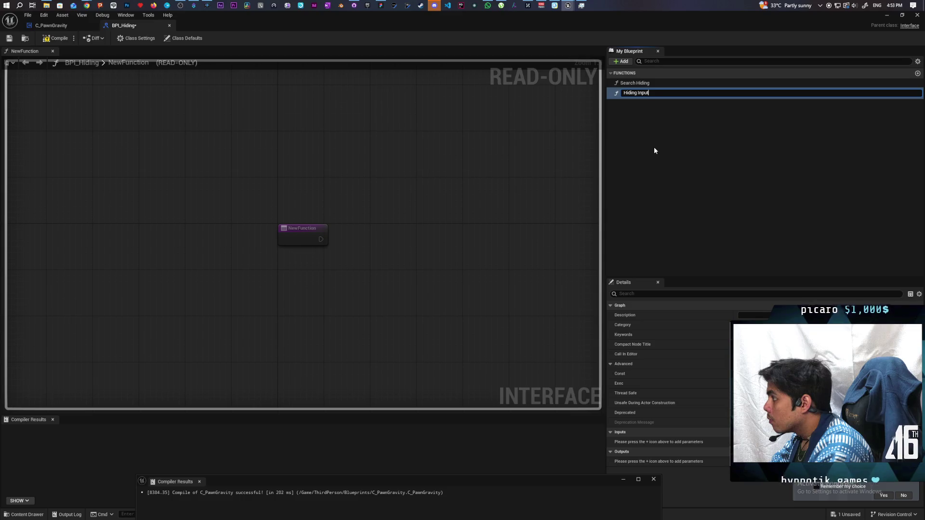
{"action": "key", "text": "BackSpace"}
{"action": "key", "text": "BackSpace"}
{"action": "key", "text": "BackSpace"}
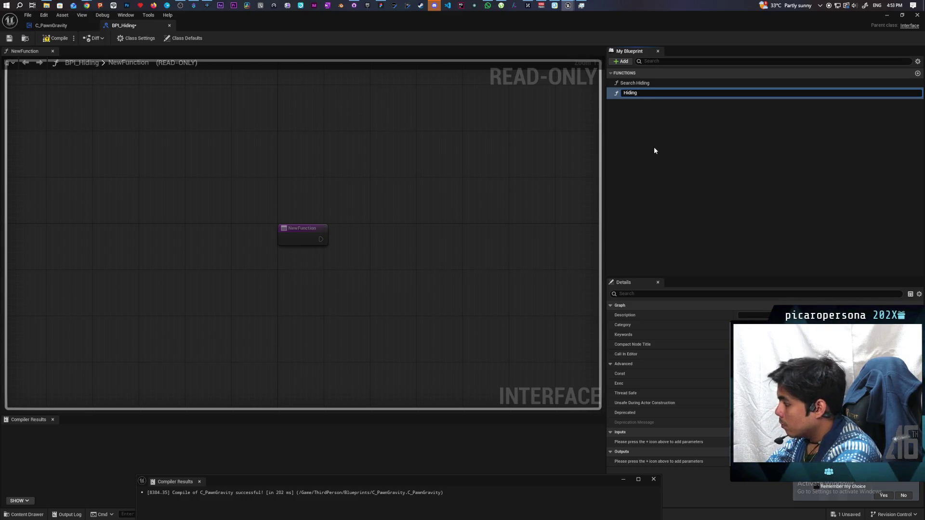
{"action": "type", "text": " Move"}
{"action": "key", "text": "Return"}
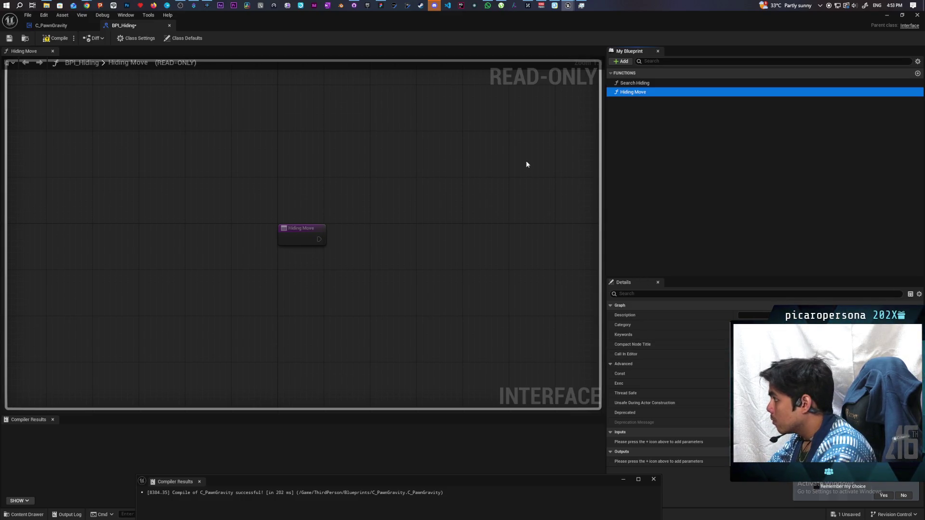
{"action": "left_click", "coordinate": [52, 38]}
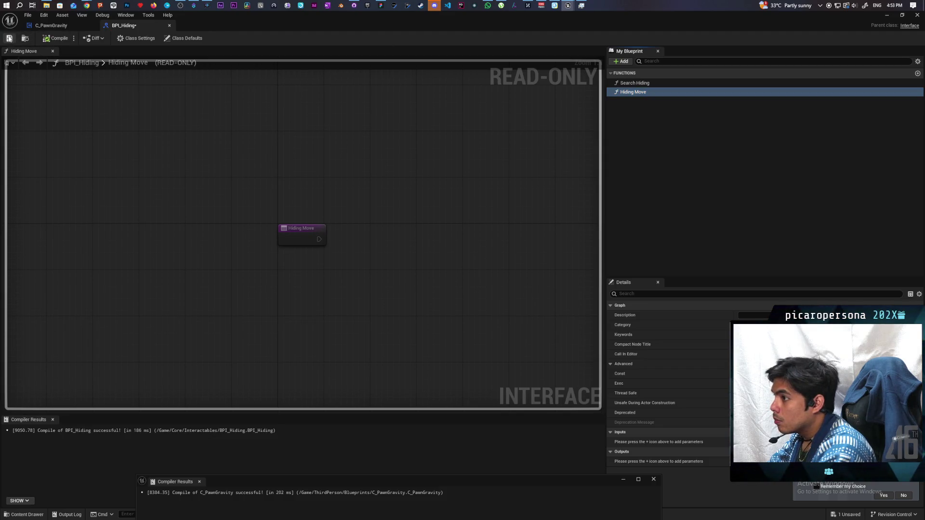
{"action": "left_click", "coordinate": [9, 38]}
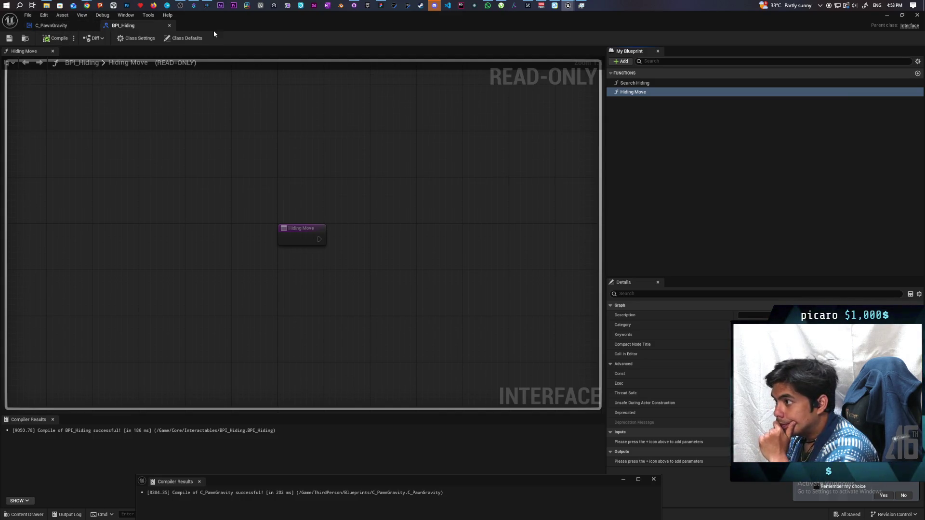
Move the interface editor aside and pan BP_Oni's graph to the Is Piggybacking, AND and Branch nodes
{"action": "mouse_move", "coordinate": [214, 31]}
{"action": "left_mouse_down"}
{"action": "mouse_move", "coordinate": [460, 87]}
{"action": "mouse_move", "coordinate": [616, 235]}
{"action": "left_mouse_up"}
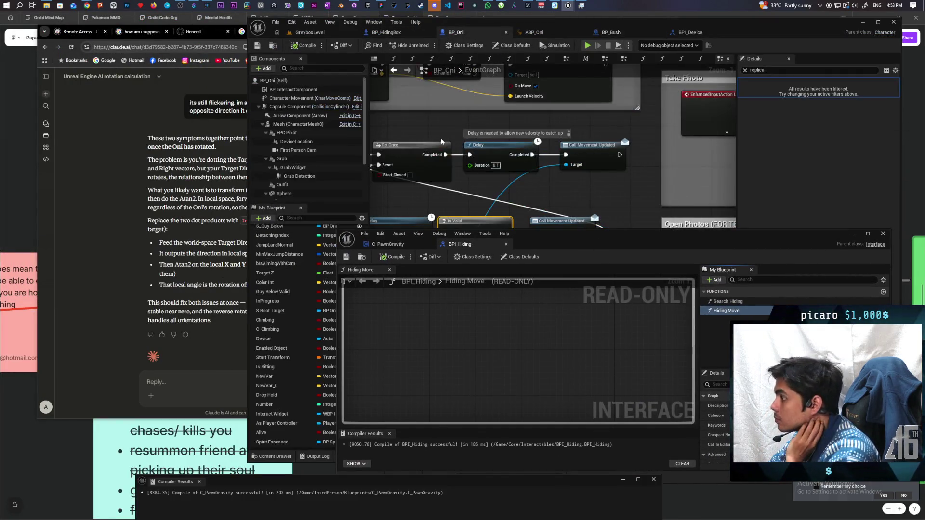
{"action": "scroll", "coordinate": [486, 97], "scroll_direction": "down", "scroll_amount": 2}
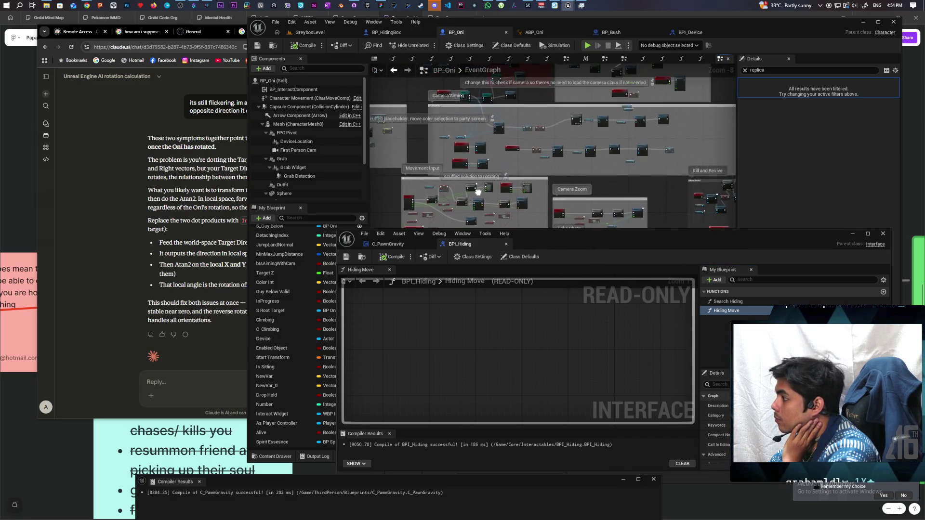
{"action": "left_click_drag", "start_coordinate": [478, 192], "coordinate": [455, 225]}
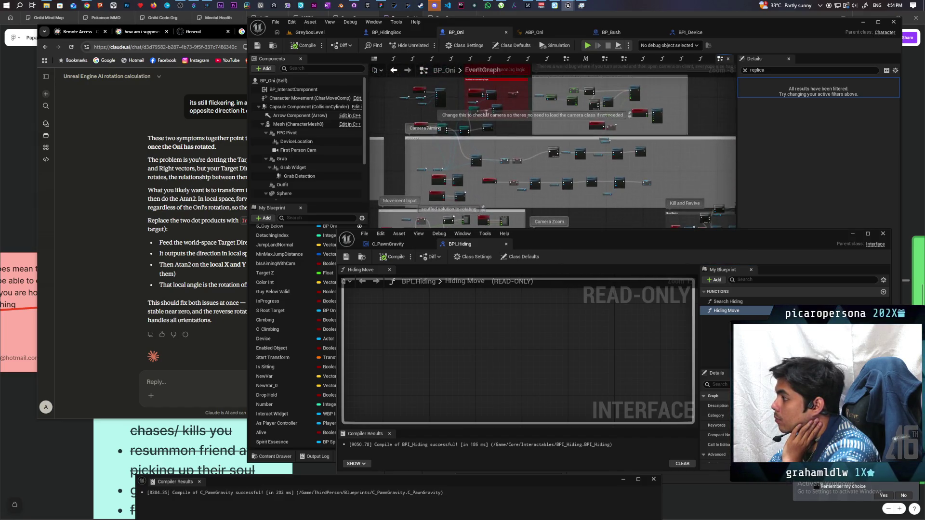
{"action": "scroll", "coordinate": [520, 134], "scroll_direction": "down", "scroll_amount": 2}
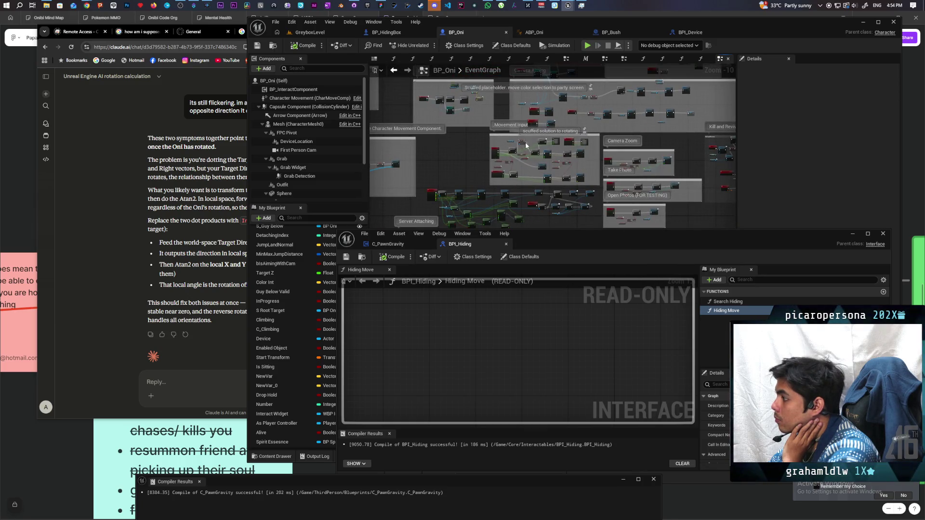
{"action": "scroll", "coordinate": [526, 146], "scroll_direction": "up", "scroll_amount": 7}
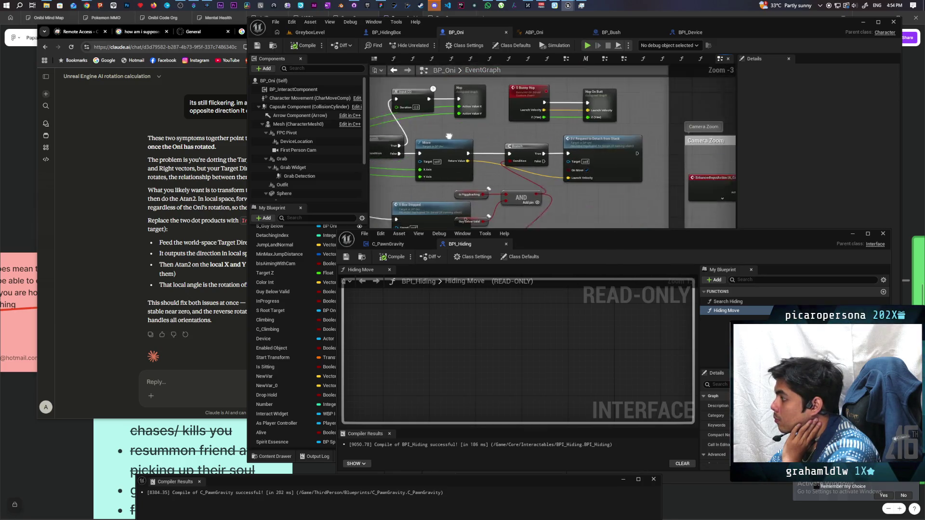
{"action": "mouse_move", "coordinate": [482, 140]}
{"action": "left_mouse_down"}
{"action": "mouse_move", "coordinate": [550, 129]}
{"action": "mouse_move", "coordinate": [574, 159]}
{"action": "mouse_move", "coordinate": [675, 160]}
{"action": "mouse_move", "coordinate": [534, 160]}
{"action": "mouse_move", "coordinate": [561, 161]}
{"action": "mouse_move", "coordinate": [585, 132]}
{"action": "mouse_move", "coordinate": [683, 175]}
{"action": "mouse_move", "coordinate": [697, 164]}
{"action": "mouse_move", "coordinate": [555, 177]}
{"action": "mouse_move", "coordinate": [546, 128]}
{"action": "mouse_move", "coordinate": [493, 126]}
{"action": "mouse_move", "coordinate": [470, 163]}
{"action": "mouse_move", "coordinate": [504, 134]}
{"action": "mouse_move", "coordinate": [630, 148]}
{"action": "mouse_move", "coordinate": [513, 155]}
{"action": "left_mouse_up"}
{"action": "scroll", "coordinate": [556, 178], "scroll_direction": "up", "scroll_amount": 1}
{"action": "scroll", "coordinate": [546, 173], "scroll_direction": "down", "scroll_amount": 2}
{"action": "scroll", "coordinate": [493, 126], "scroll_direction": "up", "scroll_amount": 1}
{"action": "scroll", "coordinate": [470, 164], "scroll_direction": "up", "scroll_amount": 1}
{"action": "scroll", "coordinate": [535, 137], "scroll_direction": "down", "scroll_amount": 2}
Move the S Box Stopped node aside and raise the BPI_Hiding editor window
{"action": "left_click_drag", "start_coordinate": [588, 163], "coordinate": [464, 172]}
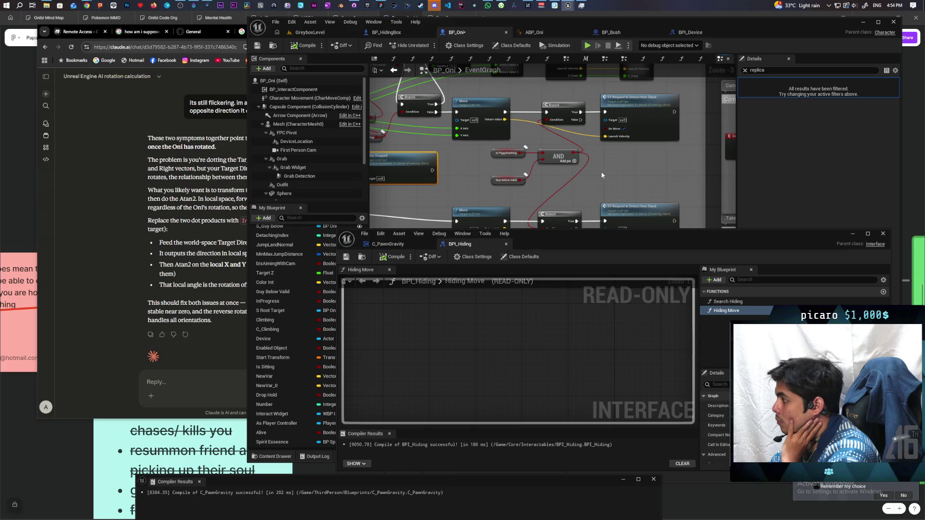
{"action": "mouse_move", "coordinate": [601, 175]}
{"action": "left_mouse_down"}
{"action": "mouse_move", "coordinate": [580, 154]}
{"action": "mouse_move", "coordinate": [534, 169]}
{"action": "mouse_move", "coordinate": [579, 170]}
{"action": "left_mouse_up"}
{"action": "left_click", "coordinate": [581, 167]}
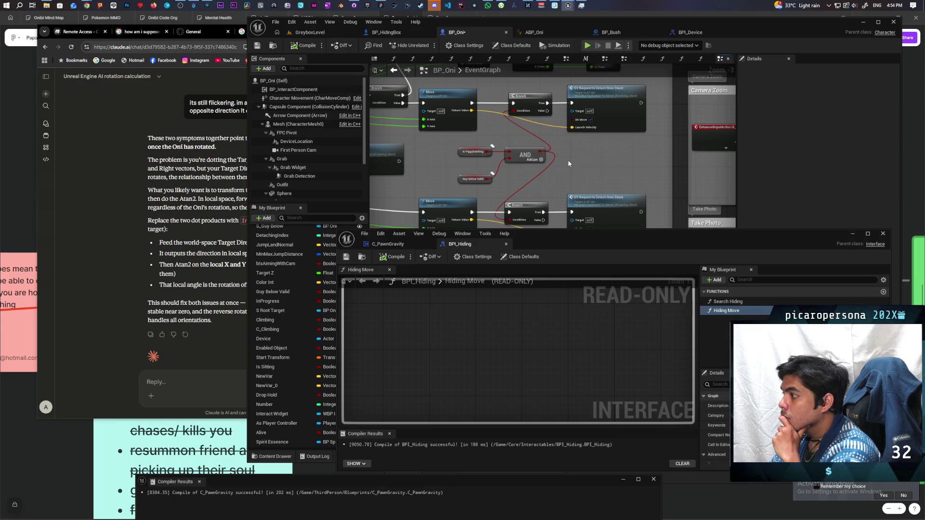
{"action": "left_click_drag", "start_coordinate": [551, 247], "coordinate": [483, 153]}
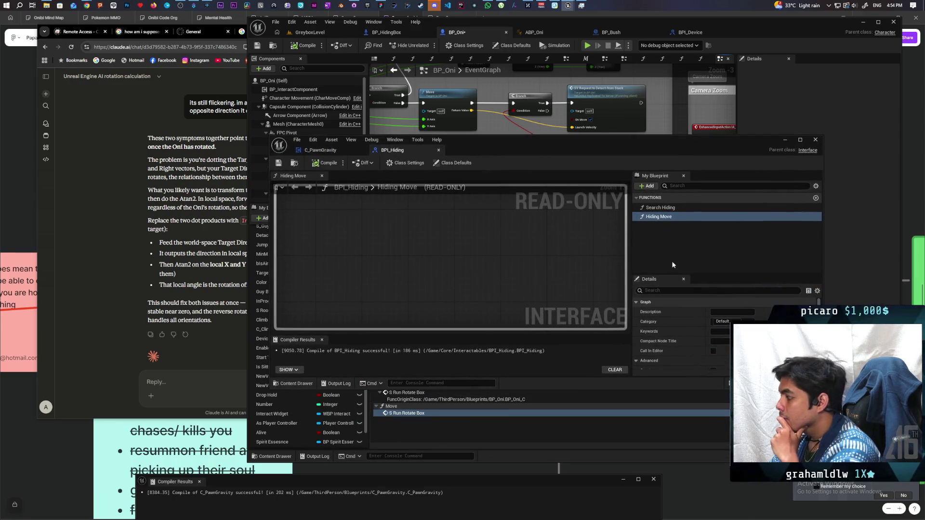
Add a 'Direction' input to Hiding Move, save BPI_Hiding, and minimize its editor
{"action": "left_click", "coordinate": [660, 217]}
{"action": "double_click", "coordinate": [652, 143]}
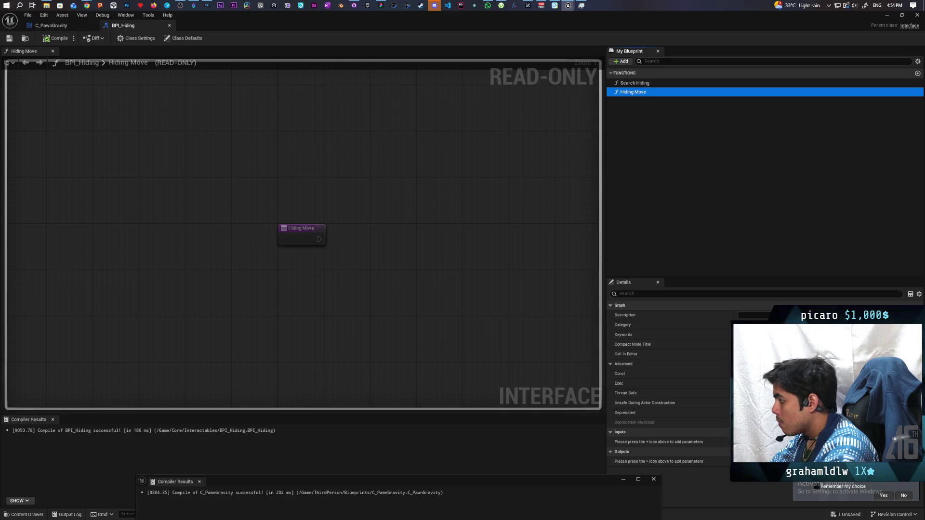
{"action": "left_click", "coordinate": [917, 432]}
{"action": "left_click", "coordinate": [751, 441]}
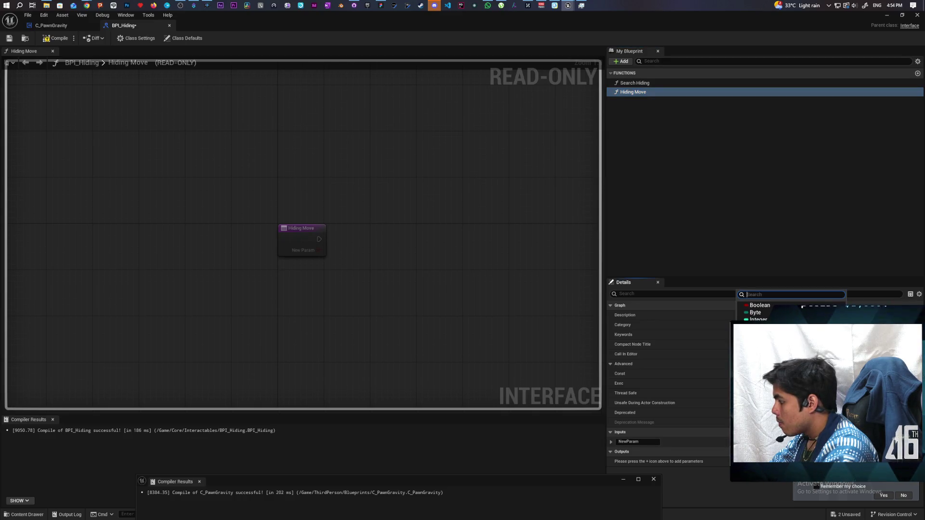
{"action": "key", "text": "Escape"}
{"action": "left_click", "coordinate": [636, 442]}
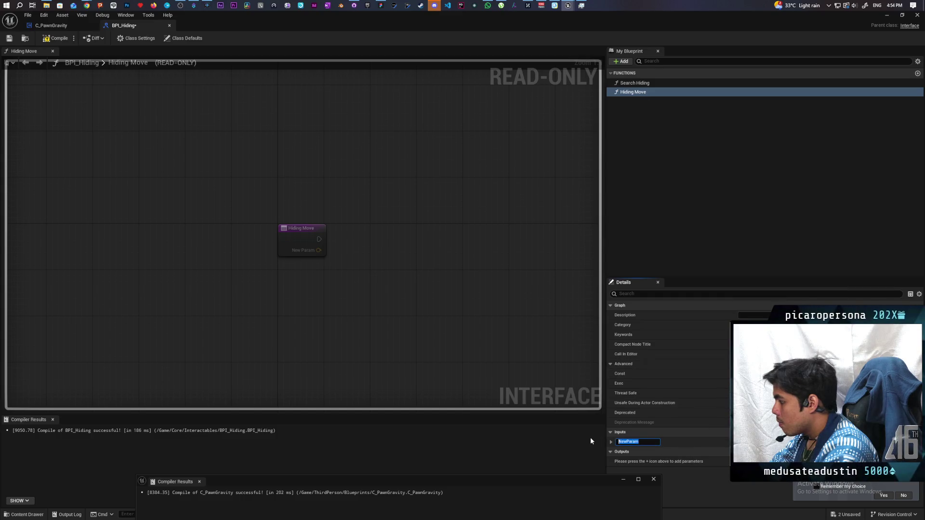
{"action": "type", "text": "Direction"}
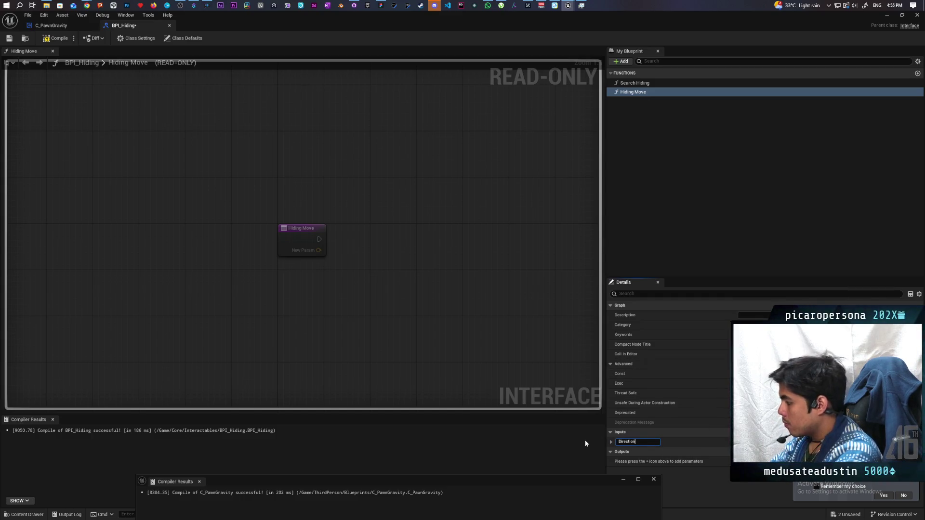
{"action": "key", "text": "Return"}
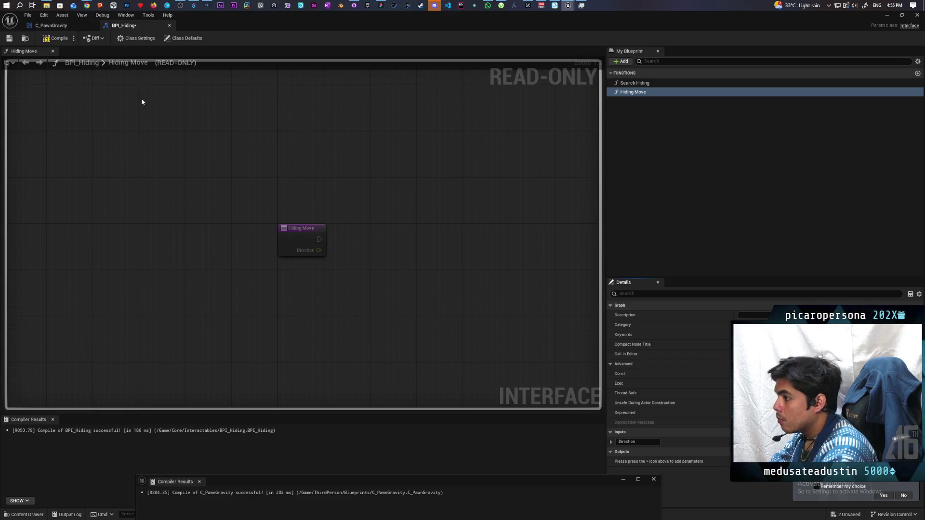
{"action": "key", "text": "ctrl+s"}
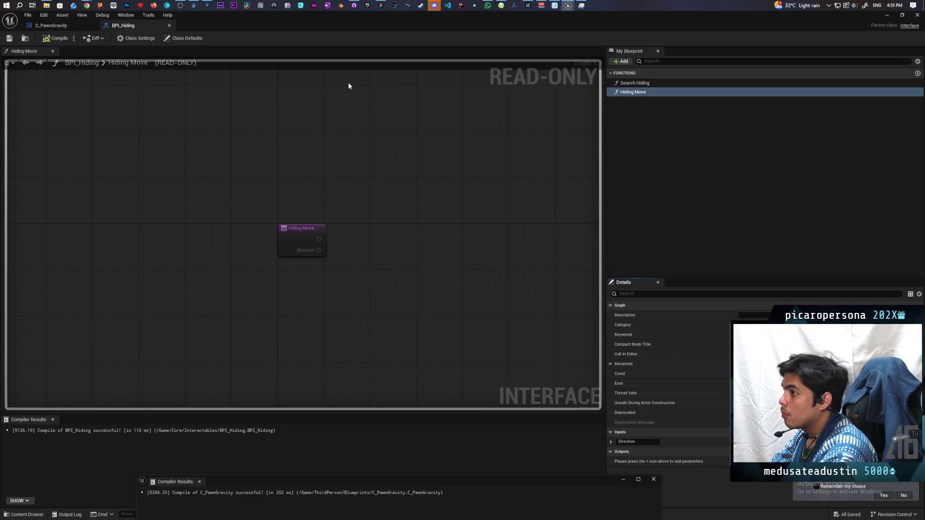
{"action": "left_click", "coordinate": [884, 17]}
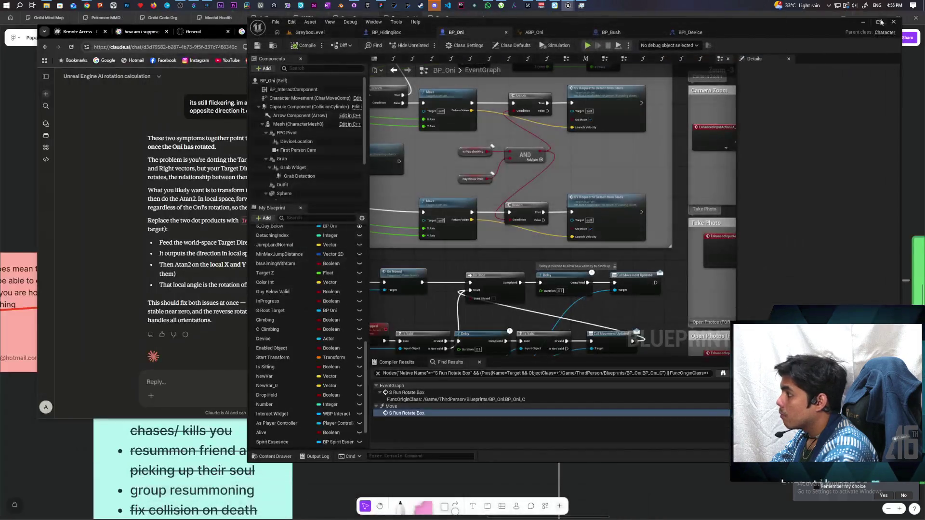
Place a Hiding Move call node and shift the piggybacking condition nodes left for room
{"action": "right_click", "coordinate": [602, 168]}
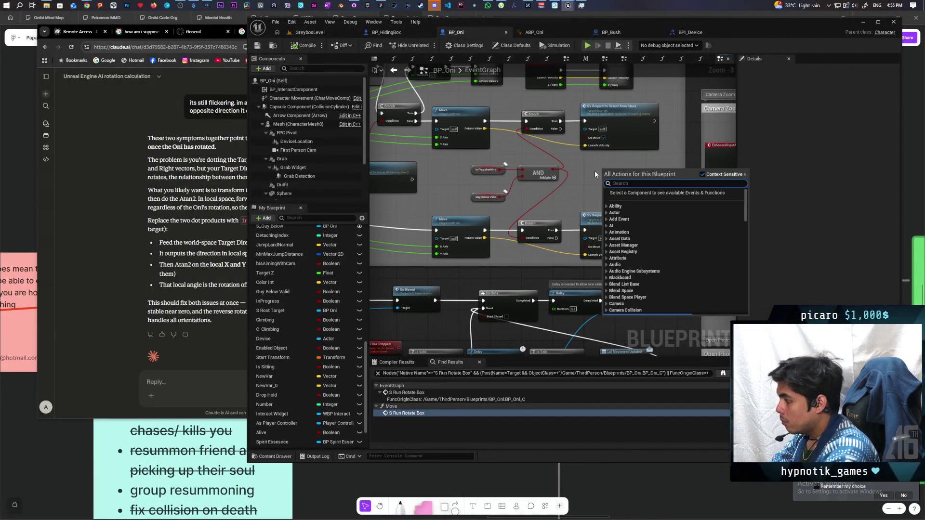
{"action": "type", "text": "hiding move"}
{"action": "key", "text": "Return"}
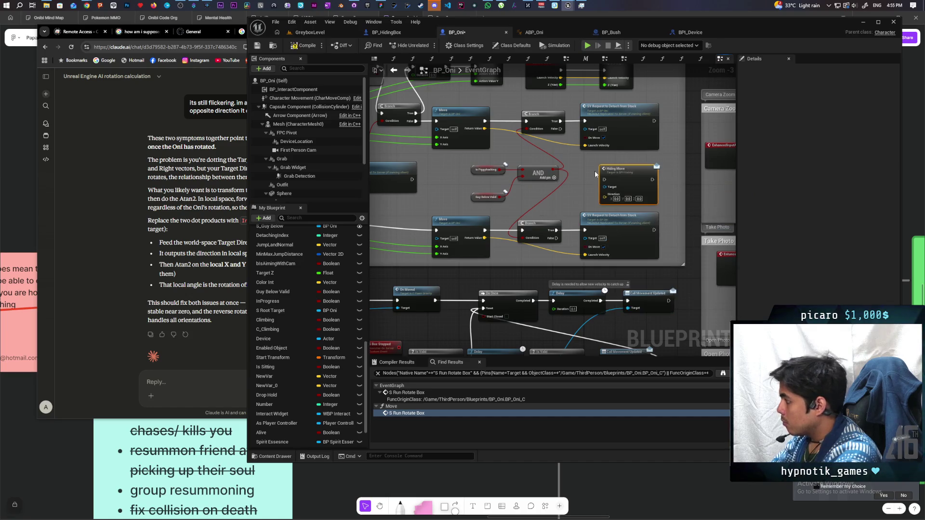
{"action": "scroll", "coordinate": [594, 171], "scroll_direction": "up", "scroll_amount": 3}
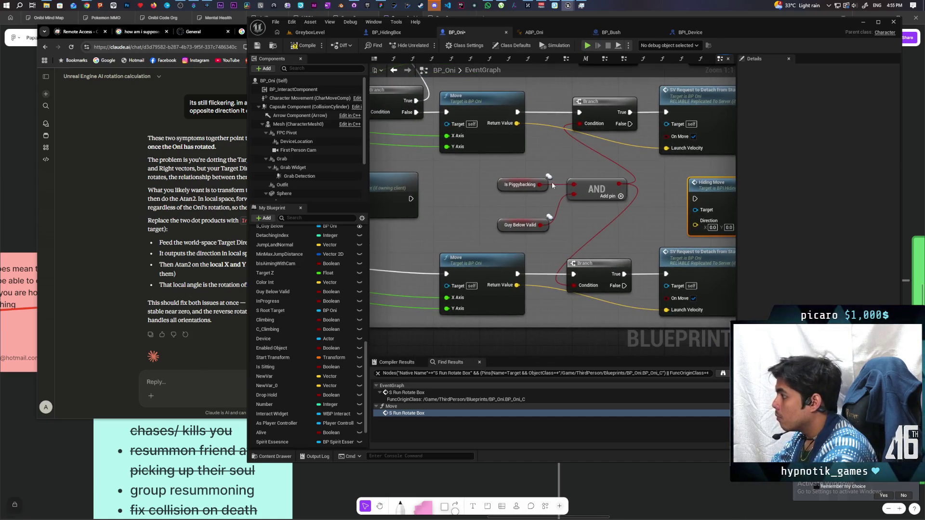
{"action": "left_click_drag", "start_coordinate": [525, 168], "coordinate": [574, 223]}
{"action": "left_click_drag", "start_coordinate": [596, 188], "coordinate": [539, 195]}
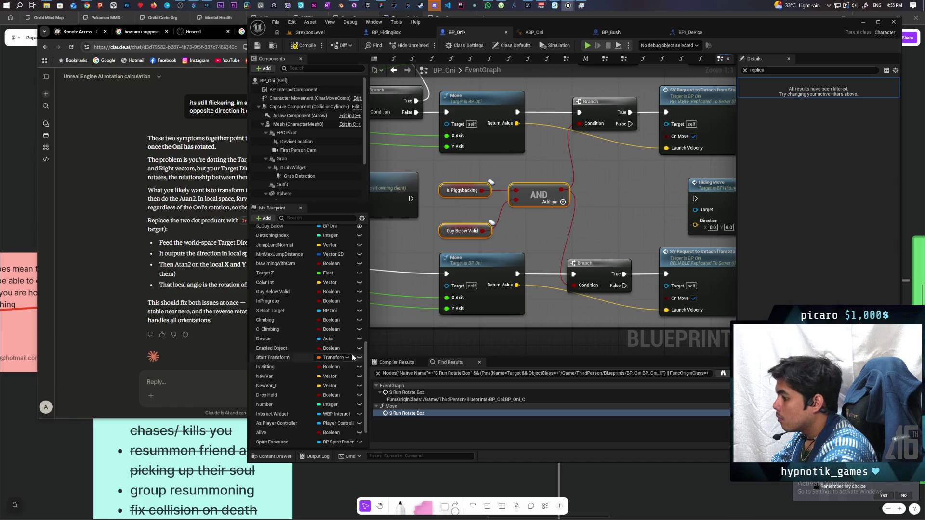
{"action": "scroll", "coordinate": [352, 357], "scroll_direction": "down", "scroll_amount": 3}
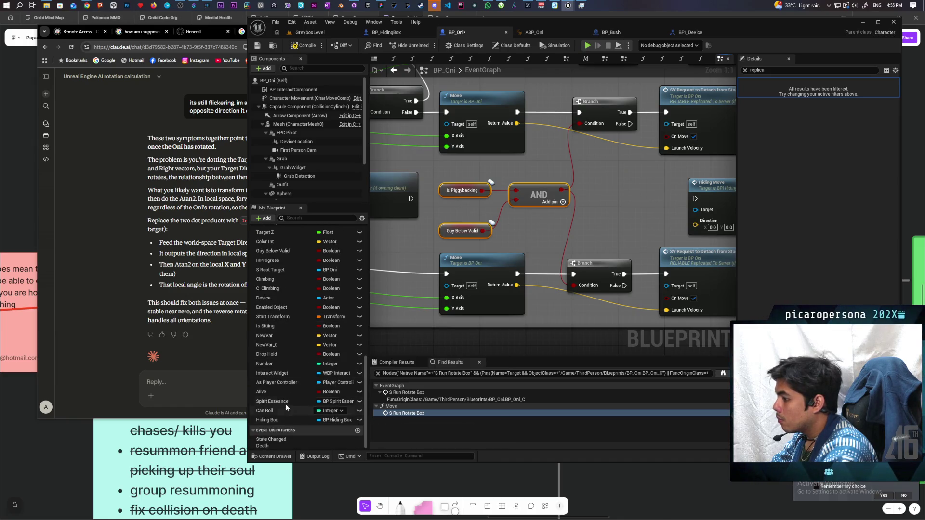
Add a BP Interact Component getter with a Get As Hiding node
{"action": "left_click", "coordinate": [296, 90]}
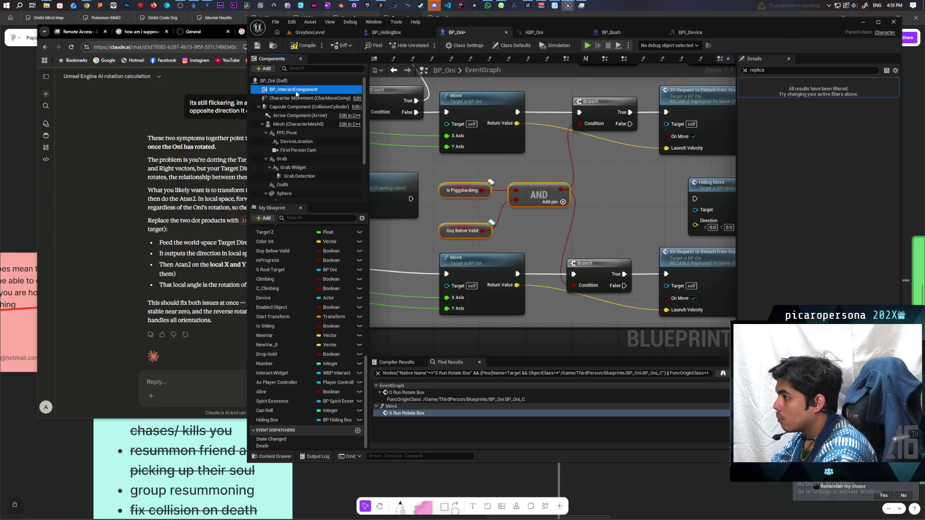
{"action": "mouse_move", "coordinate": [295, 90]}
{"action": "left_mouse_down"}
{"action": "mouse_move", "coordinate": [610, 197]}
{"action": "mouse_move", "coordinate": [535, 159]}
{"action": "mouse_move", "coordinate": [597, 199]}
{"action": "left_mouse_up"}
{"action": "type", "text": "get hiding"}
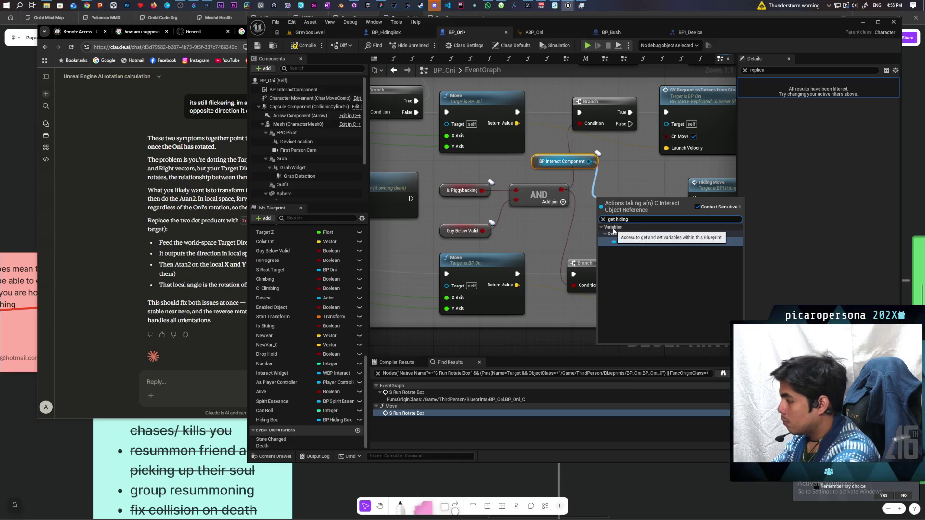
{"action": "key", "text": "Return"}
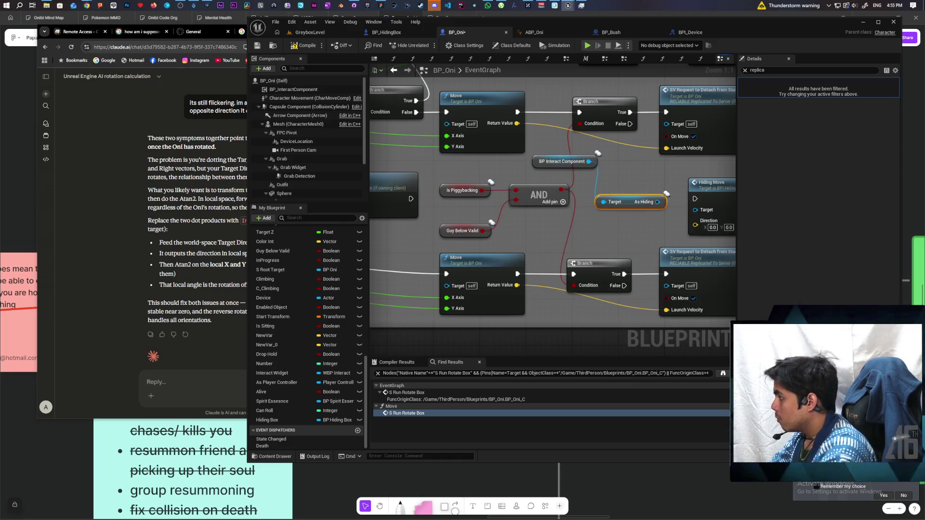
{"action": "mouse_move", "coordinate": [522, 220]}
{"action": "left_mouse_down"}
{"action": "mouse_move", "coordinate": [487, 249]}
{"action": "mouse_move", "coordinate": [537, 225]}
{"action": "mouse_move", "coordinate": [549, 207]}
{"action": "mouse_move", "coordinate": [540, 206]}
{"action": "left_mouse_up"}
Wire Branch False into Is Valid, Is Valid into Hiding Move, and As Hiding into its Target
{"action": "mouse_move", "coordinate": [523, 141]}
{"action": "left_mouse_down"}
{"action": "mouse_move", "coordinate": [499, 204]}
{"action": "mouse_move", "coordinate": [510, 206]}
{"action": "left_mouse_up"}
{"action": "key", "text": "Escape"}
{"action": "mouse_move", "coordinate": [523, 142]}
{"action": "left_mouse_down"}
{"action": "mouse_move", "coordinate": [535, 193]}
{"action": "mouse_move", "coordinate": [510, 208]}
{"action": "mouse_move", "coordinate": [517, 202]}
{"action": "left_mouse_up"}
{"action": "left_click_drag", "start_coordinate": [590, 216], "coordinate": [636, 210]}
{"action": "left_click_drag", "start_coordinate": [516, 245], "coordinate": [607, 224]}
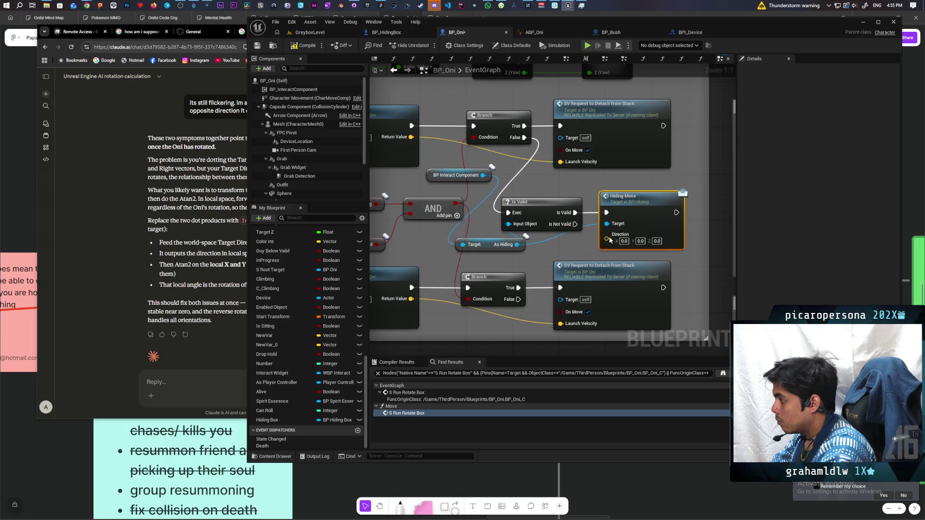
Tidy the As Hiding, Is Valid and BP Interact Component nodes into a neat layout
{"action": "scroll", "coordinate": [466, 198], "scroll_direction": "down", "scroll_amount": 2}
{"action": "mouse_move", "coordinate": [363, 177]}
{"action": "left_mouse_down"}
{"action": "mouse_move", "coordinate": [676, 198]}
{"action": "mouse_move", "coordinate": [477, 205]}
{"action": "left_mouse_up"}
{"action": "mouse_move", "coordinate": [583, 208]}
{"action": "left_mouse_down"}
{"action": "mouse_move", "coordinate": [481, 198]}
{"action": "mouse_move", "coordinate": [505, 202]}
{"action": "left_mouse_up"}
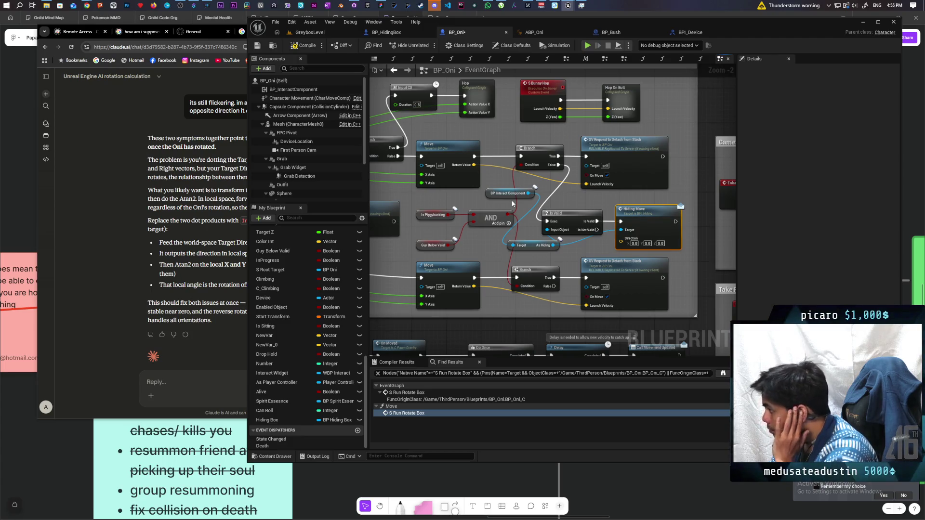
{"action": "scroll", "coordinate": [576, 225], "scroll_direction": "up", "scroll_amount": 2}
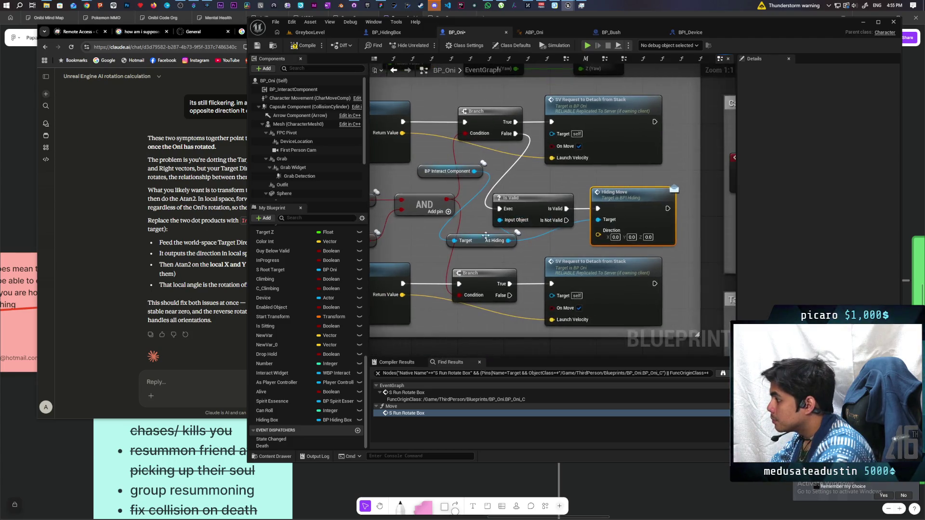
{"action": "left_click_drag", "start_coordinate": [476, 245], "coordinate": [453, 247]}
{"action": "left_click_drag", "start_coordinate": [544, 204], "coordinate": [522, 187]}
{"action": "left_click", "coordinate": [571, 197]}
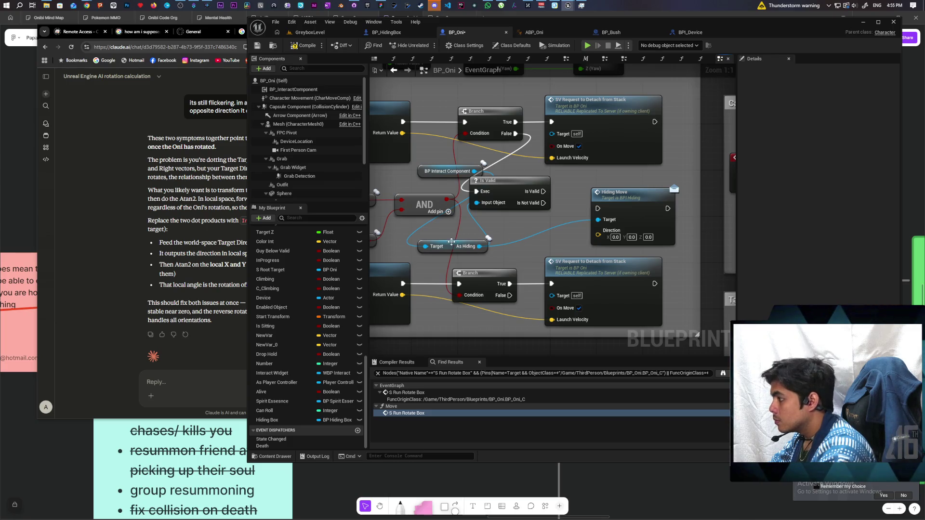
{"action": "left_click_drag", "start_coordinate": [451, 242], "coordinate": [440, 236]}
{"action": "left_click_drag", "start_coordinate": [420, 170], "coordinate": [394, 178]}
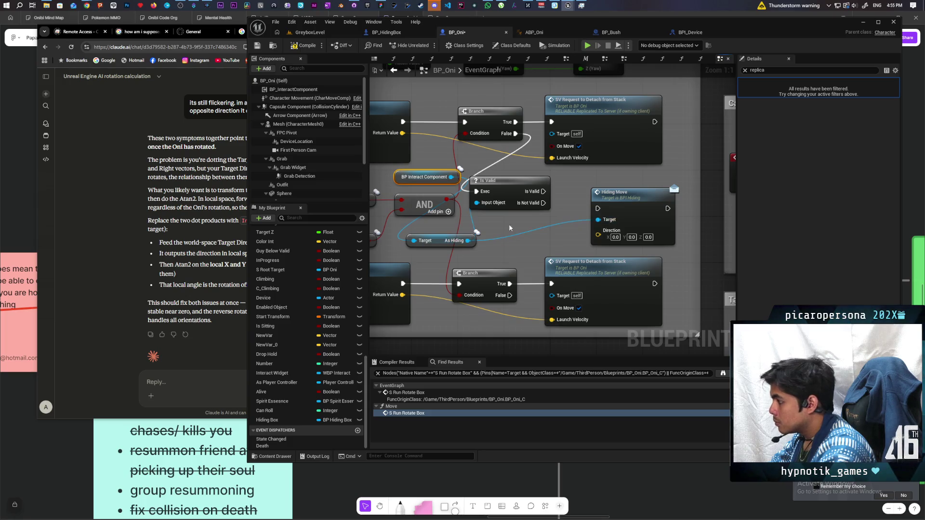
Create an S Hiding Move custom event that triggers the Hiding Move call
{"action": "key", "text": "ctrl+v"}
{"action": "type", "text": "S"}
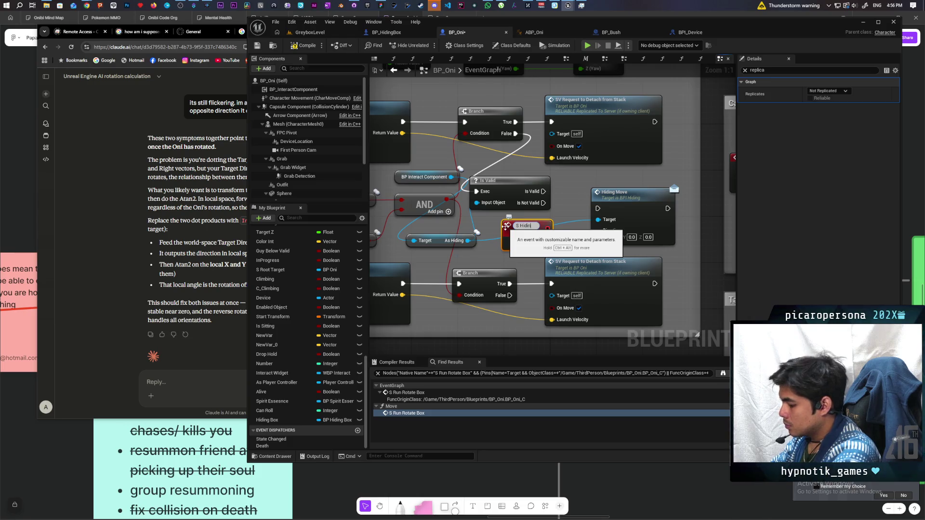
{"action": "type", "text": "g Move"}
{"action": "key", "text": "Return"}
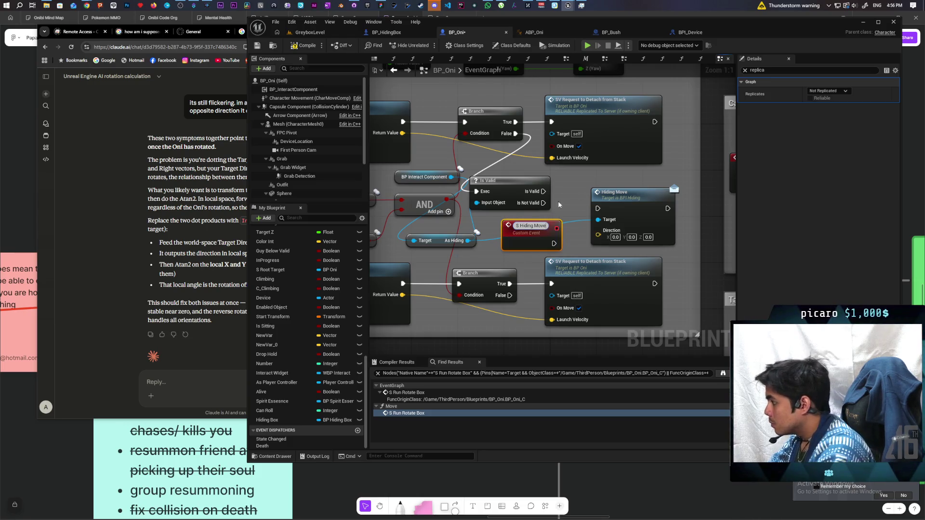
{"action": "left_click", "coordinate": [553, 244]}
{"action": "mouse_move", "coordinate": [548, 243]}
{"action": "left_mouse_down"}
{"action": "mouse_move", "coordinate": [598, 208]}
{"action": "mouse_move", "coordinate": [623, 227]}
{"action": "left_mouse_up"}
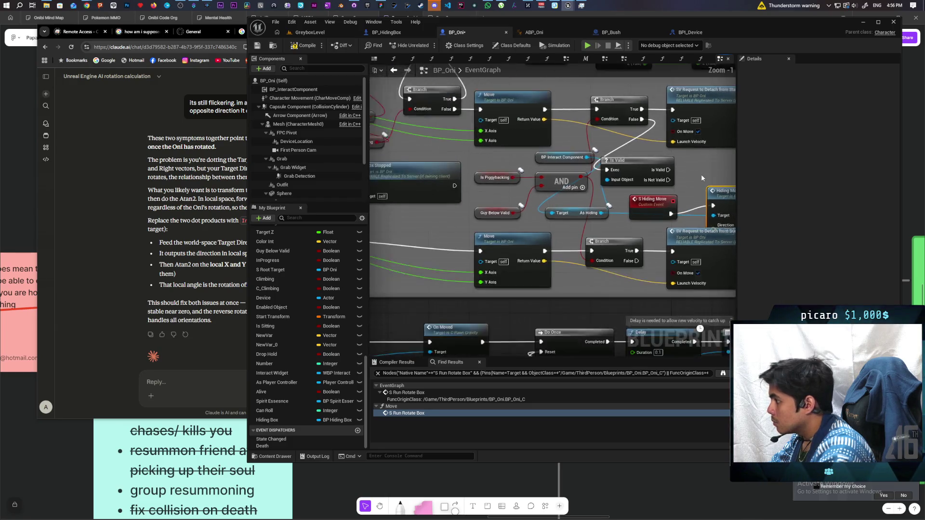
Call S Hiding Move from Is Valid's output
{"action": "scroll", "coordinate": [626, 202], "scroll_direction": "down", "scroll_amount": 1}
{"action": "scroll", "coordinate": [631, 218], "scroll_direction": "up", "scroll_amount": 1}
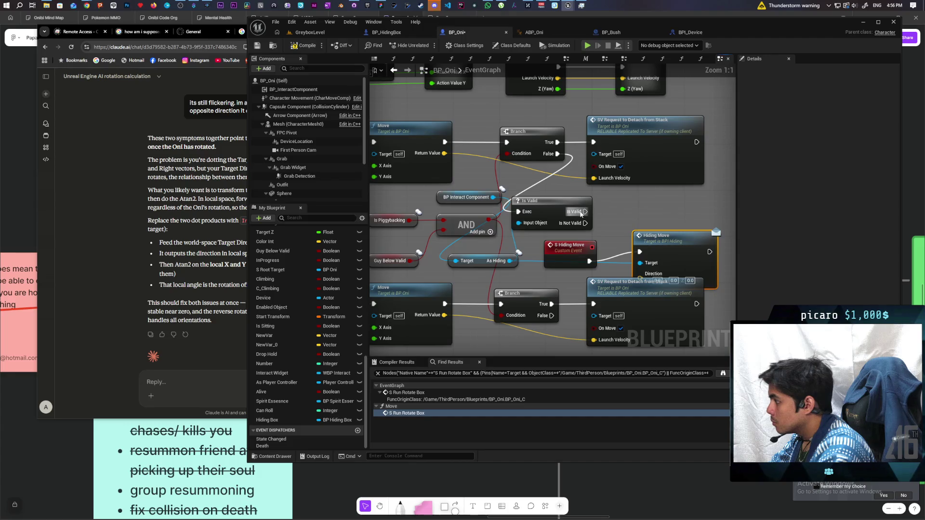
{"action": "left_click_drag", "start_coordinate": [584, 212], "coordinate": [633, 211]}
{"action": "type", "text": "s hidnig"}
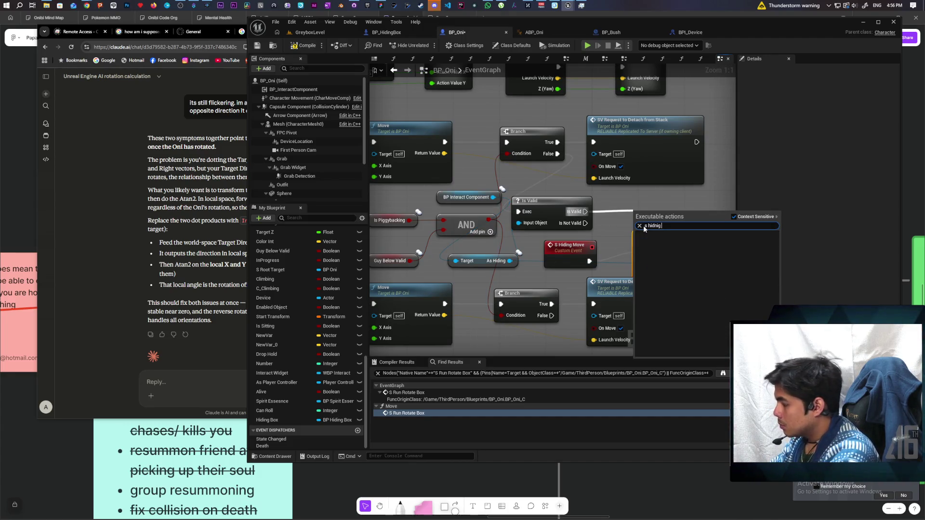
{"action": "key", "text": "BackSpace"}
{"action": "key", "text": "BackSpace"}
{"action": "key", "text": "BackSpace"}
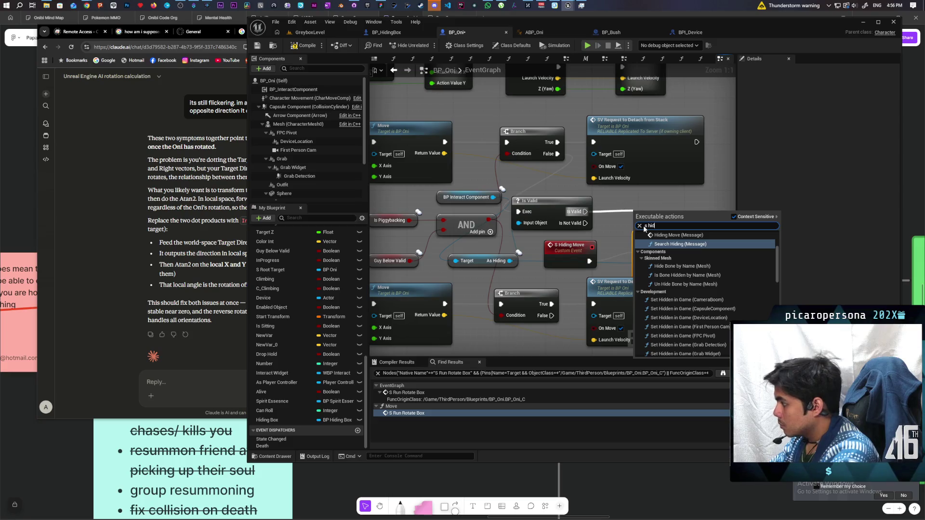
{"action": "type", "text": "ing mo"}
{"action": "key", "text": "Return"}
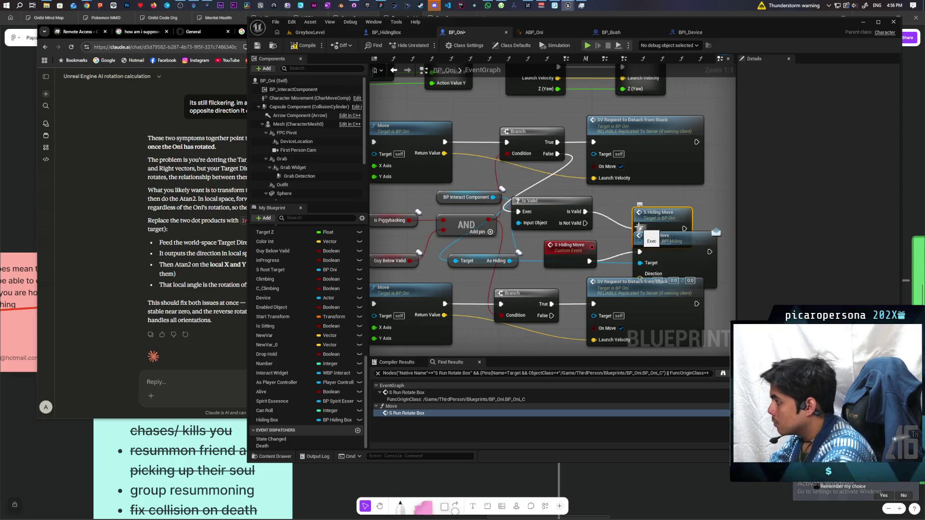
{"action": "mouse_move", "coordinate": [667, 242]}
{"action": "left_mouse_down"}
{"action": "mouse_move", "coordinate": [663, 254]}
{"action": "mouse_move", "coordinate": [677, 246]}
{"action": "mouse_move", "coordinate": [718, 269]}
{"action": "mouse_move", "coordinate": [612, 199]}
{"action": "mouse_move", "coordinate": [653, 198]}
{"action": "left_mouse_up"}
Set the S Hiding Move event's Replicates option to Run on Server
{"action": "left_click", "coordinate": [475, 192]}
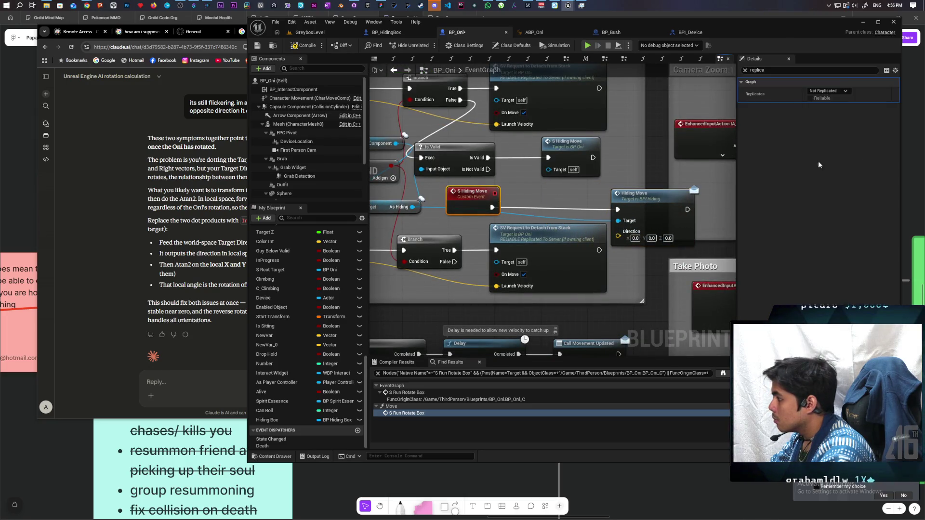
{"action": "left_click", "coordinate": [745, 70]}
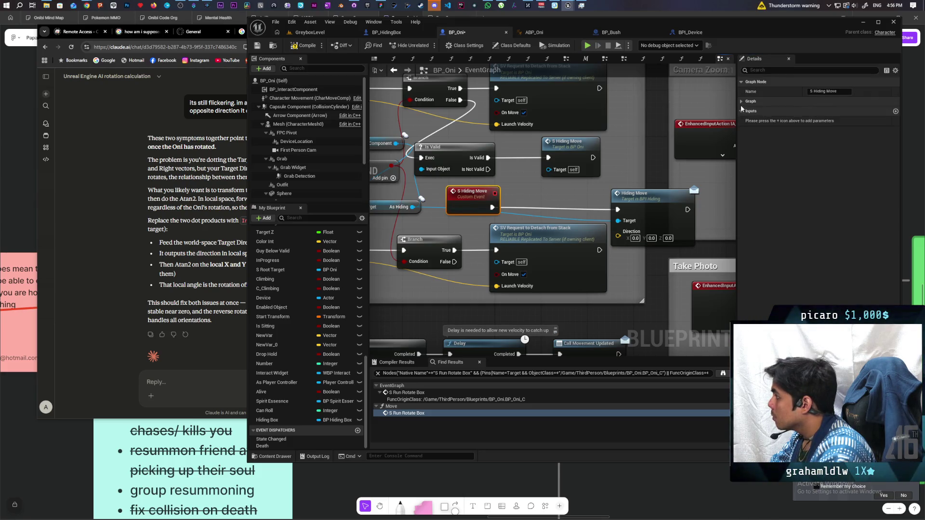
{"action": "left_click", "coordinate": [750, 102]}
{"action": "left_click", "coordinate": [829, 119]}
{"action": "left_click", "coordinate": [831, 147]}
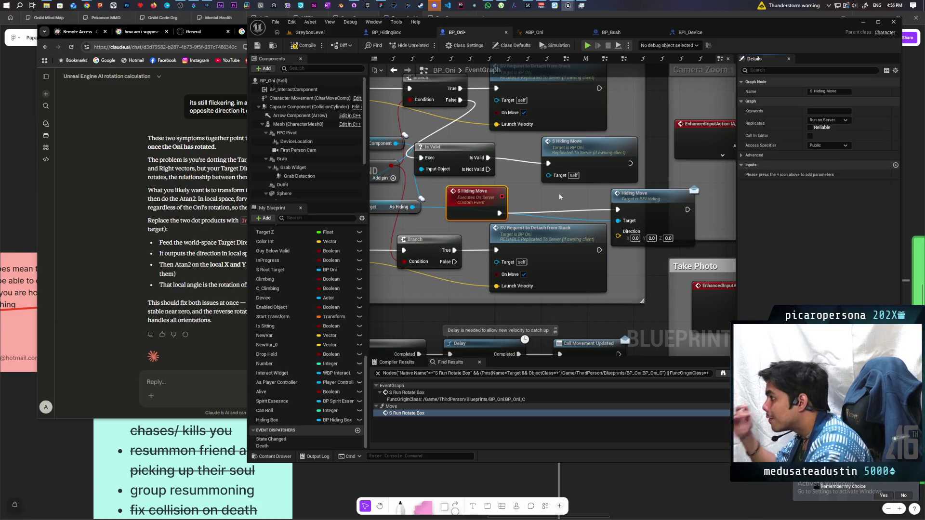
{"action": "mouse_move", "coordinate": [553, 192]}
{"action": "left_mouse_down"}
{"action": "mouse_move", "coordinate": [552, 221]}
{"action": "mouse_move", "coordinate": [674, 221]}
{"action": "left_mouse_up"}
{"action": "scroll", "coordinate": [586, 213], "scroll_direction": "down", "scroll_amount": 2}
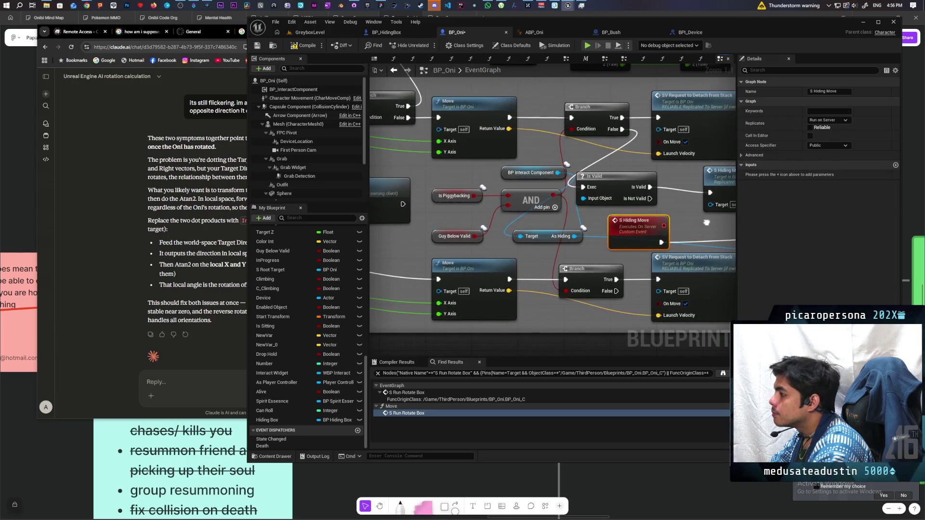
Reposition the Hiding Move and S Hiding Move nodes in BP_Oni's graph
{"action": "scroll", "coordinate": [586, 213], "scroll_direction": "down", "scroll_amount": 1}
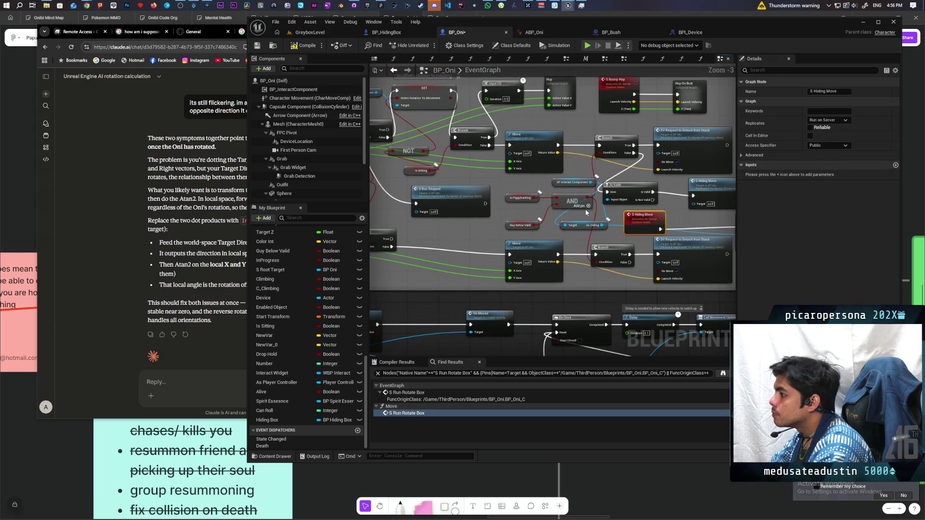
{"action": "left_click_drag", "start_coordinate": [586, 212], "coordinate": [633, 218]}
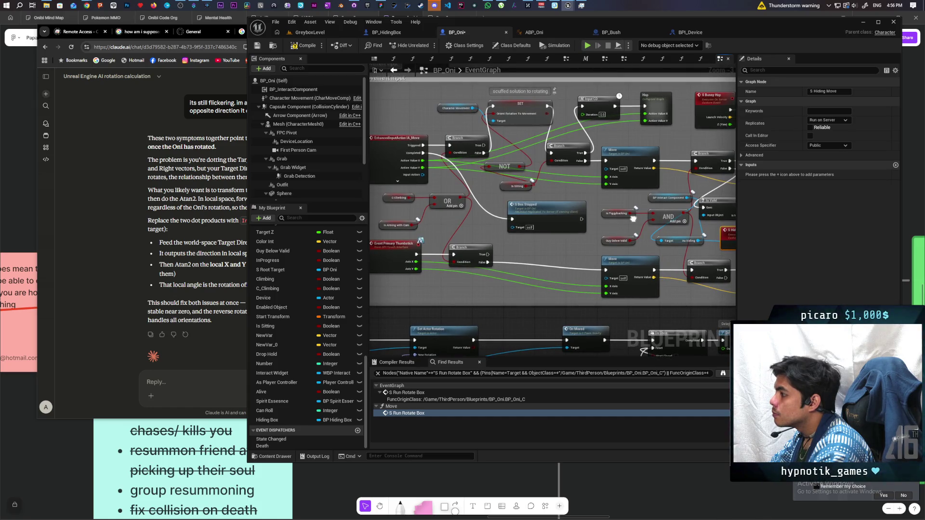
{"action": "mouse_move", "coordinate": [633, 218]}
{"action": "left_mouse_down"}
{"action": "mouse_move", "coordinate": [556, 211]}
{"action": "mouse_move", "coordinate": [611, 212]}
{"action": "left_mouse_up"}
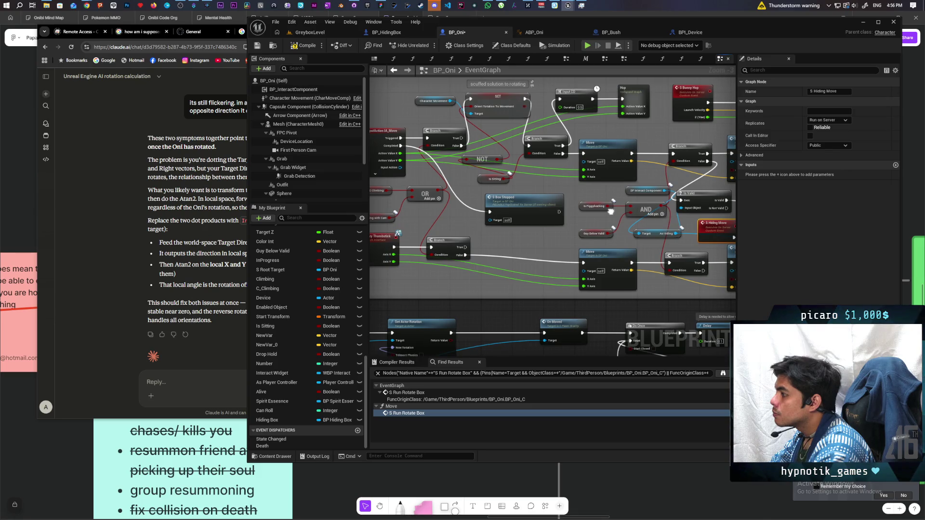
{"action": "left_click_drag", "start_coordinate": [610, 212], "coordinate": [566, 217]}
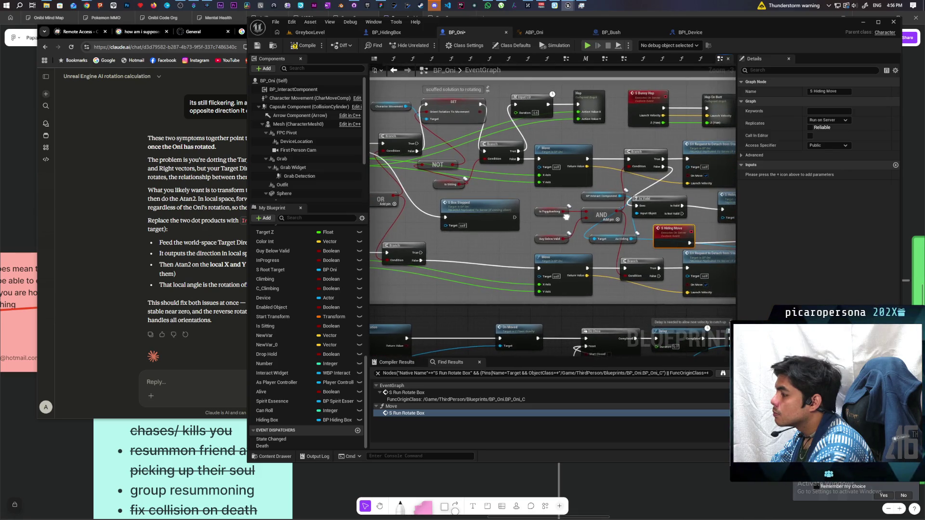
{"action": "scroll", "coordinate": [566, 217], "scroll_direction": "up", "scroll_amount": 2}
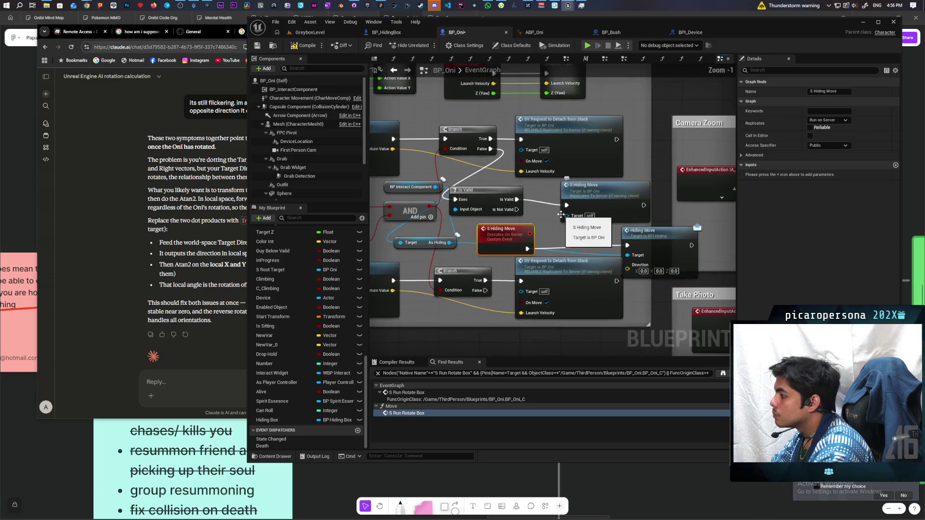
{"action": "left_click", "coordinate": [653, 238]}
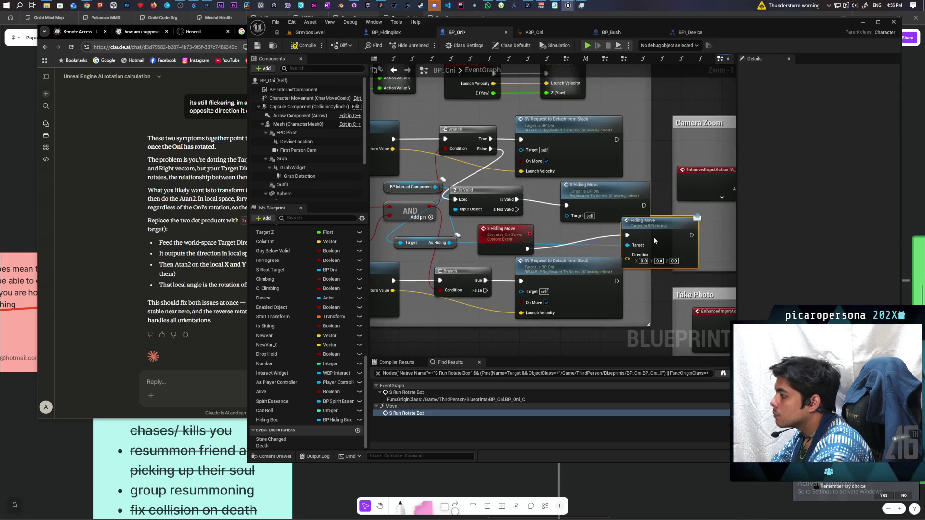
{"action": "mouse_move", "coordinate": [566, 240]}
{"action": "left_mouse_down"}
{"action": "mouse_move", "coordinate": [725, 256]}
{"action": "mouse_move", "coordinate": [648, 264]}
{"action": "mouse_move", "coordinate": [384, 210]}
{"action": "left_mouse_up"}
{"action": "scroll", "coordinate": [724, 257], "scroll_direction": "down", "scroll_amount": 1}
{"action": "left_click", "coordinate": [630, 224]}
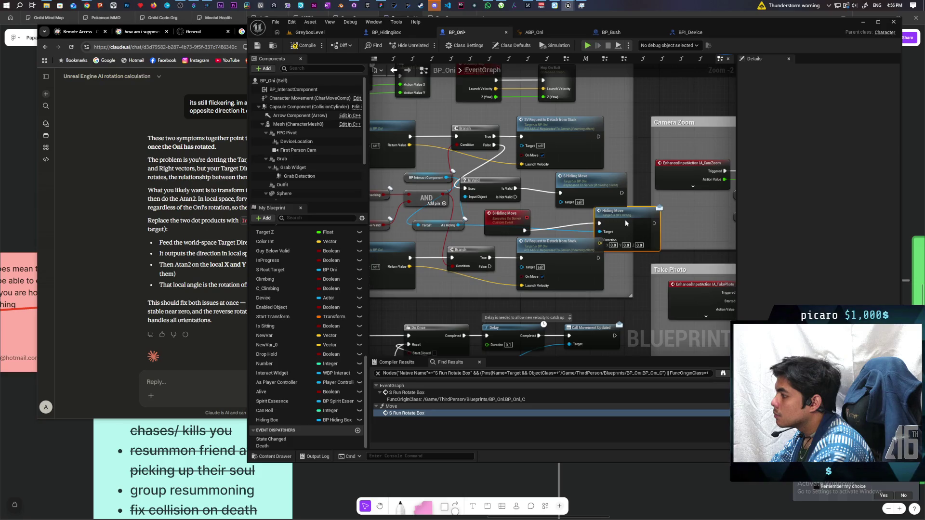
{"action": "mouse_move", "coordinate": [626, 219]}
{"action": "left_mouse_down"}
{"action": "mouse_move", "coordinate": [634, 197]}
{"action": "mouse_move", "coordinate": [503, 231]}
{"action": "mouse_move", "coordinate": [542, 236]}
{"action": "mouse_move", "coordinate": [528, 234]}
{"action": "left_mouse_up"}
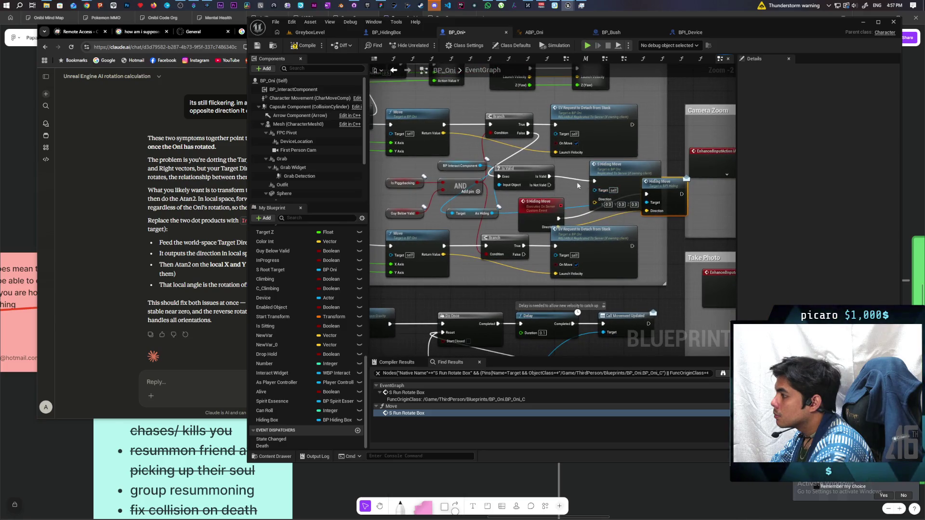
{"action": "left_click_drag", "start_coordinate": [600, 173], "coordinate": [579, 168]}
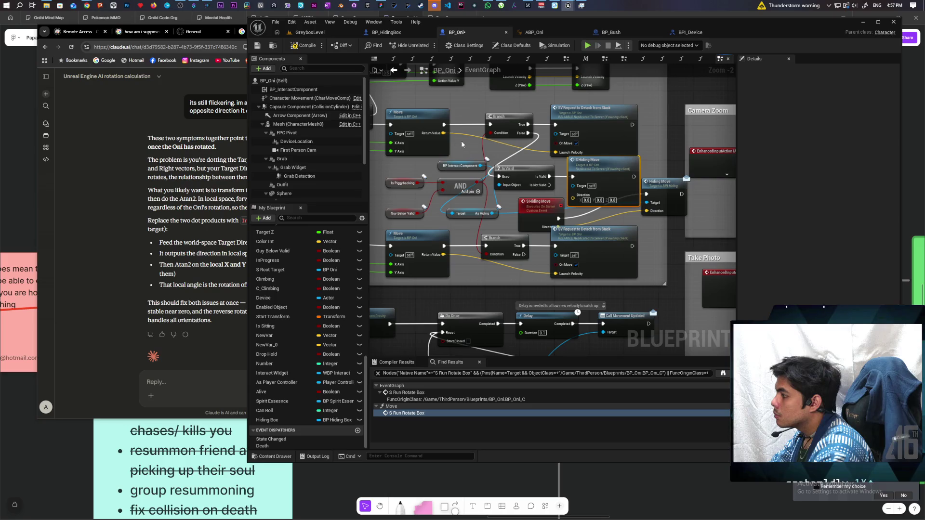
Connect Move's Return Value to S Hiding Move's Direction, then compile and save BP_Oni
{"action": "left_click_drag", "start_coordinate": [443, 133], "coordinate": [585, 199]}
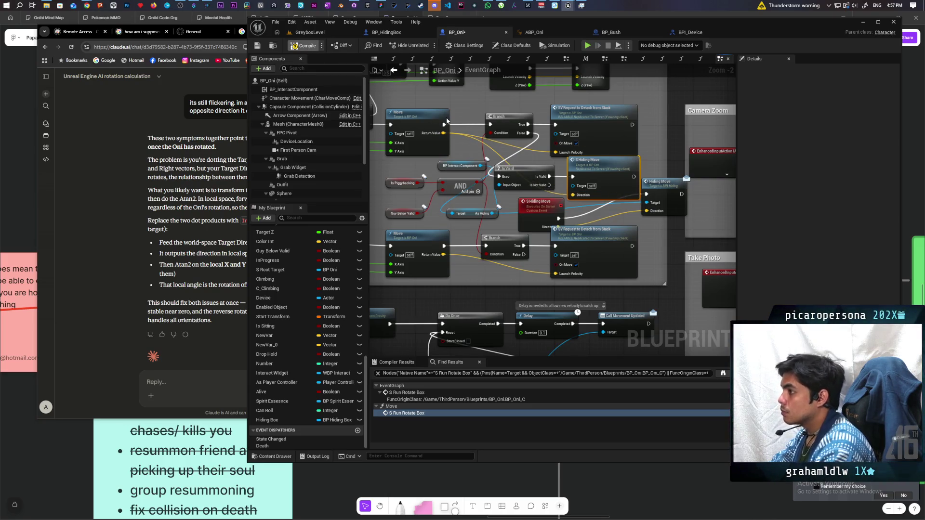
{"action": "key", "text": "ctrl+s"}
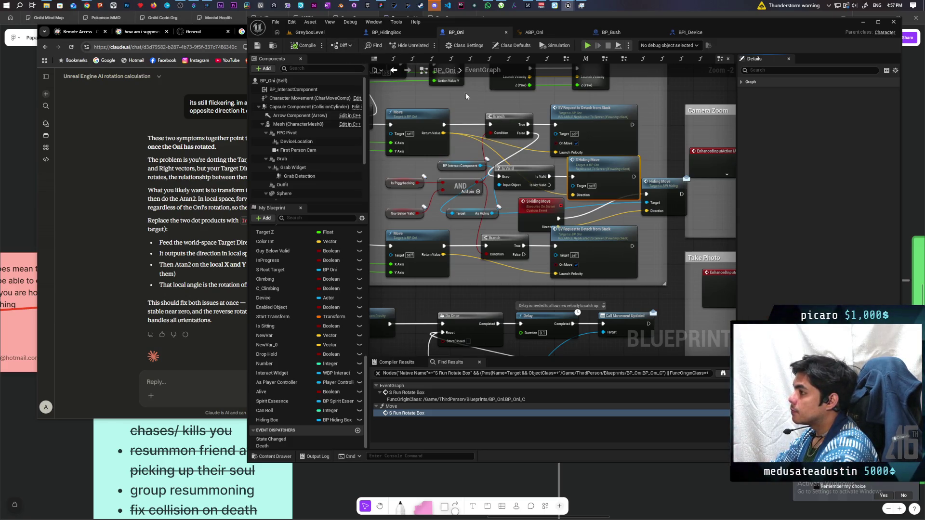
{"action": "left_click_drag", "start_coordinate": [663, 184], "coordinate": [662, 210]}
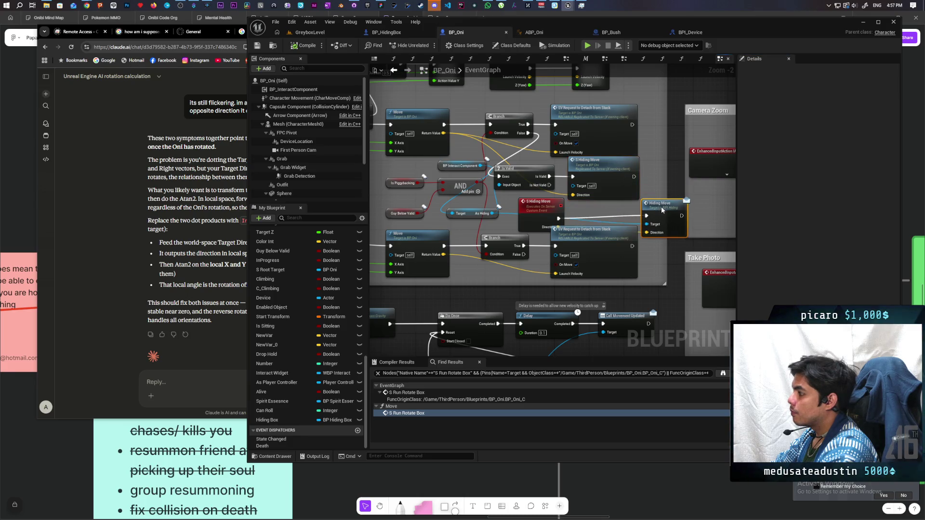
{"action": "left_click", "coordinate": [265, 44]}
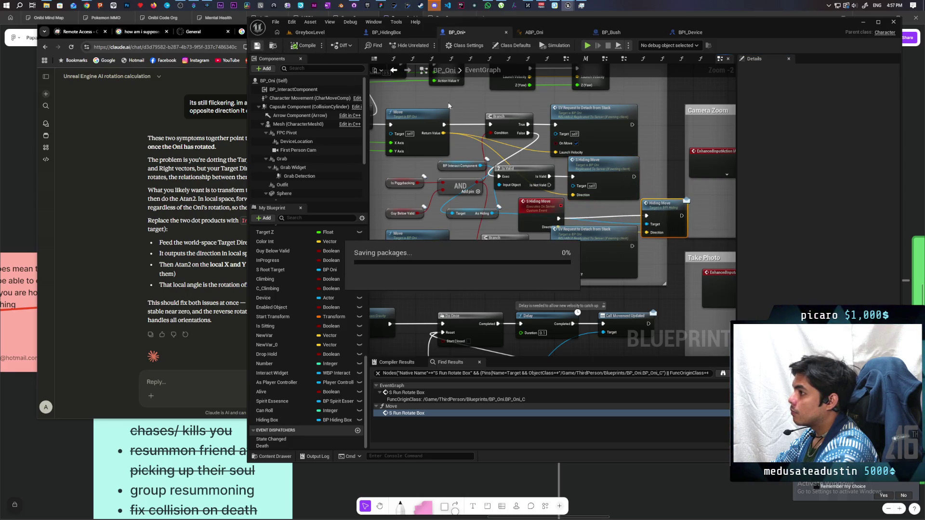
In BP_HidingBox, move the Event Hiding Move node lower, then view the Interact graph
{"action": "left_click", "coordinate": [391, 33]}
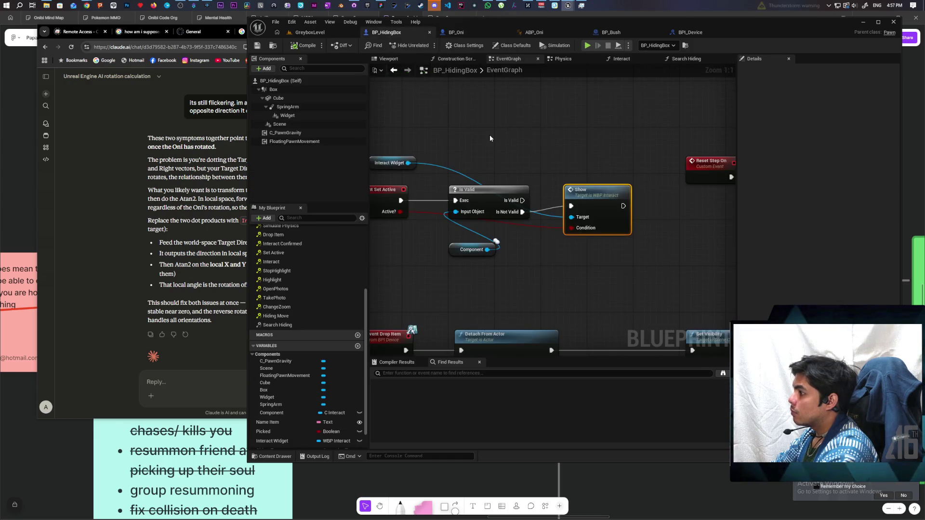
{"action": "scroll", "coordinate": [304, 313], "scroll_direction": "up", "scroll_amount": 5}
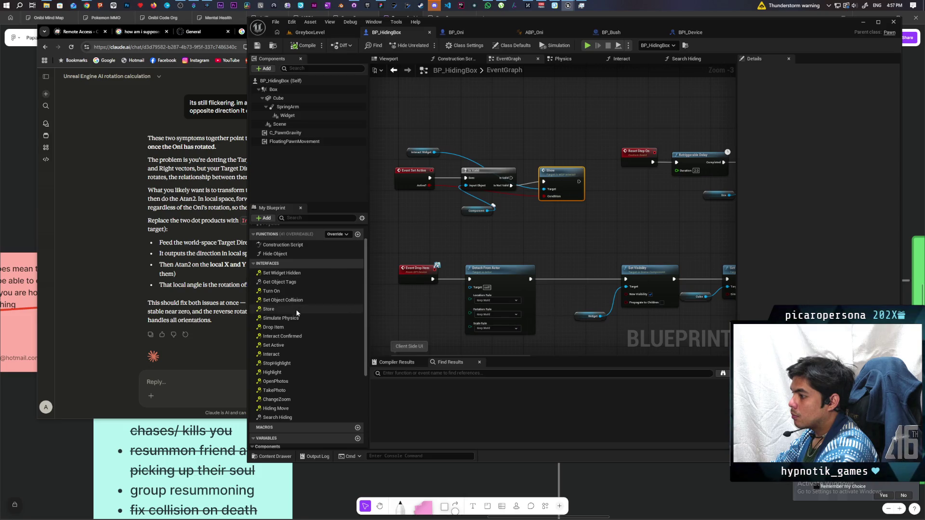
{"action": "double_click", "coordinate": [287, 409]}
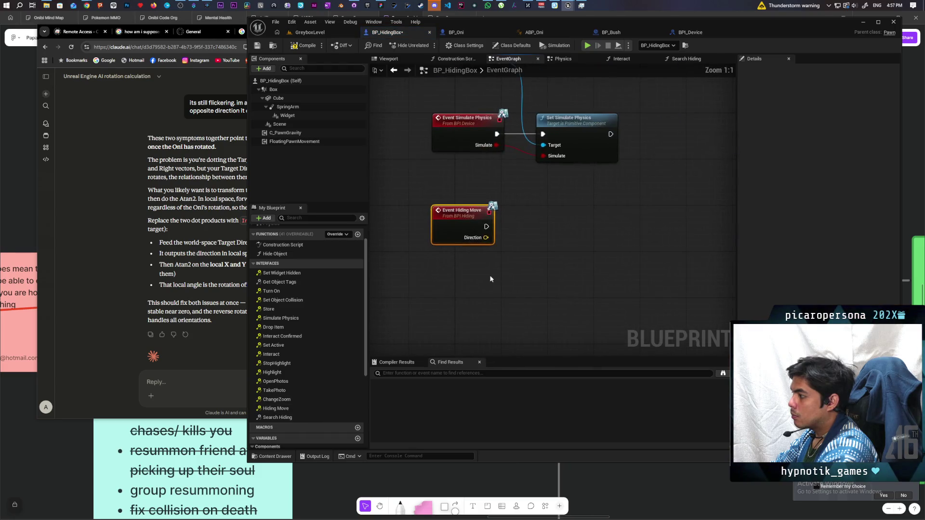
{"action": "left_click_drag", "start_coordinate": [453, 231], "coordinate": [453, 303]}
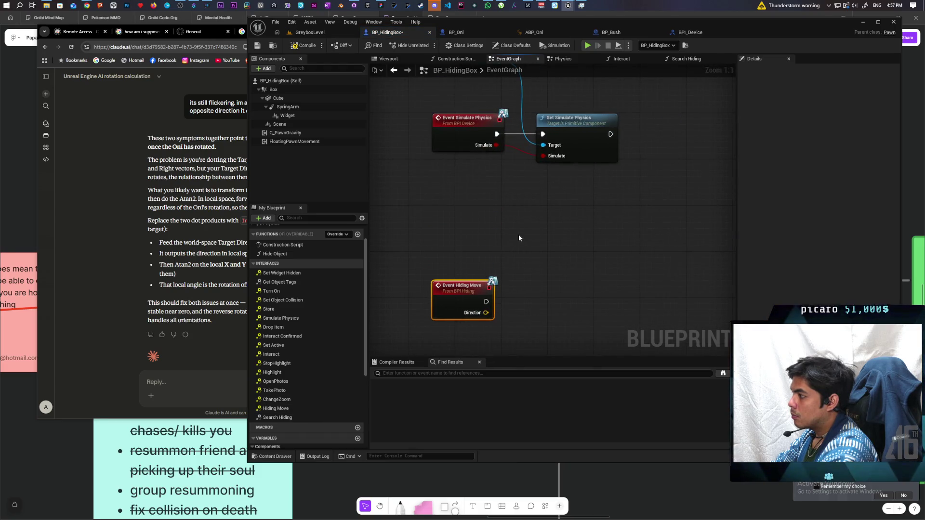
{"action": "scroll", "coordinate": [520, 231], "scroll_direction": "down", "scroll_amount": 5}
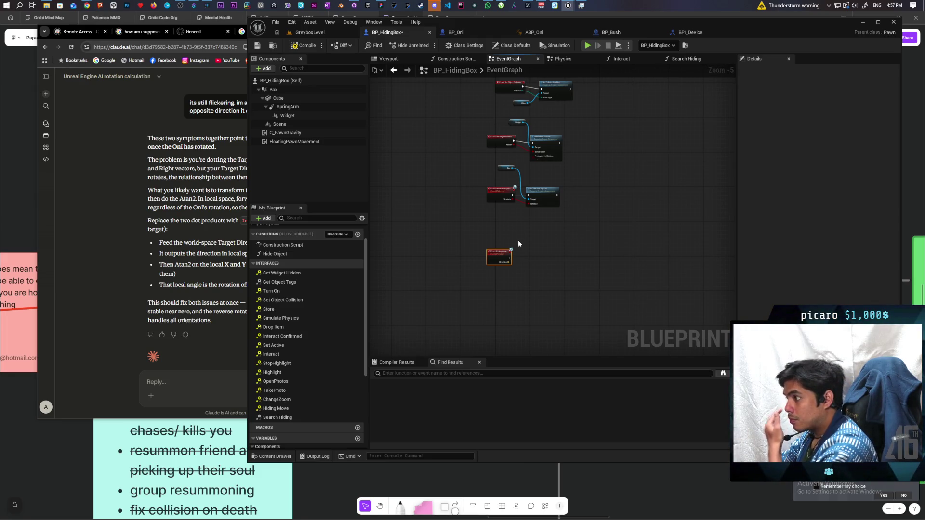
{"action": "left_click_drag", "start_coordinate": [519, 240], "coordinate": [512, 265]}
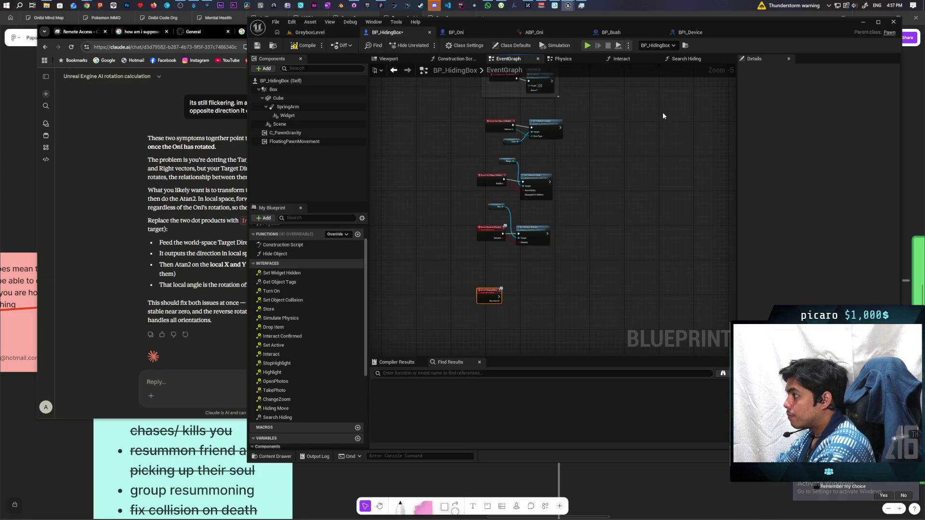
{"action": "left_click", "coordinate": [623, 59]}
{"action": "scroll", "coordinate": [500, 232], "scroll_direction": "down", "scroll_amount": 3}
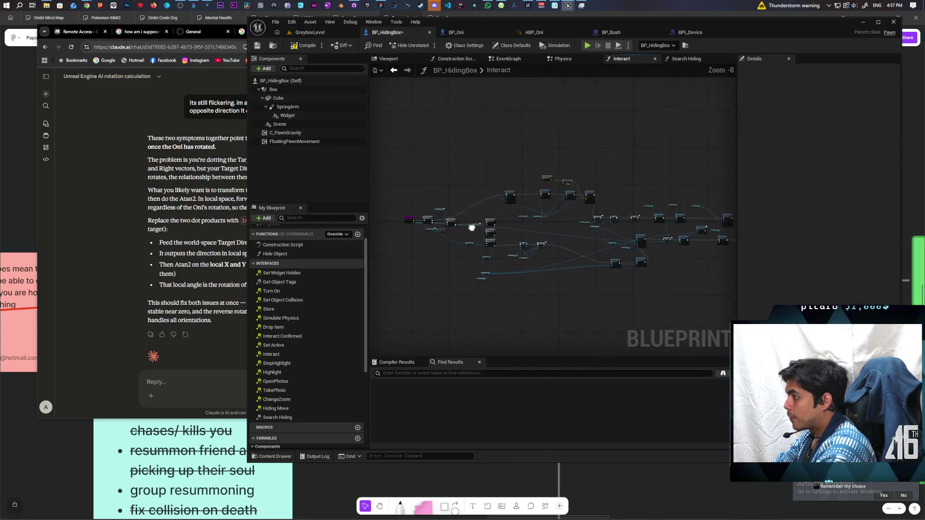
Survey and box-select nodes in BP_HidingBox's Interact graph, then return to the EventGraph
{"action": "scroll", "coordinate": [500, 232], "scroll_direction": "down", "scroll_amount": 1}
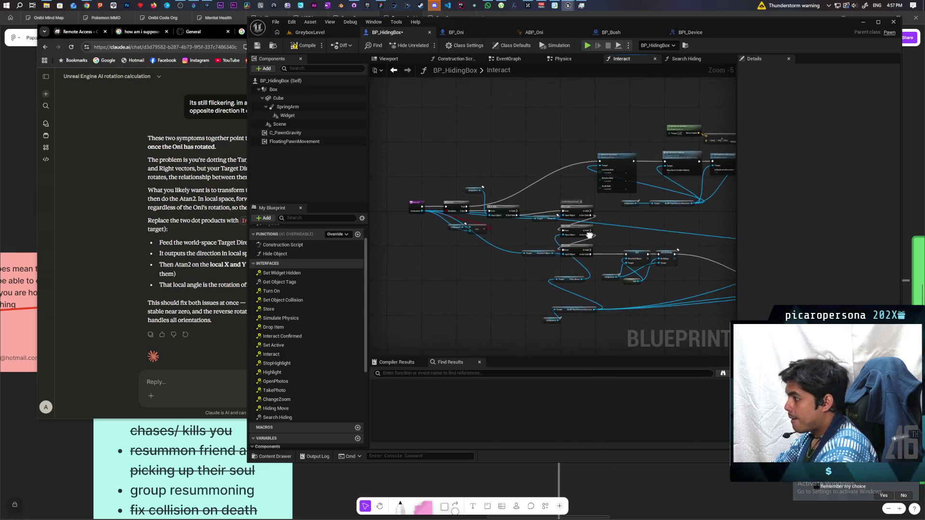
{"action": "scroll", "coordinate": [494, 236], "scroll_direction": "up", "scroll_amount": 3}
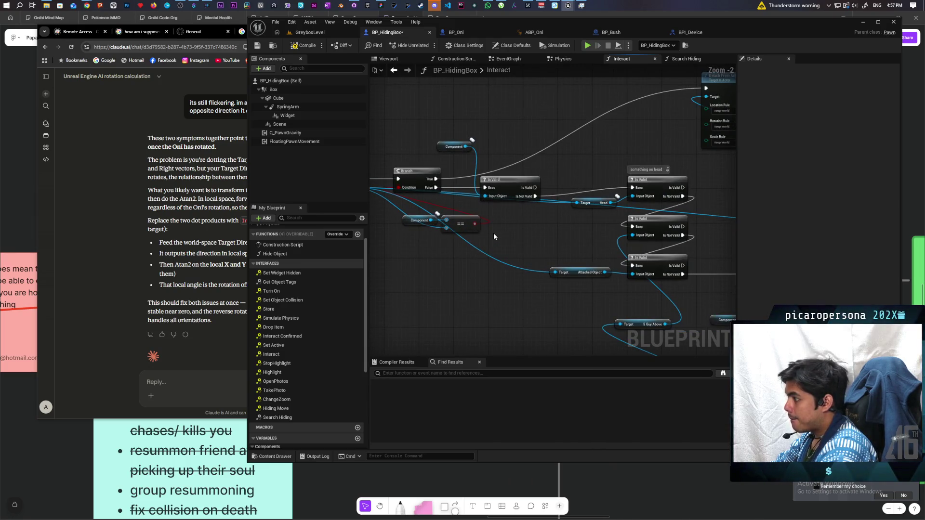
{"action": "scroll", "coordinate": [493, 236], "scroll_direction": "down", "scroll_amount": 2}
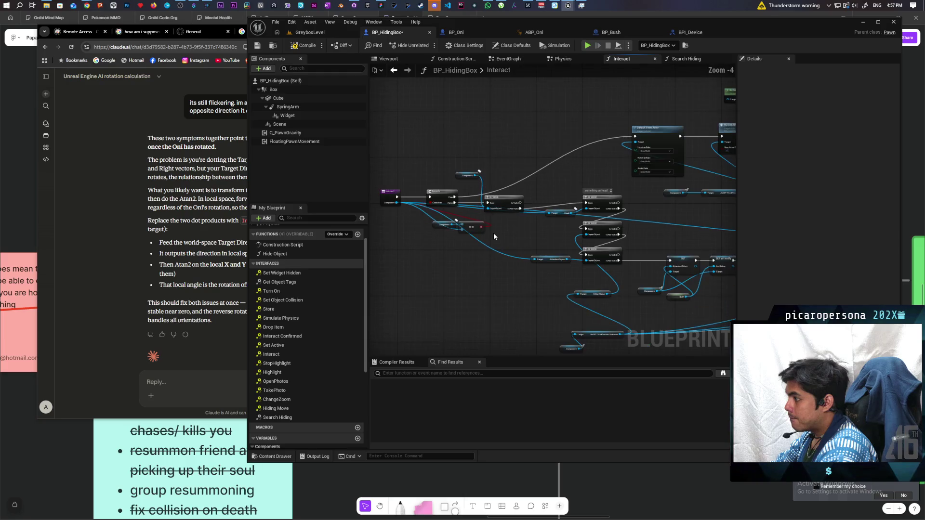
{"action": "left_click_drag", "start_coordinate": [507, 248], "coordinate": [480, 262]}
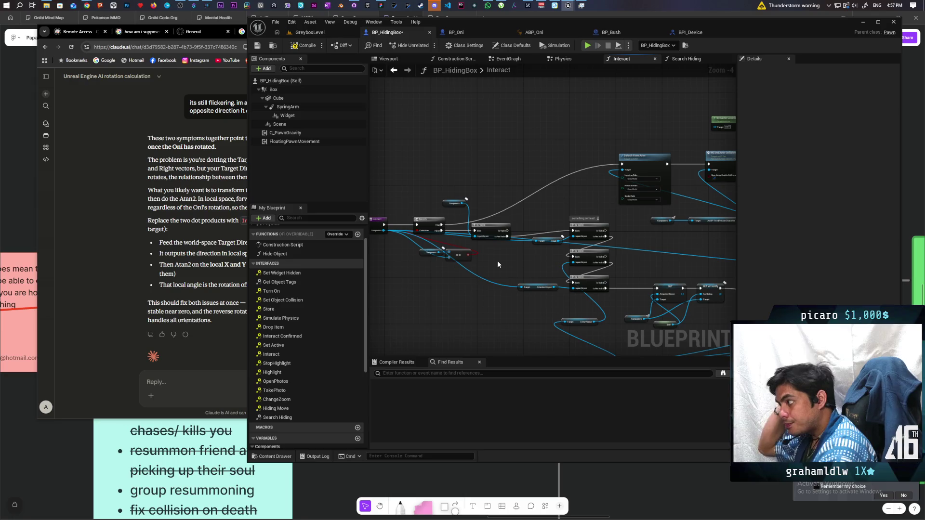
{"action": "scroll", "coordinate": [498, 264], "scroll_direction": "down", "scroll_amount": 1}
{"action": "left_click_drag", "start_coordinate": [498, 264], "coordinate": [427, 264]}
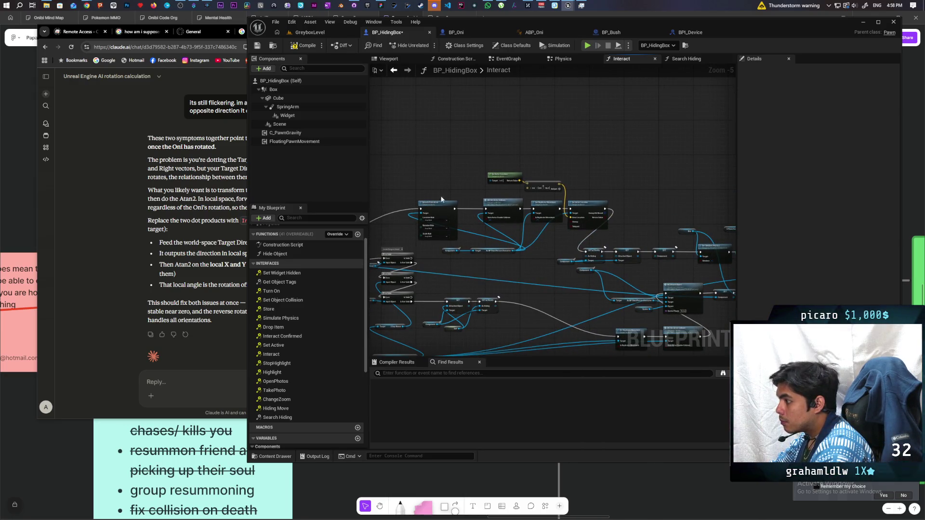
{"action": "mouse_move", "coordinate": [413, 233]}
{"action": "left_mouse_down"}
{"action": "mouse_move", "coordinate": [475, 219]}
{"action": "mouse_move", "coordinate": [498, 200]}
{"action": "mouse_move", "coordinate": [436, 207]}
{"action": "left_mouse_up"}
{"action": "mouse_move", "coordinate": [439, 144]}
{"action": "left_mouse_down"}
{"action": "mouse_move", "coordinate": [606, 246]}
{"action": "mouse_move", "coordinate": [649, 244]}
{"action": "mouse_move", "coordinate": [480, 251]}
{"action": "left_mouse_up"}
{"action": "left_click_drag", "start_coordinate": [479, 205], "coordinate": [601, 249]}
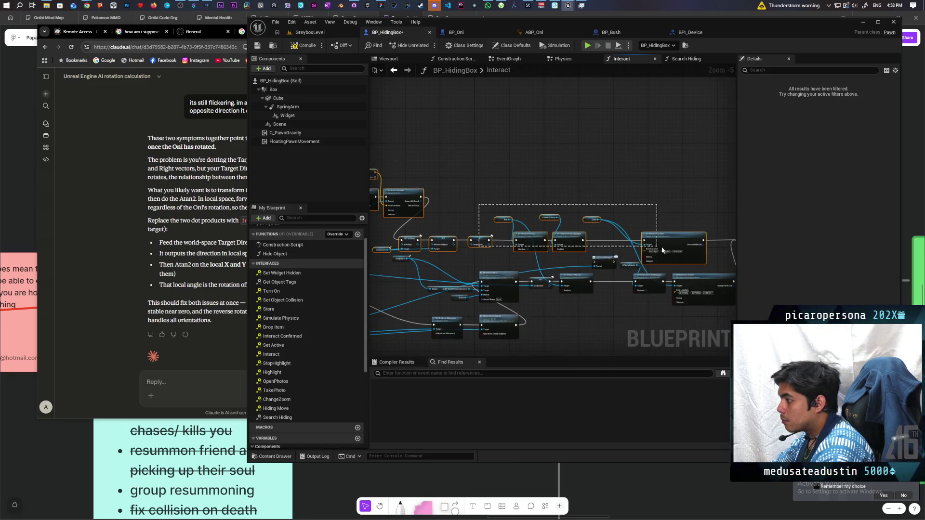
{"action": "mouse_move", "coordinate": [679, 224]}
{"action": "left_mouse_down"}
{"action": "mouse_move", "coordinate": [456, 218]}
{"action": "mouse_move", "coordinate": [675, 190]}
{"action": "left_mouse_up"}
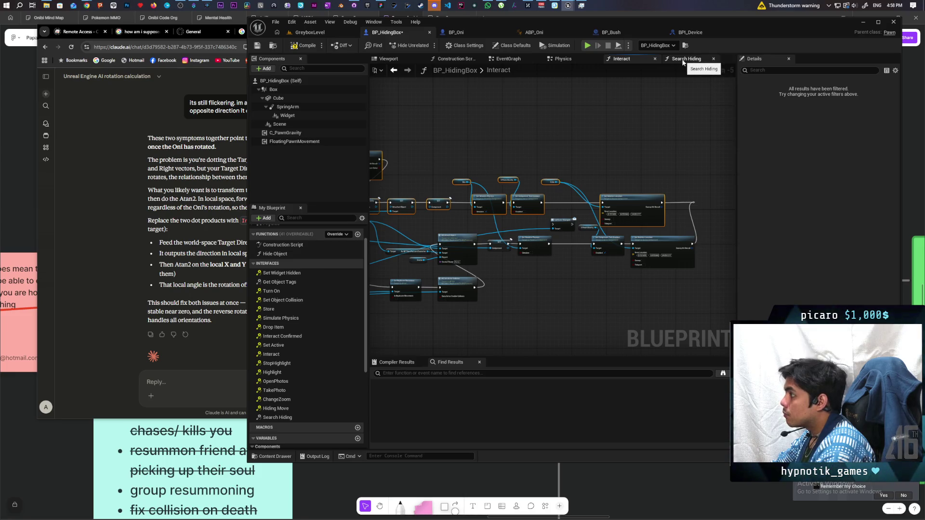
{"action": "left_click", "coordinate": [506, 58]}
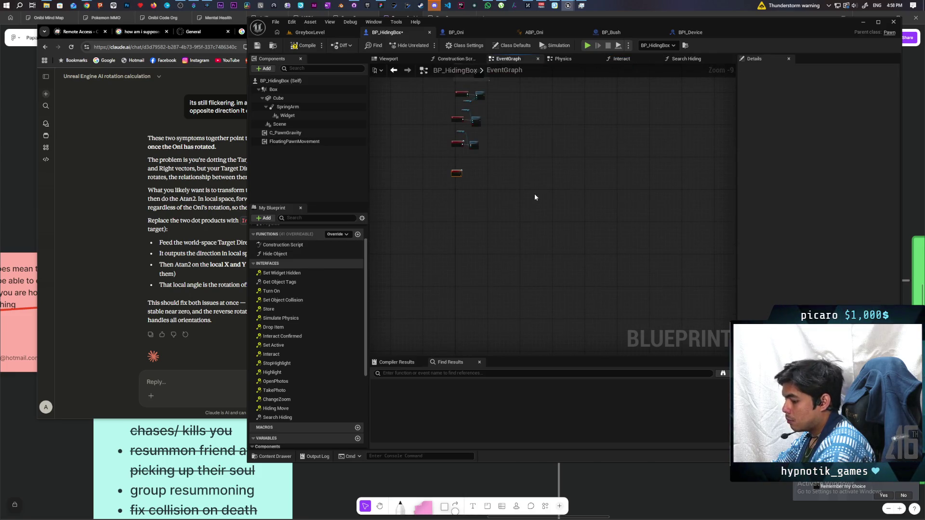
Frame Event Hiding Move and Detach From Actor together in the EventGraph
{"action": "scroll", "coordinate": [464, 178], "scroll_direction": "up", "scroll_amount": 5}
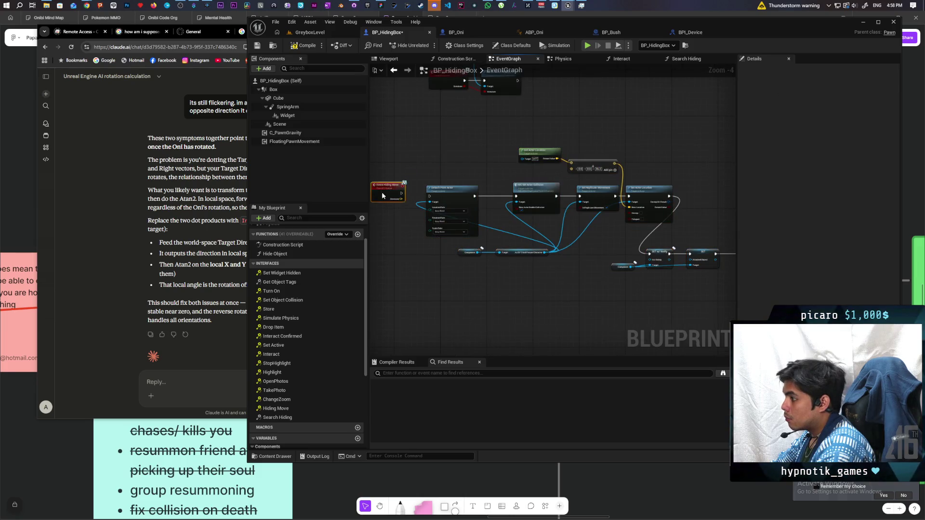
{"action": "scroll", "coordinate": [383, 195], "scroll_direction": "up", "scroll_amount": 2}
{"action": "mouse_move", "coordinate": [399, 201]}
{"action": "left_mouse_down"}
{"action": "mouse_move", "coordinate": [482, 207]}
{"action": "mouse_move", "coordinate": [444, 198]}
{"action": "left_mouse_up"}
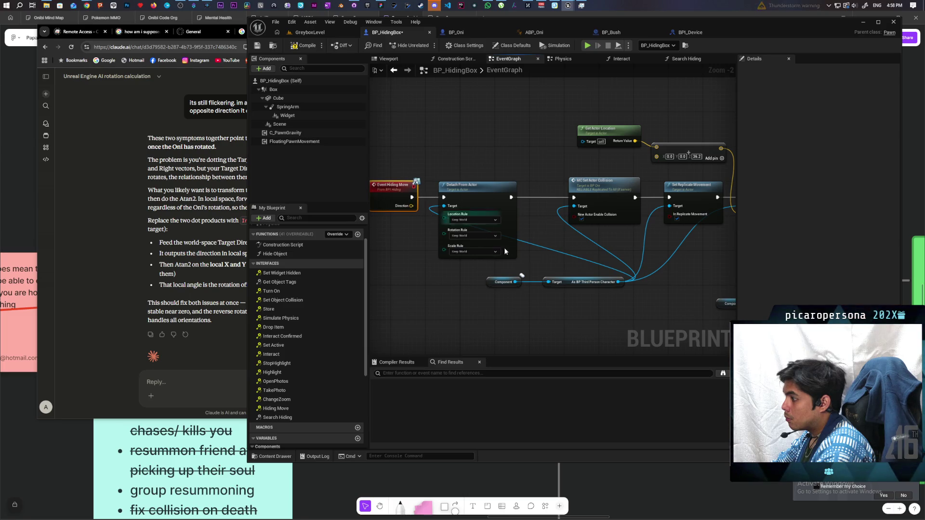
{"action": "scroll", "coordinate": [529, 235], "scroll_direction": "down", "scroll_amount": 1}
{"action": "left_click_drag", "start_coordinate": [532, 240], "coordinate": [599, 236]}
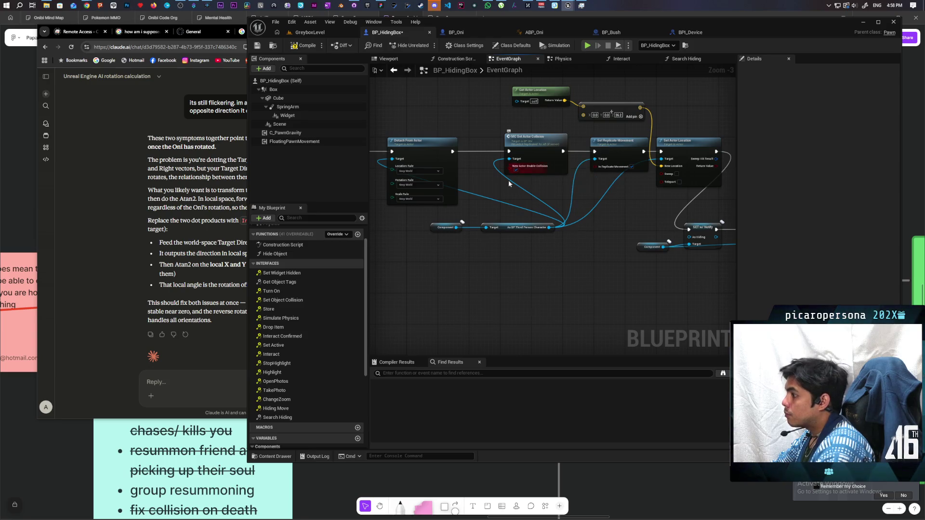
{"action": "left_click_drag", "start_coordinate": [484, 191], "coordinate": [544, 188]}
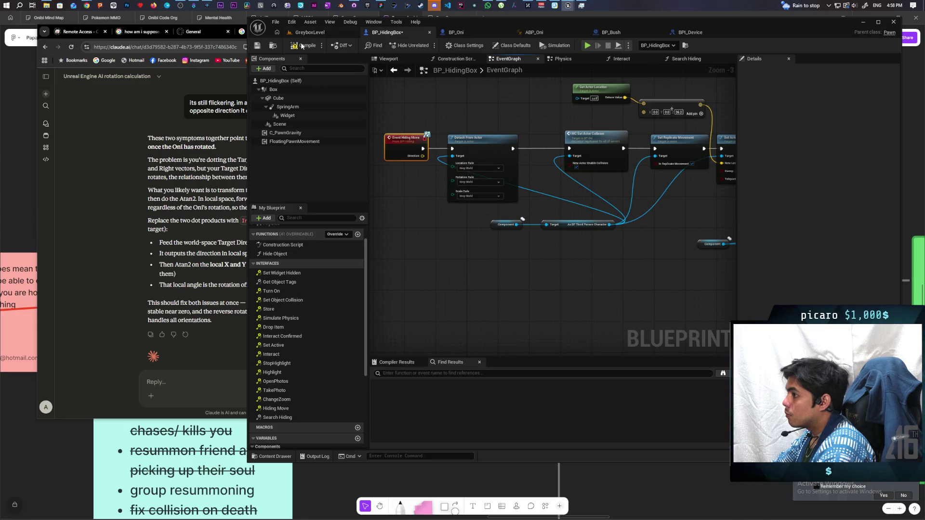
{"action": "scroll", "coordinate": [622, 247], "scroll_direction": "down", "scroll_amount": 3}
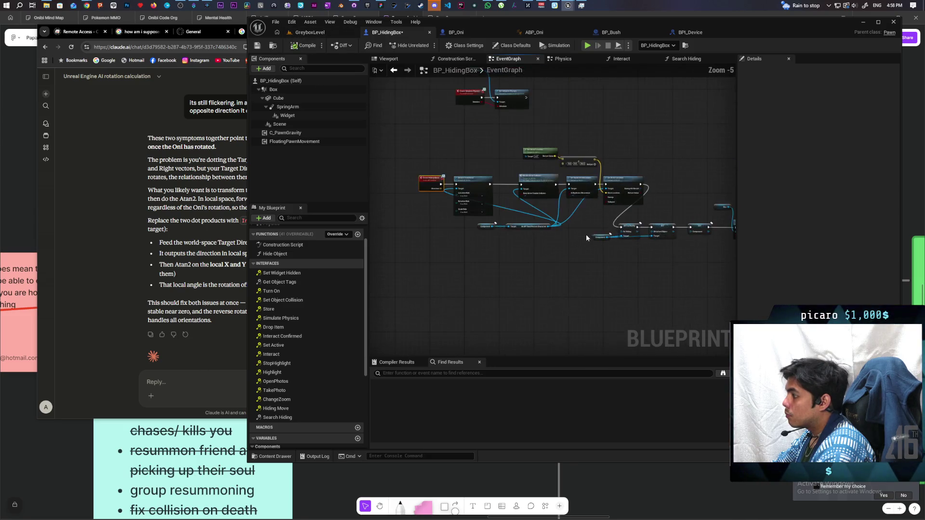
Move the lower node row up and right, and shift Event Hiding Move left
{"action": "left_click_drag", "start_coordinate": [557, 249], "coordinate": [483, 256]}
{"action": "left_click_drag", "start_coordinate": [424, 262], "coordinate": [647, 235]}
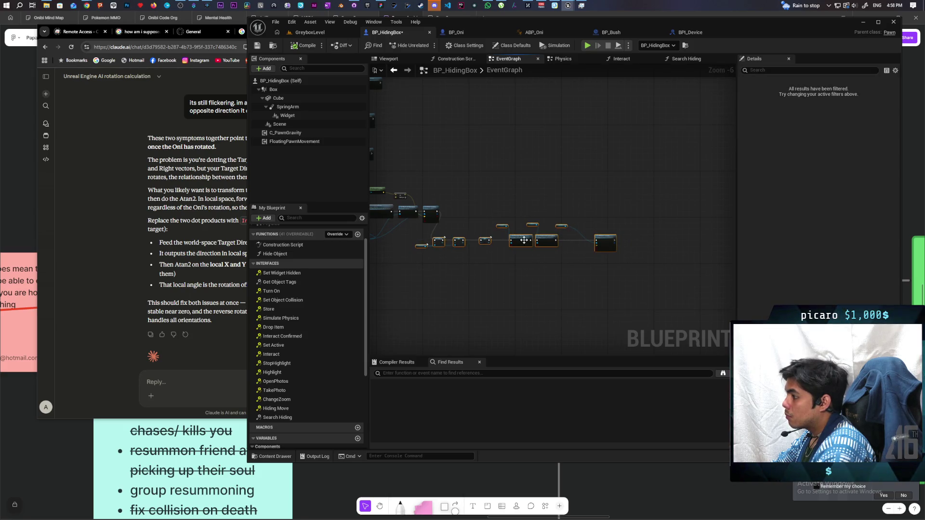
{"action": "mouse_move", "coordinate": [521, 243]}
{"action": "left_mouse_down"}
{"action": "mouse_move", "coordinate": [537, 217]}
{"action": "mouse_move", "coordinate": [554, 216]}
{"action": "mouse_move", "coordinate": [676, 246]}
{"action": "left_mouse_up"}
{"action": "scroll", "coordinate": [519, 221], "scroll_direction": "up", "scroll_amount": 3}
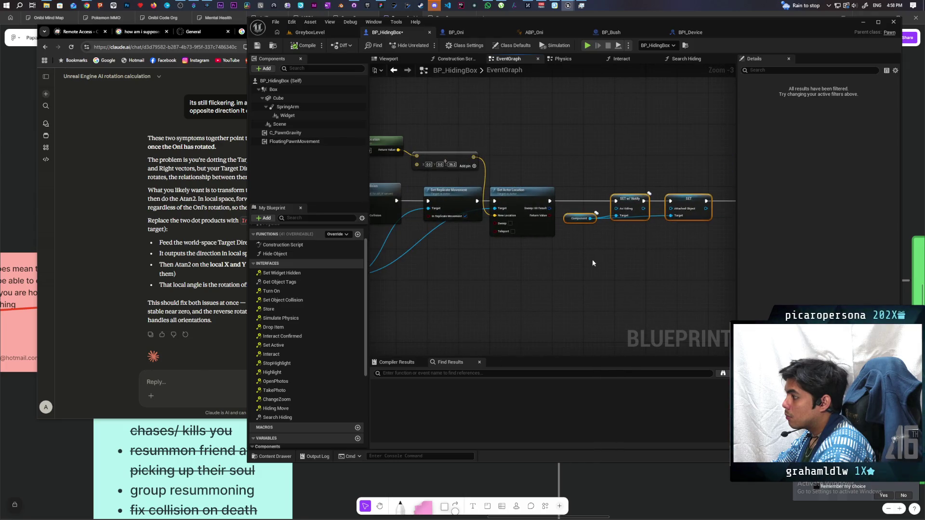
{"action": "left_click_drag", "start_coordinate": [591, 259], "coordinate": [687, 261]}
{"action": "mouse_move", "coordinate": [618, 263]}
{"action": "left_mouse_down"}
{"action": "mouse_move", "coordinate": [661, 250]}
{"action": "mouse_move", "coordinate": [675, 258]}
{"action": "mouse_move", "coordinate": [629, 259]}
{"action": "left_mouse_up"}
{"action": "mouse_move", "coordinate": [574, 264]}
{"action": "left_mouse_down"}
{"action": "mouse_move", "coordinate": [608, 263]}
{"action": "mouse_move", "coordinate": [620, 243]}
{"action": "mouse_move", "coordinate": [774, 252]}
{"action": "left_mouse_up"}
{"action": "left_click_drag", "start_coordinate": [530, 202], "coordinate": [479, 196]}
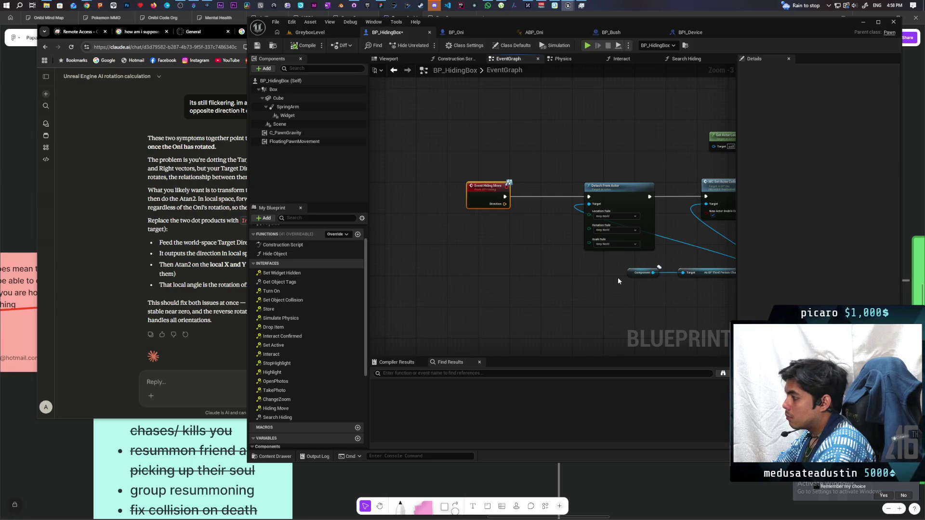
{"action": "scroll", "coordinate": [293, 352], "scroll_direction": "down", "scroll_amount": 5}
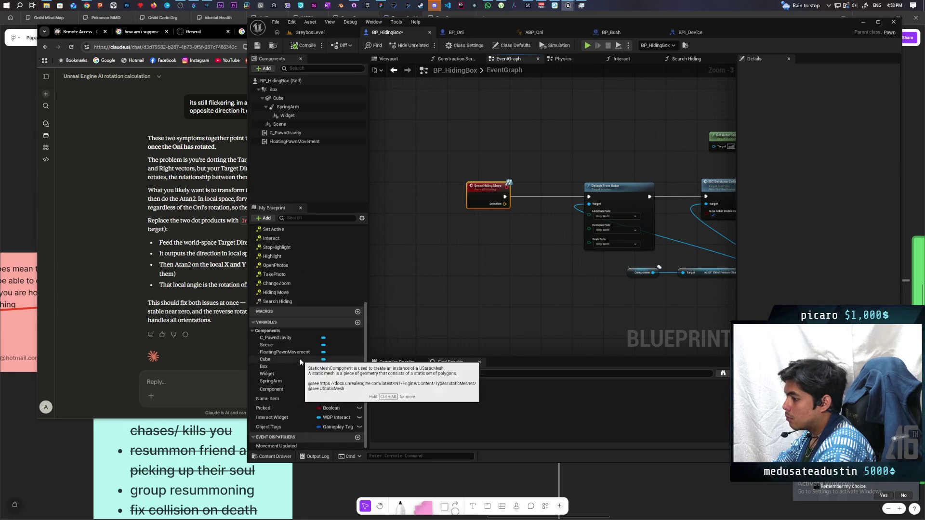
Insert an Is Valid check on a Component getter between Event Hiding Move and Detach From Actor
{"action": "mouse_move", "coordinate": [277, 394]}
{"action": "left_mouse_down"}
{"action": "mouse_move", "coordinate": [491, 314]}
{"action": "mouse_move", "coordinate": [534, 224]}
{"action": "mouse_move", "coordinate": [507, 213]}
{"action": "mouse_move", "coordinate": [499, 248]}
{"action": "left_mouse_up"}
{"action": "left_click", "coordinate": [501, 249]}
{"action": "scroll", "coordinate": [522, 224], "scroll_direction": "up", "scroll_amount": 3}
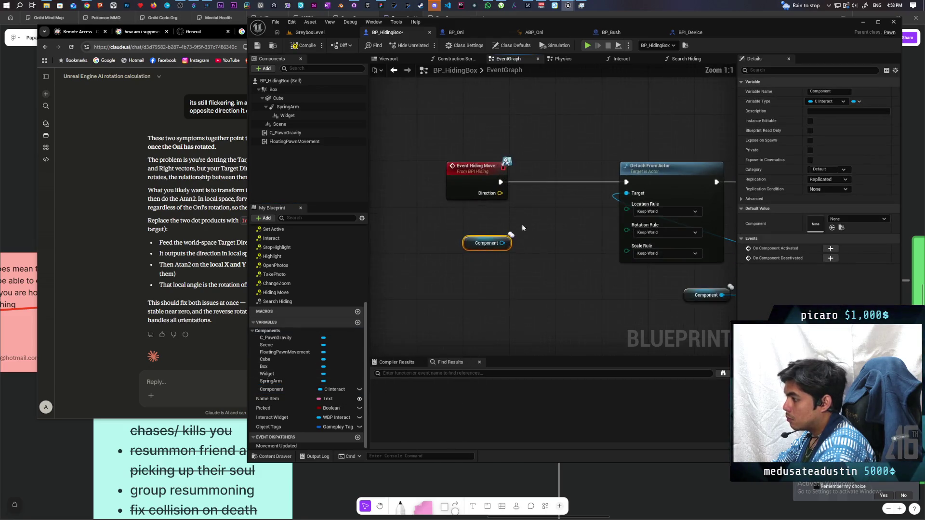
{"action": "mouse_move", "coordinate": [646, 250]}
{"action": "left_mouse_down"}
{"action": "mouse_move", "coordinate": [568, 251]}
{"action": "mouse_move", "coordinate": [548, 218]}
{"action": "left_mouse_up"}
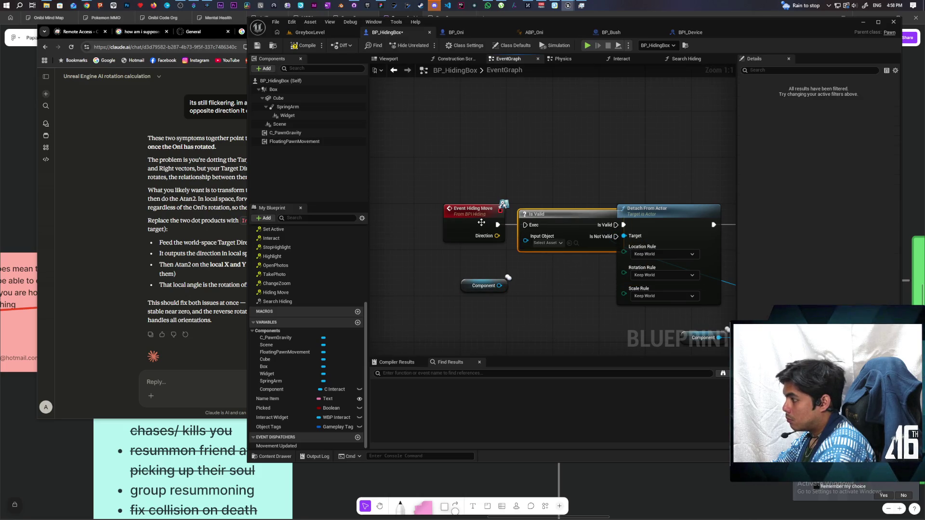
{"action": "left_click_drag", "start_coordinate": [482, 223], "coordinate": [441, 222]}
{"action": "left_click_drag", "start_coordinate": [563, 234], "coordinate": [540, 234]}
{"action": "left_click_drag", "start_coordinate": [499, 287], "coordinate": [502, 225]}
{"action": "left_click_drag", "start_coordinate": [569, 225], "coordinate": [649, 217]}
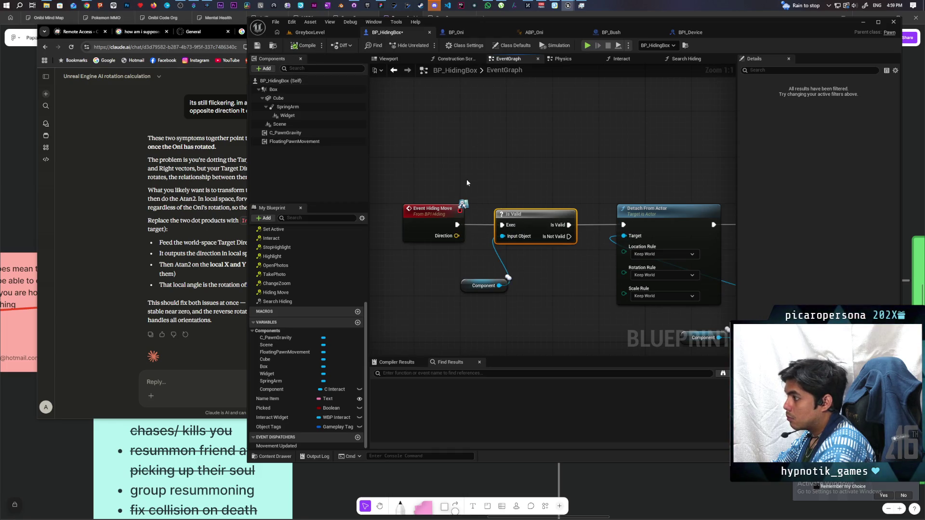
Add the comment 'This runs on server' to the Event Hiding Move node
{"action": "left_click", "coordinate": [445, 229]}
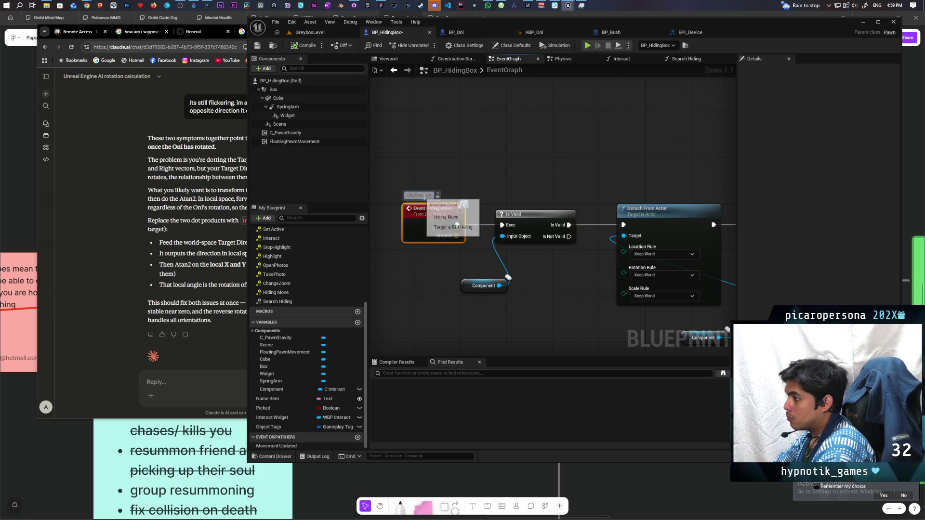
{"action": "left_click", "coordinate": [419, 195]}
{"action": "type", "text": "This ru"}
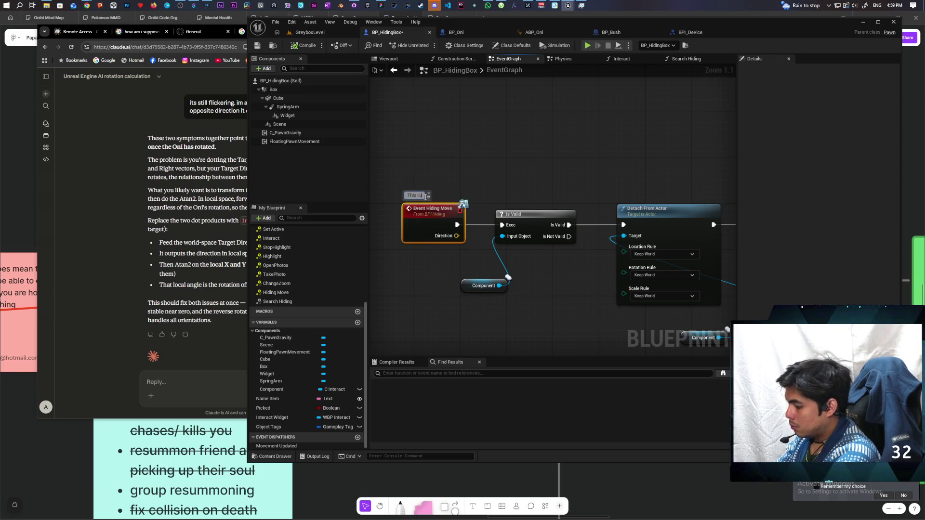
{"action": "type", "text": "ns on server"}
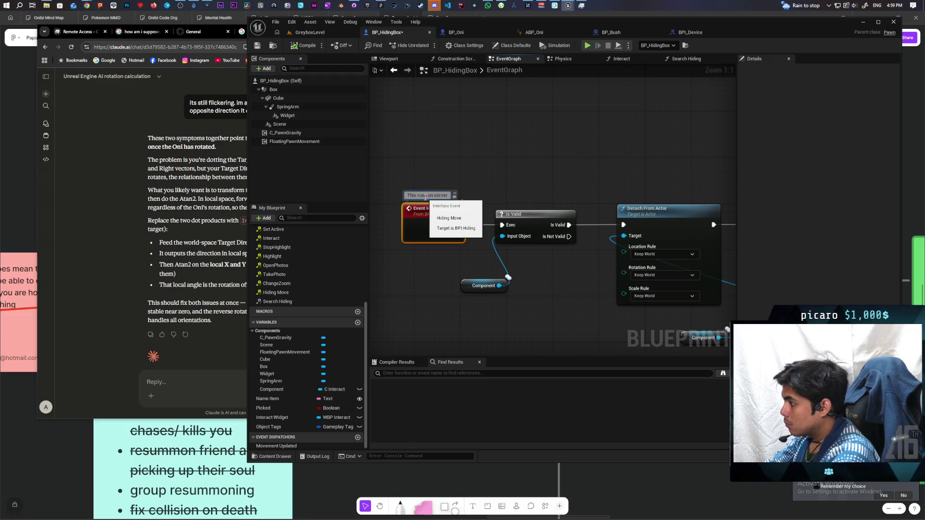
{"action": "left_click", "coordinate": [546, 142]}
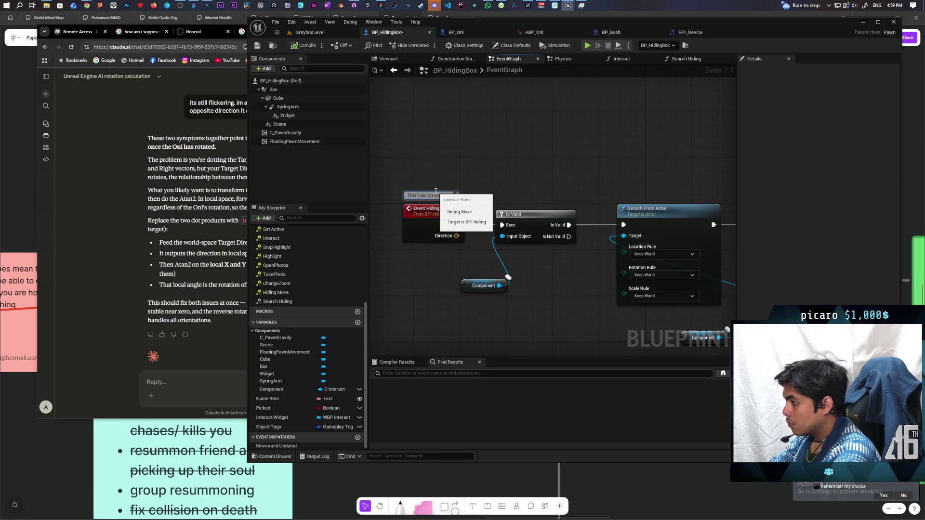
{"action": "scroll", "coordinate": [535, 159], "scroll_direction": "down", "scroll_amount": 3}
{"action": "mouse_move", "coordinate": [451, 144]}
{"action": "left_mouse_down"}
{"action": "mouse_move", "coordinate": [605, 211]}
{"action": "mouse_move", "coordinate": [505, 225]}
{"action": "left_mouse_up"}
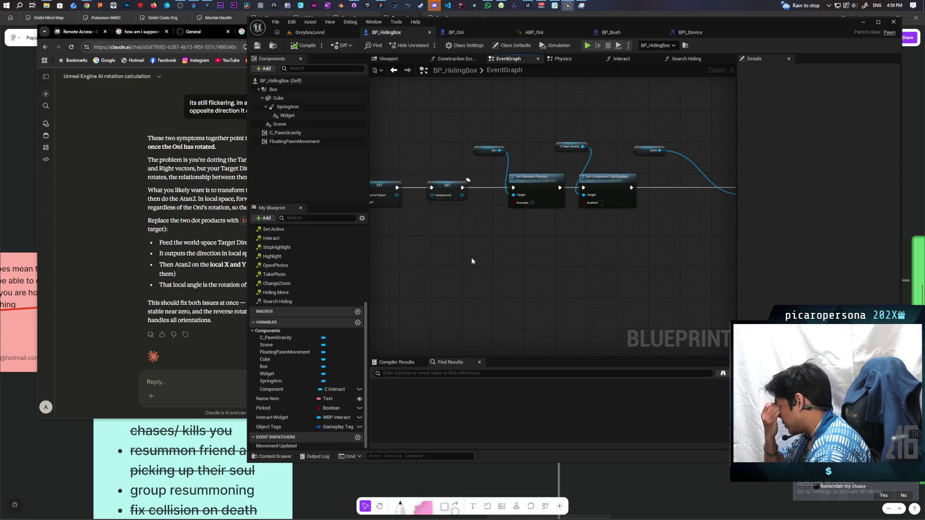
Shift the Set Relative Location, Set Simulate Physics and Set Component Tick Enabled node pairs left
{"action": "left_click_drag", "start_coordinate": [475, 263], "coordinate": [521, 267]}
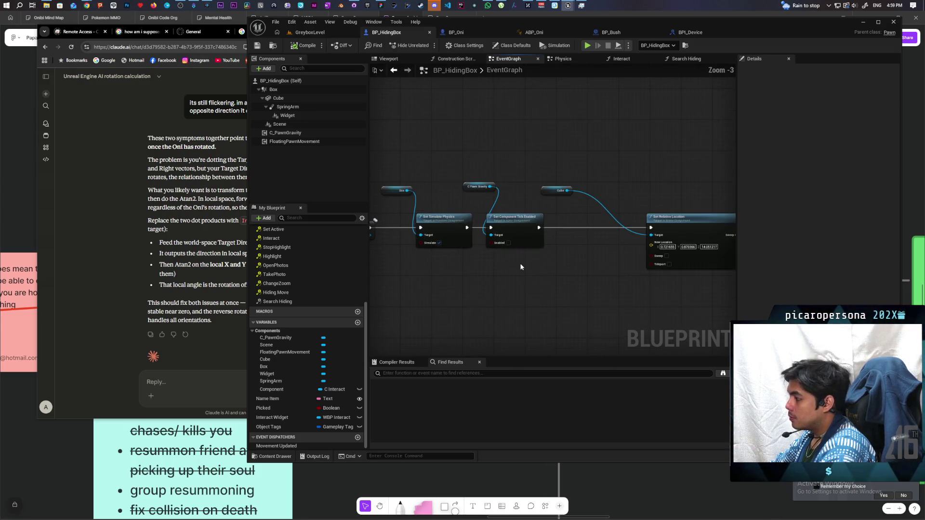
{"action": "left_click_drag", "start_coordinate": [549, 195], "coordinate": [603, 192]}
{"action": "left_click", "coordinate": [688, 229], "text": "shift"}
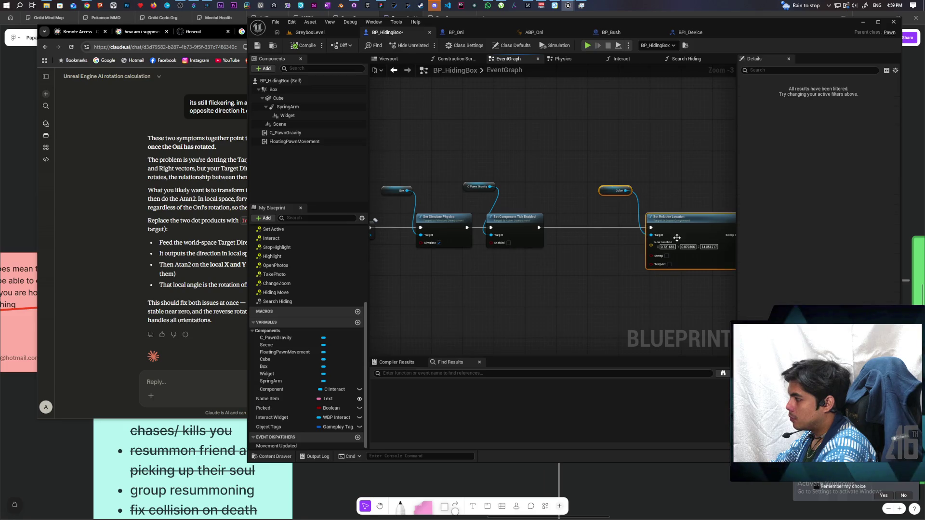
{"action": "mouse_move", "coordinate": [689, 229]}
{"action": "left_mouse_down"}
{"action": "mouse_move", "coordinate": [622, 225]}
{"action": "mouse_move", "coordinate": [673, 228]}
{"action": "left_mouse_up"}
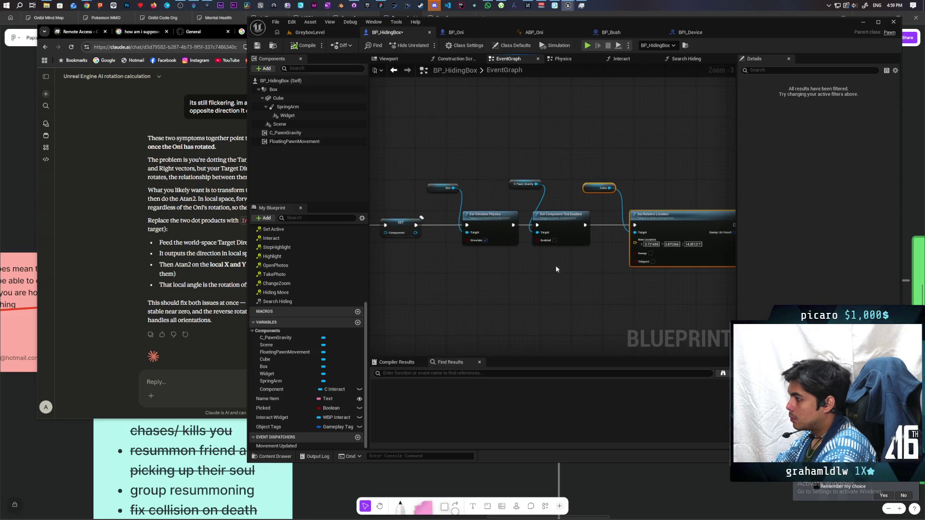
{"action": "left_click", "coordinate": [445, 188]}
{"action": "left_click", "coordinate": [486, 218], "text": "shift"}
{"action": "mouse_move", "coordinate": [485, 218]}
{"action": "left_mouse_down"}
{"action": "mouse_move", "coordinate": [461, 218]}
{"action": "mouse_move", "coordinate": [467, 222]}
{"action": "left_mouse_up"}
{"action": "left_click", "coordinate": [524, 184]}
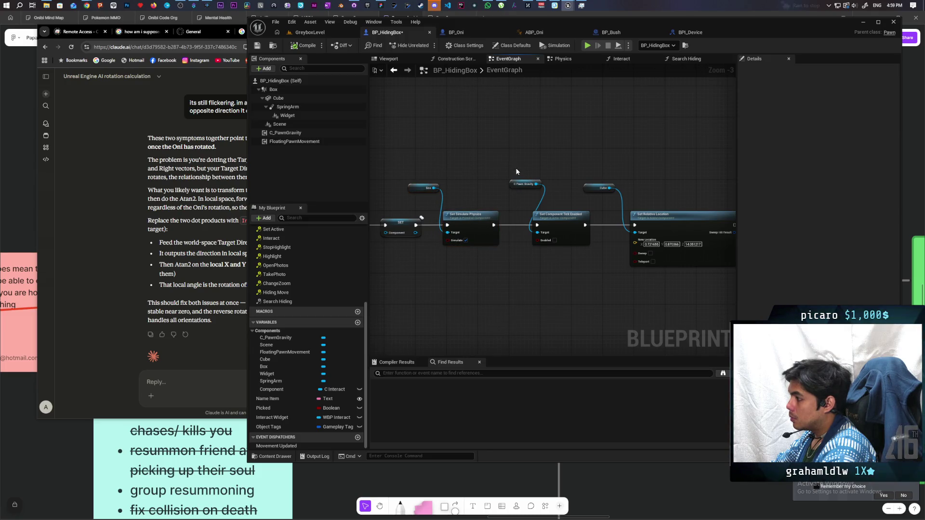
{"action": "left_click", "coordinate": [558, 215], "text": "shift"}
{"action": "left_click_drag", "start_coordinate": [558, 214], "coordinate": [547, 216]}
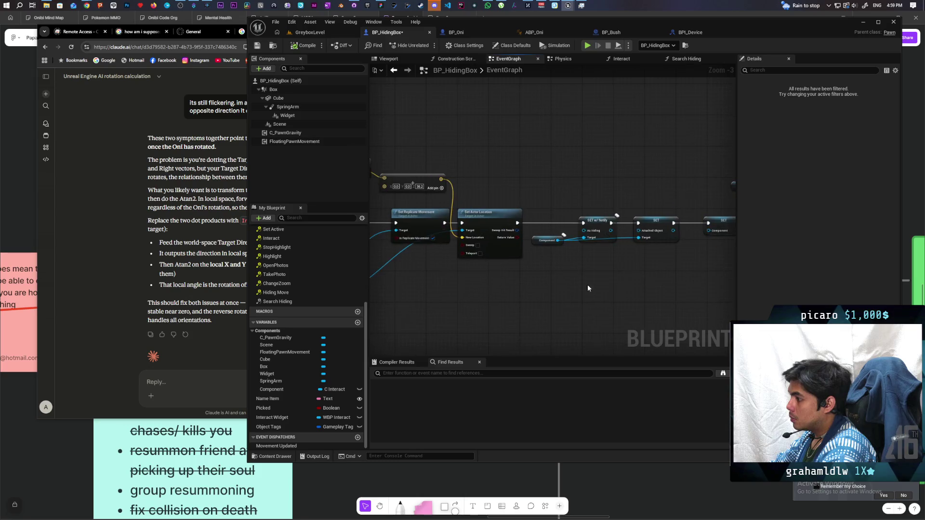
Bring Detach From Actor back into view, then go to the Interact function graph
{"action": "scroll", "coordinate": [571, 277], "scroll_direction": "up", "scroll_amount": 2}
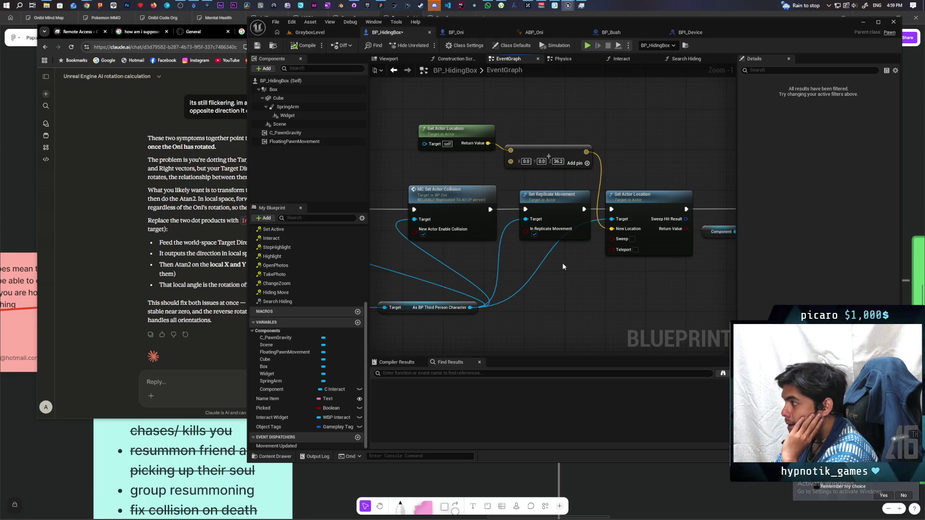
{"action": "scroll", "coordinate": [562, 262], "scroll_direction": "down", "scroll_amount": 3}
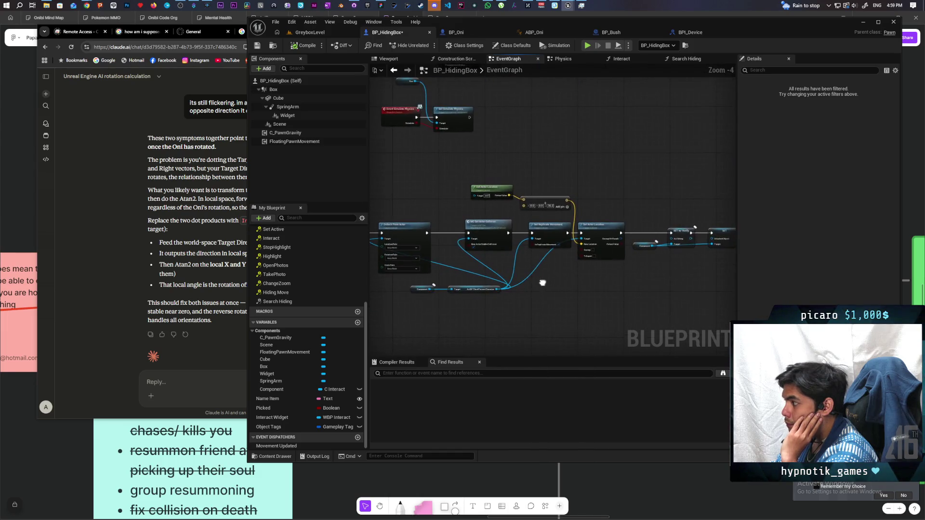
{"action": "scroll", "coordinate": [552, 272], "scroll_direction": "up", "scroll_amount": 1}
{"action": "left_click_drag", "start_coordinate": [552, 272], "coordinate": [609, 265]}
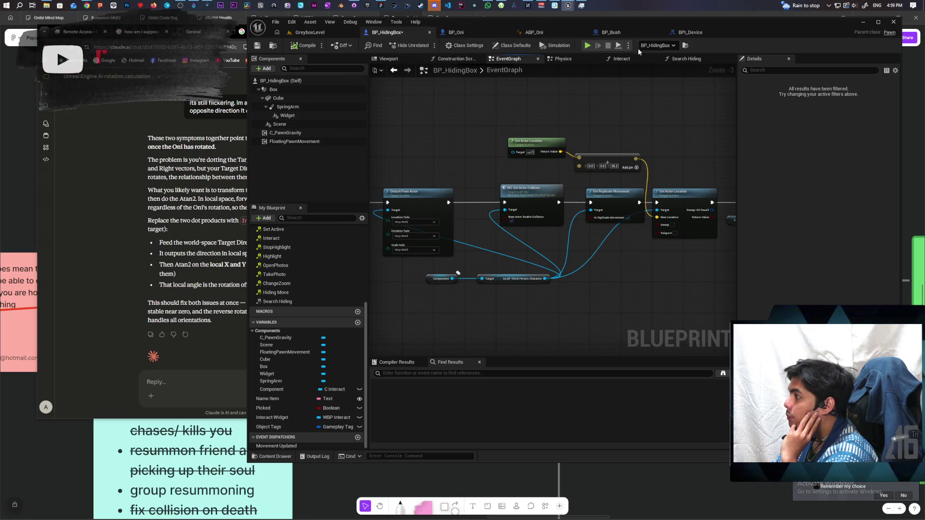
{"action": "left_click", "coordinate": [622, 59]}
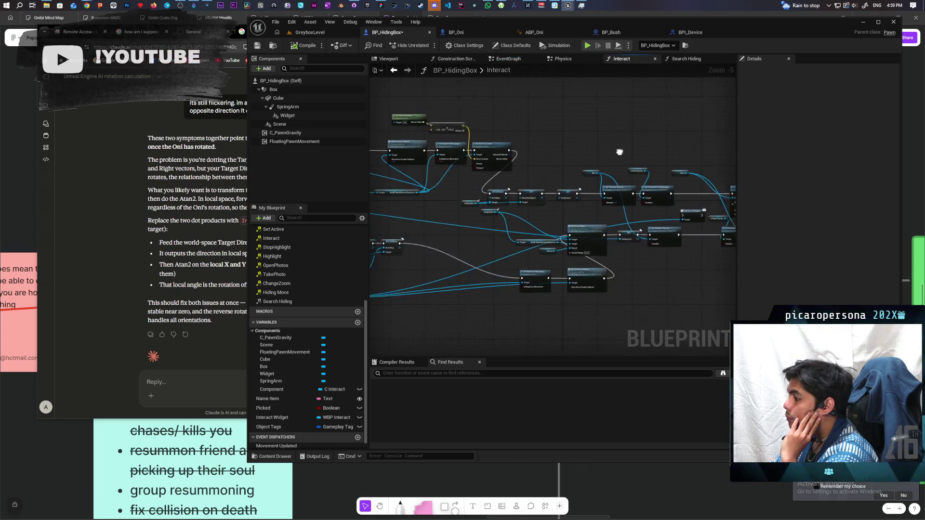
Inspect the Interact graph's location nodes and cast to third person character chain
{"action": "scroll", "coordinate": [582, 146], "scroll_direction": "up", "scroll_amount": 2}
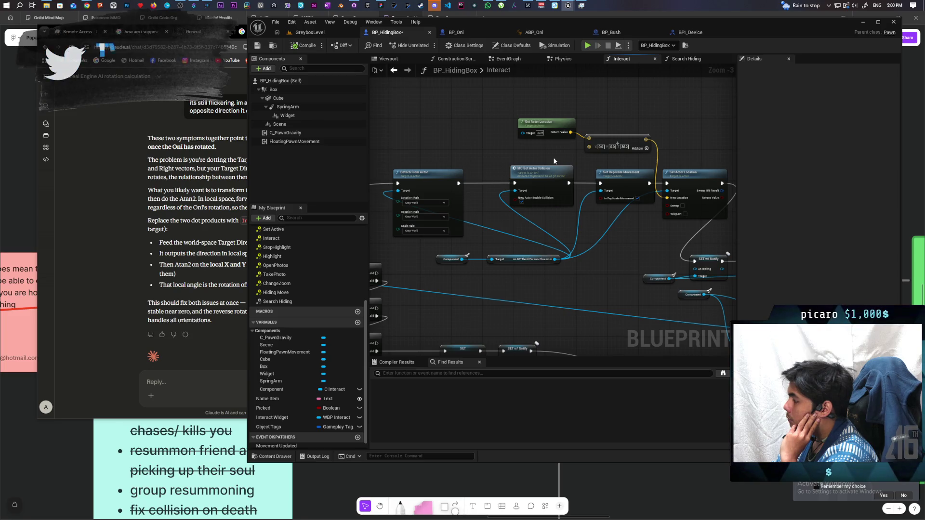
{"action": "mouse_move", "coordinate": [512, 183]}
{"action": "left_mouse_down"}
{"action": "mouse_move", "coordinate": [411, 163]}
{"action": "mouse_move", "coordinate": [522, 168]}
{"action": "mouse_move", "coordinate": [585, 201]}
{"action": "mouse_move", "coordinate": [561, 232]}
{"action": "mouse_move", "coordinate": [500, 209]}
{"action": "left_mouse_up"}
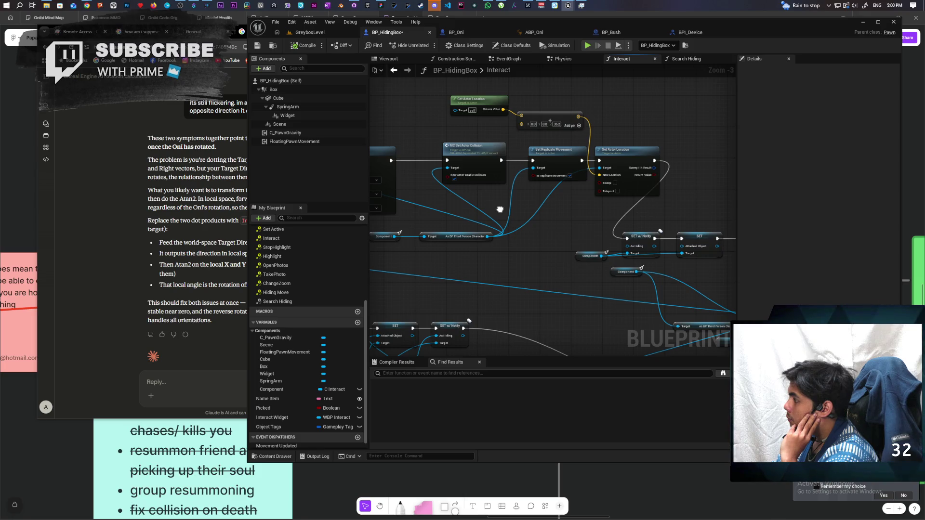
{"action": "left_click_drag", "start_coordinate": [499, 209], "coordinate": [594, 203]}
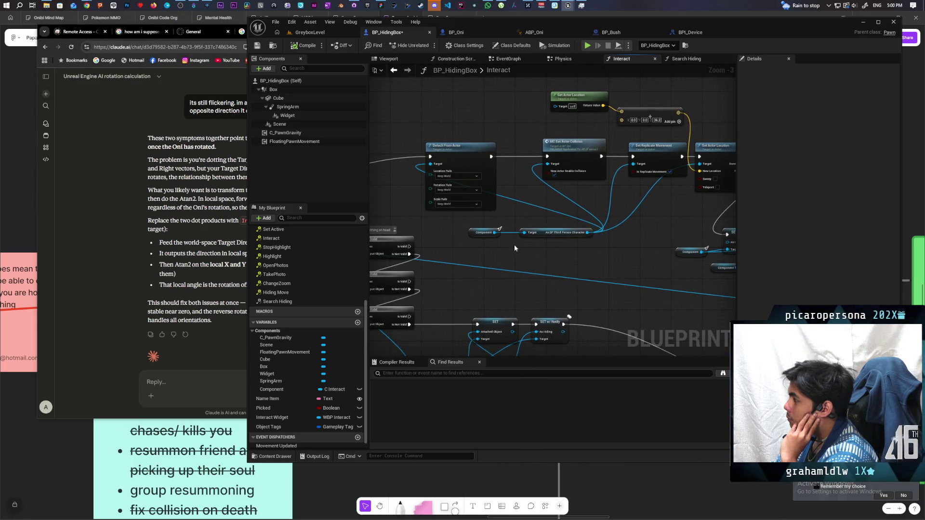
{"action": "mouse_move", "coordinate": [558, 231]}
{"action": "left_mouse_down"}
{"action": "mouse_move", "coordinate": [603, 230]}
{"action": "mouse_move", "coordinate": [569, 250]}
{"action": "mouse_move", "coordinate": [572, 257]}
{"action": "left_mouse_up"}
{"action": "scroll", "coordinate": [639, 219], "scroll_direction": "up", "scroll_amount": 1}
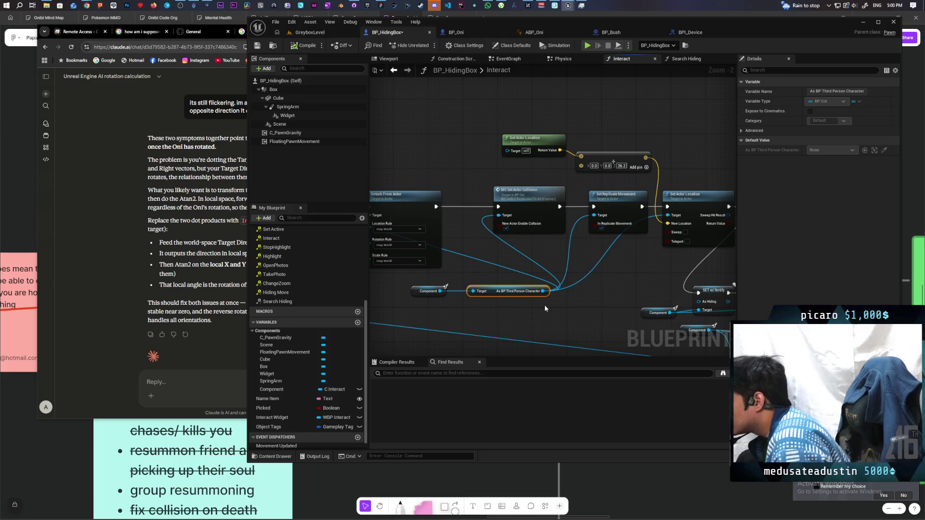
{"action": "mouse_move", "coordinate": [545, 305]}
{"action": "left_mouse_down"}
{"action": "mouse_move", "coordinate": [611, 289]}
{"action": "mouse_move", "coordinate": [597, 271]}
{"action": "left_mouse_up"}
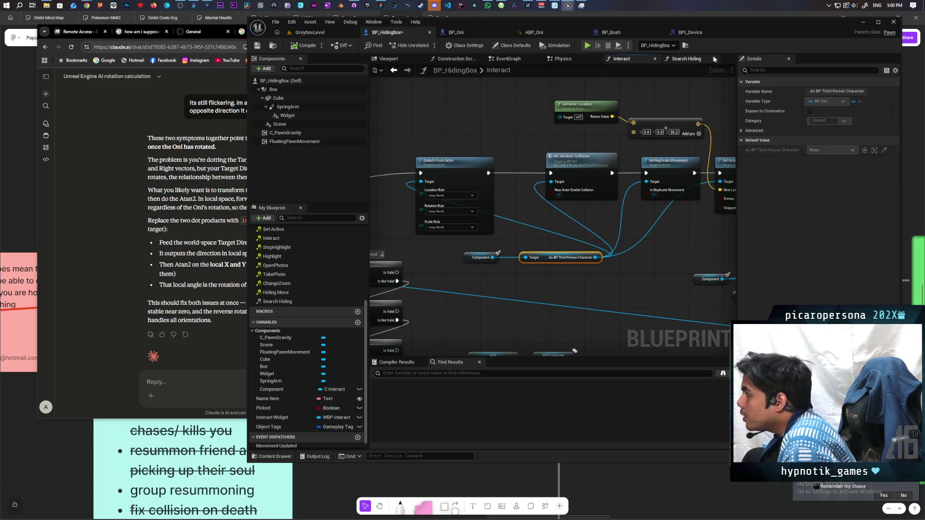
Check the Search Hiding graph and EventGraph, then switch to the BP_Bush blueprint
{"action": "left_click", "coordinate": [692, 59]}
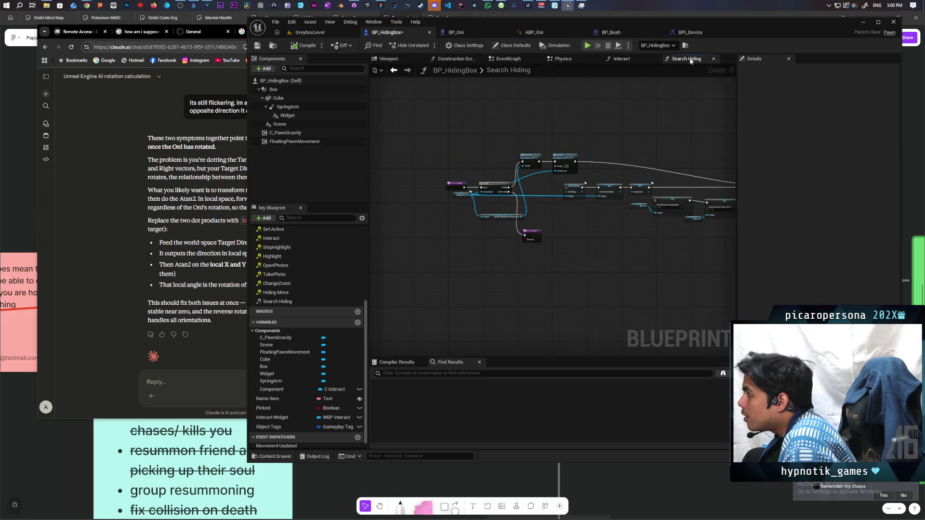
{"action": "left_click", "coordinate": [501, 60]}
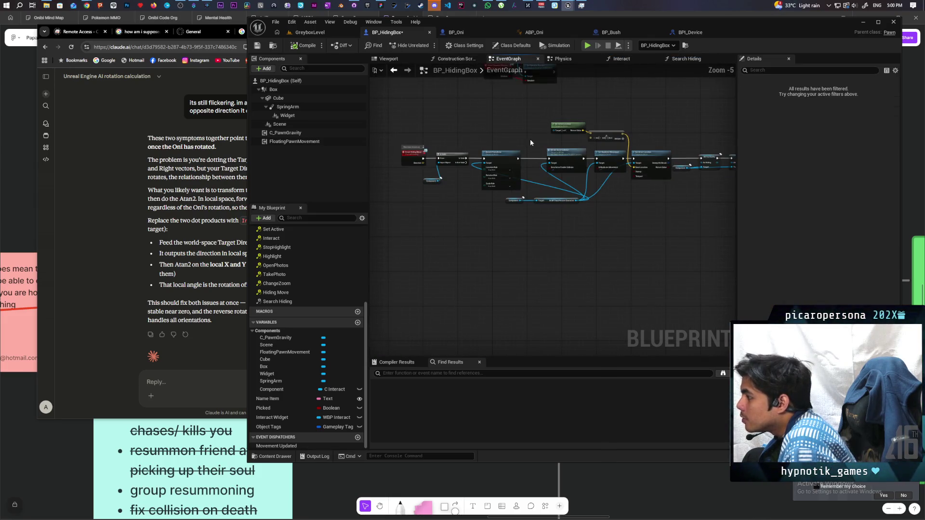
{"action": "scroll", "coordinate": [530, 139], "scroll_direction": "down", "scroll_amount": 4}
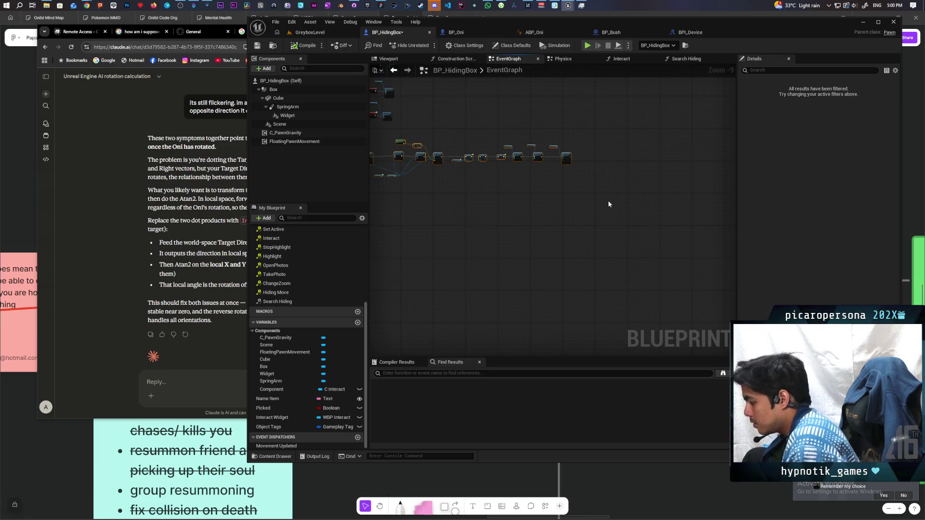
{"action": "mouse_move", "coordinate": [608, 205]}
{"action": "left_mouse_down"}
{"action": "mouse_move", "coordinate": [440, 229]}
{"action": "mouse_move", "coordinate": [516, 217]}
{"action": "left_mouse_up"}
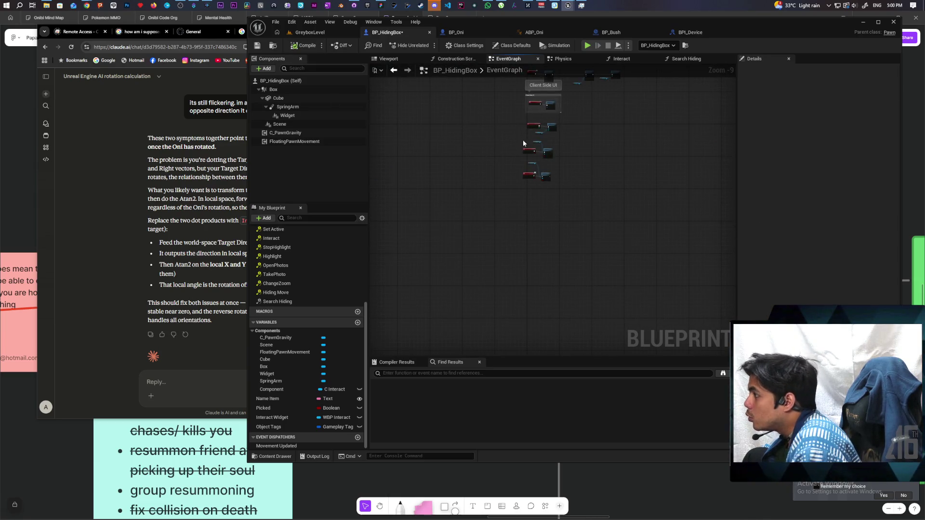
{"action": "left_click", "coordinate": [612, 32]}
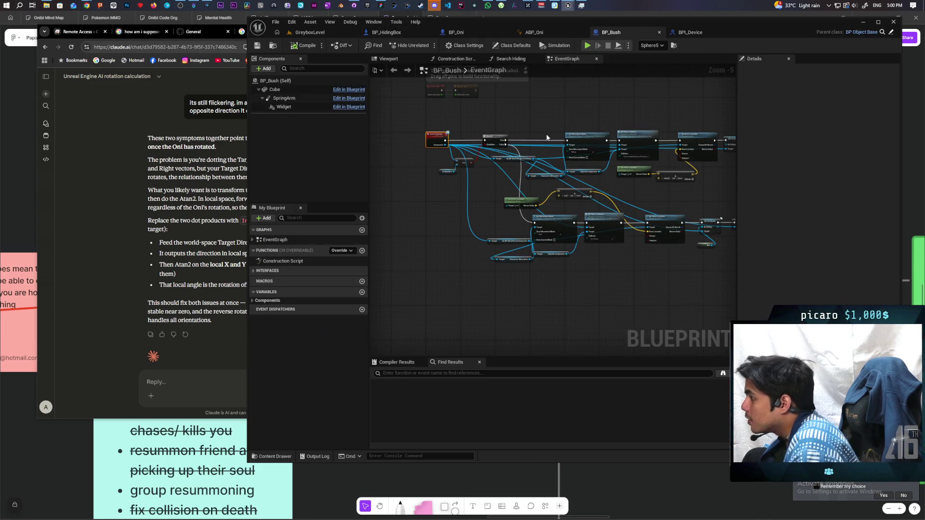
Add an Event Hiding Move node to BP_Bush from the Interfaces list
{"action": "left_click", "coordinate": [260, 271]}
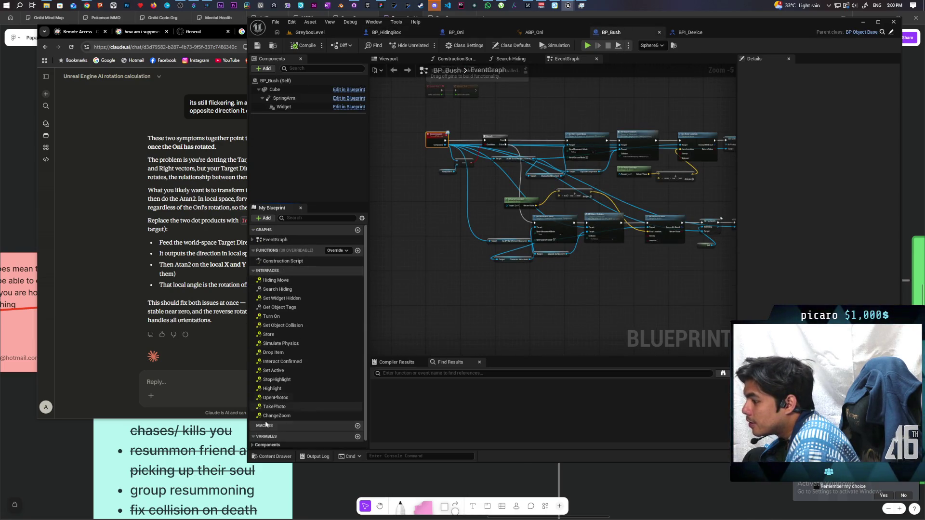
{"action": "scroll", "coordinate": [301, 391], "scroll_direction": "down", "scroll_amount": 1}
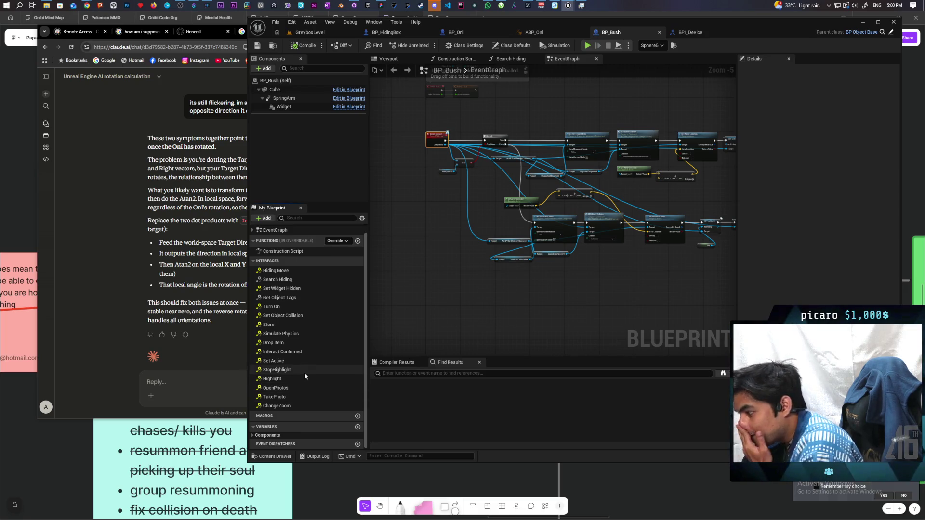
{"action": "double_click", "coordinate": [294, 270]}
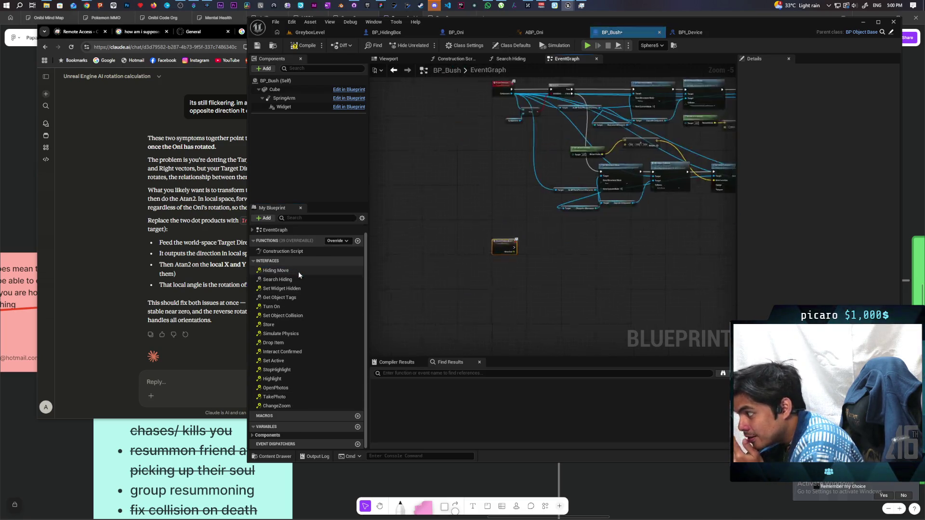
{"action": "scroll", "coordinate": [562, 238], "scroll_direction": "up", "scroll_amount": 3}
{"action": "scroll", "coordinate": [573, 265], "scroll_direction": "down", "scroll_amount": 2}
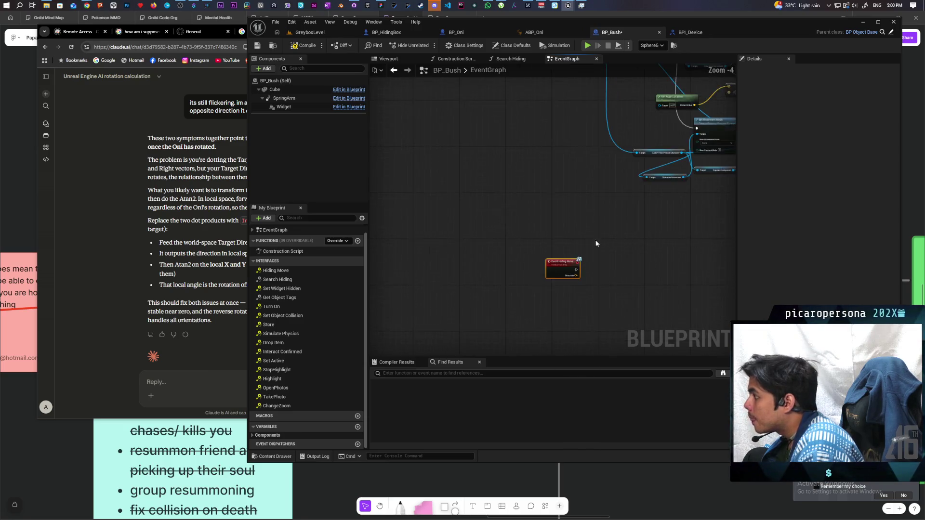
{"action": "left_click_drag", "start_coordinate": [597, 244], "coordinate": [475, 108]}
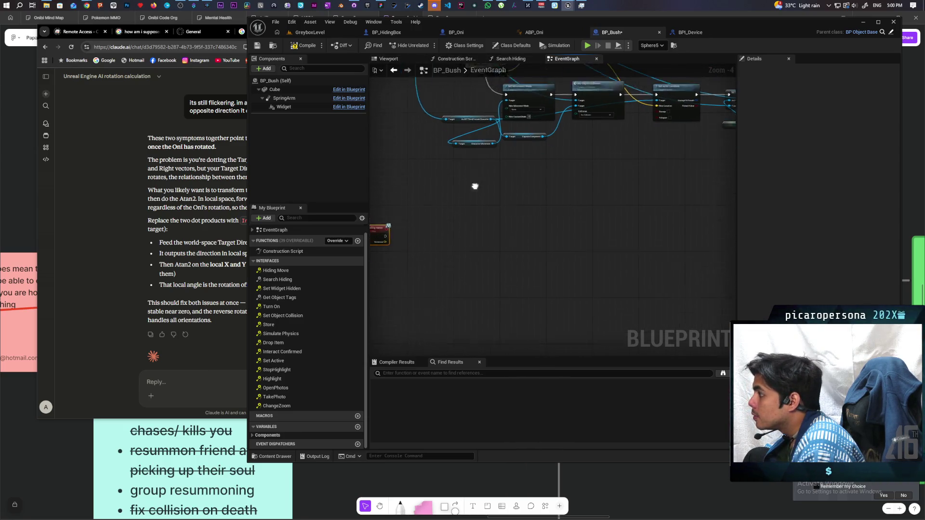
{"action": "mouse_move", "coordinate": [475, 186]}
{"action": "left_mouse_down"}
{"action": "mouse_move", "coordinate": [549, 200]}
{"action": "mouse_move", "coordinate": [483, 320]}
{"action": "left_mouse_up"}
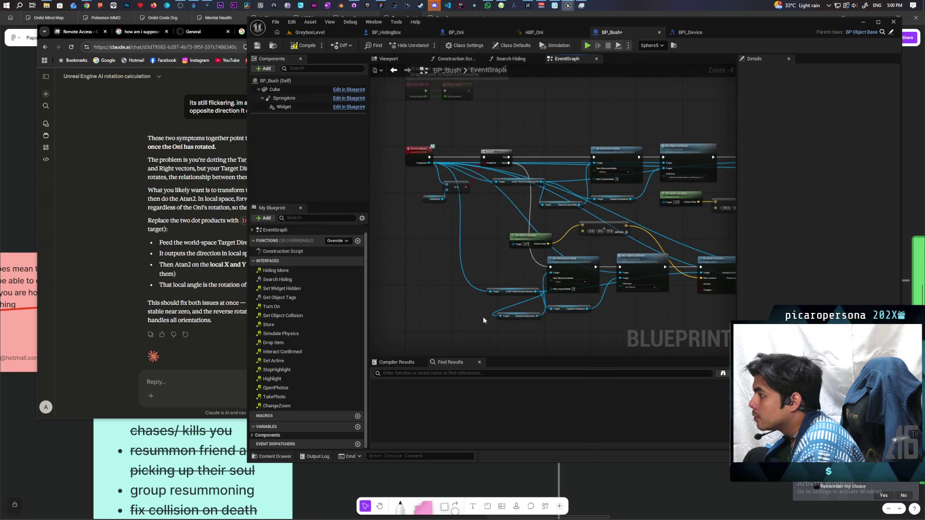
Place Event Hiding Move beside the interact chain and wire its execution into Set Movement Mode
{"action": "mouse_move", "coordinate": [512, 241]}
{"action": "left_mouse_down"}
{"action": "mouse_move", "coordinate": [475, 216]}
{"action": "mouse_move", "coordinate": [538, 210]}
{"action": "left_mouse_up"}
{"action": "mouse_move", "coordinate": [504, 239]}
{"action": "left_mouse_down"}
{"action": "mouse_move", "coordinate": [486, 258]}
{"action": "mouse_move", "coordinate": [530, 109]}
{"action": "mouse_move", "coordinate": [568, 89]}
{"action": "left_mouse_up"}
{"action": "mouse_move", "coordinate": [637, 217]}
{"action": "left_mouse_down"}
{"action": "mouse_move", "coordinate": [543, 91]}
{"action": "mouse_move", "coordinate": [525, 121]}
{"action": "mouse_move", "coordinate": [550, 131]}
{"action": "left_mouse_up"}
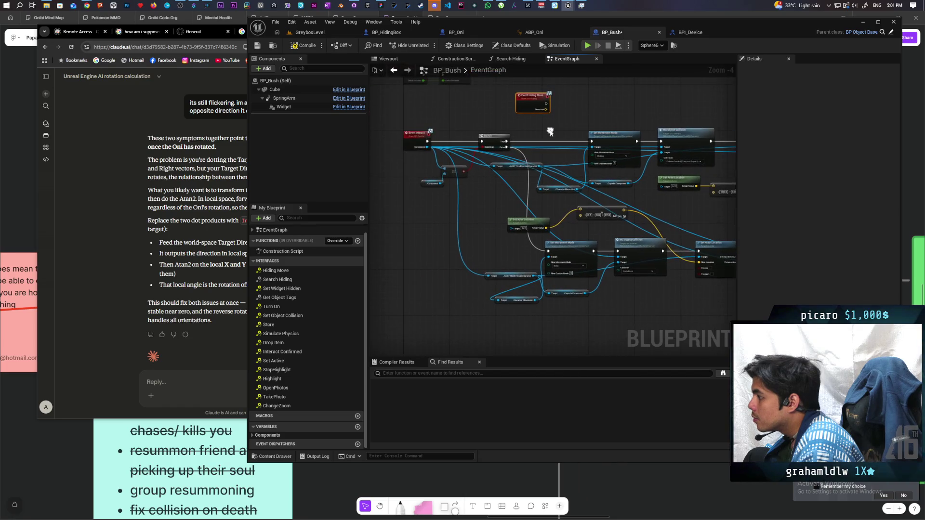
{"action": "left_click_drag", "start_coordinate": [475, 192], "coordinate": [392, 187]}
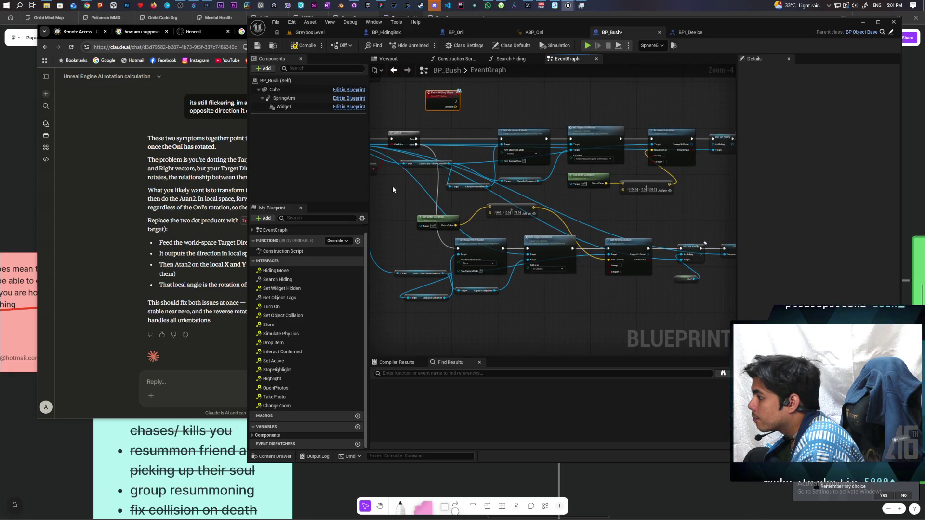
{"action": "mouse_move", "coordinate": [608, 202]}
{"action": "left_mouse_down"}
{"action": "mouse_move", "coordinate": [541, 205]}
{"action": "mouse_move", "coordinate": [693, 207]}
{"action": "left_mouse_up"}
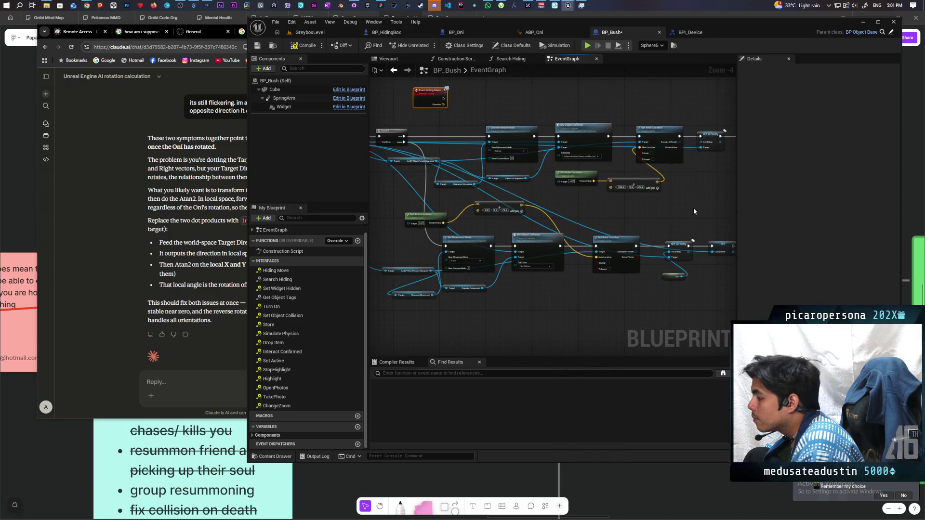
{"action": "scroll", "coordinate": [693, 207], "scroll_direction": "down", "scroll_amount": 1}
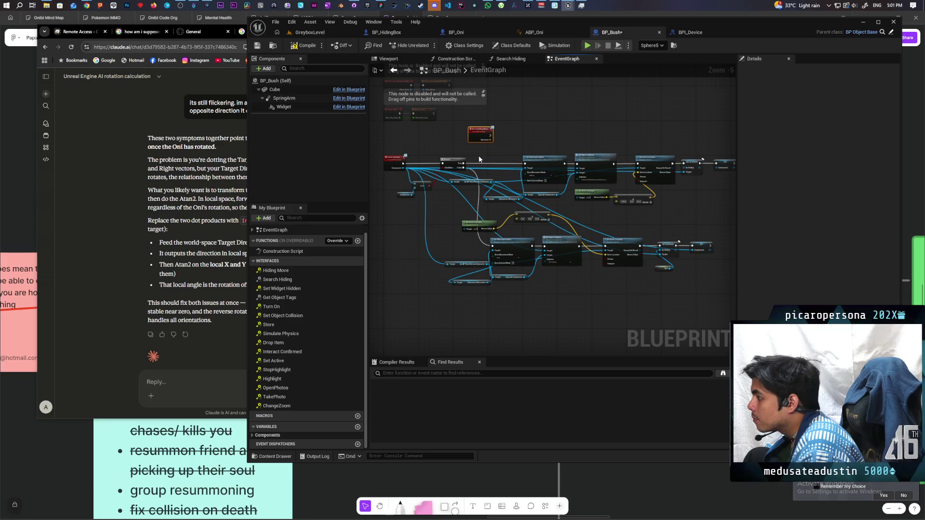
{"action": "mouse_move", "coordinate": [480, 157]}
{"action": "left_mouse_down"}
{"action": "mouse_move", "coordinate": [597, 201]}
{"action": "mouse_move", "coordinate": [716, 205]}
{"action": "mouse_move", "coordinate": [688, 101]}
{"action": "left_mouse_up"}
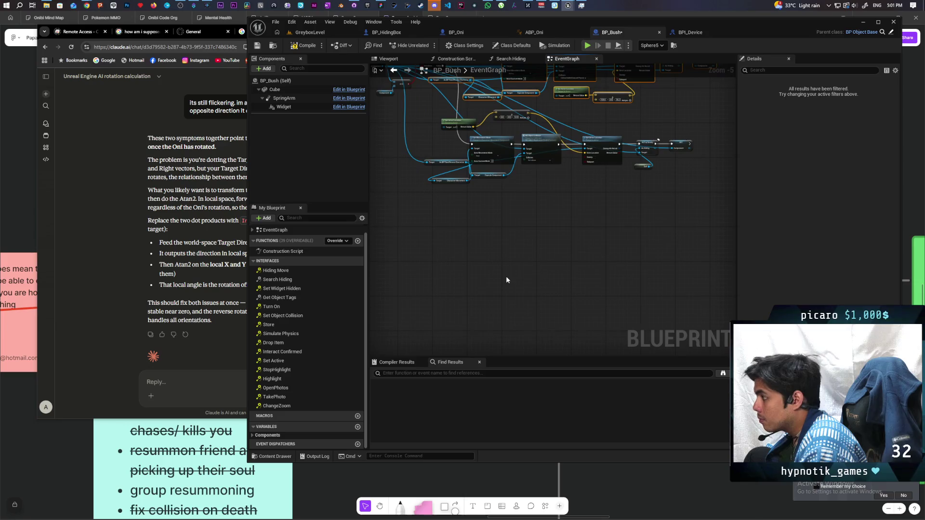
{"action": "scroll", "coordinate": [558, 245], "scroll_direction": "down", "scroll_amount": 2}
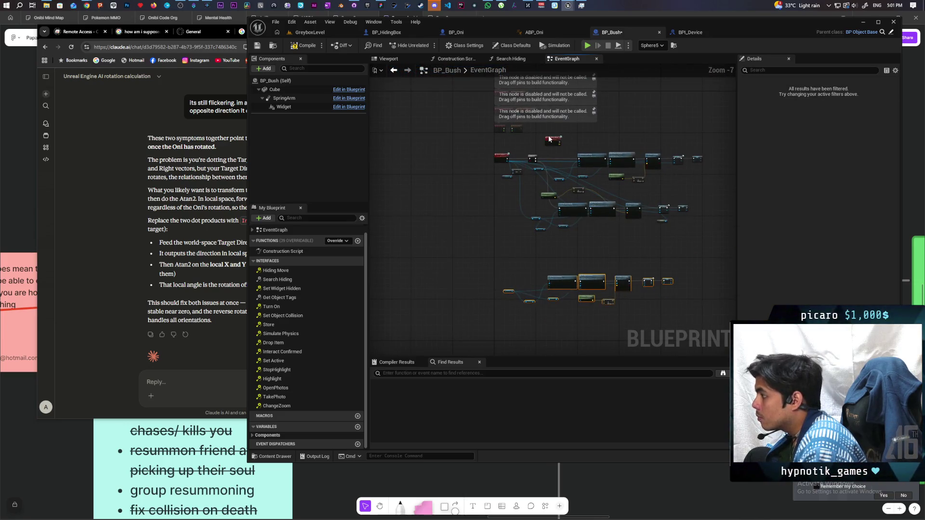
{"action": "left_click_drag", "start_coordinate": [549, 139], "coordinate": [488, 270]}
{"action": "scroll", "coordinate": [501, 272], "scroll_direction": "up", "scroll_amount": 5}
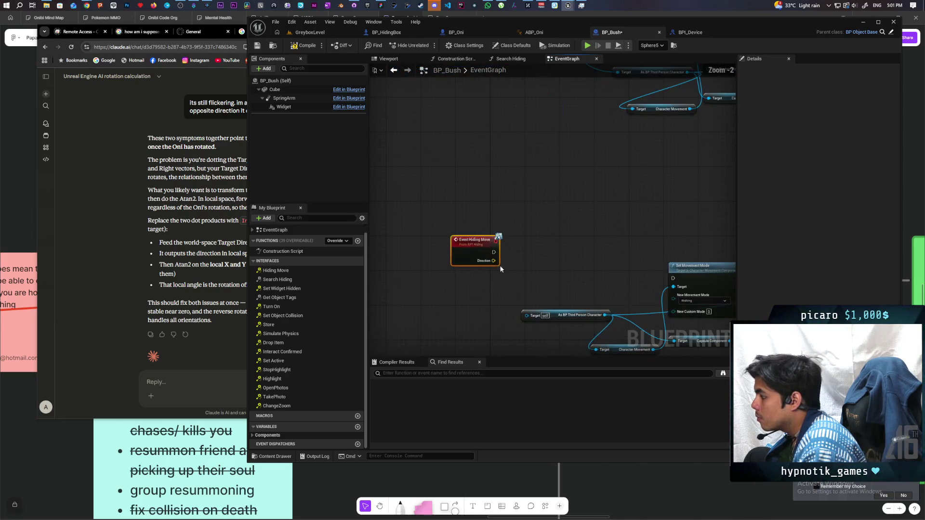
{"action": "mouse_move", "coordinate": [460, 251]}
{"action": "left_mouse_down"}
{"action": "mouse_move", "coordinate": [611, 251]}
{"action": "mouse_move", "coordinate": [635, 260]}
{"action": "left_mouse_up"}
{"action": "left_click_drag", "start_coordinate": [436, 252], "coordinate": [435, 260]}
{"action": "key", "text": "Home"}
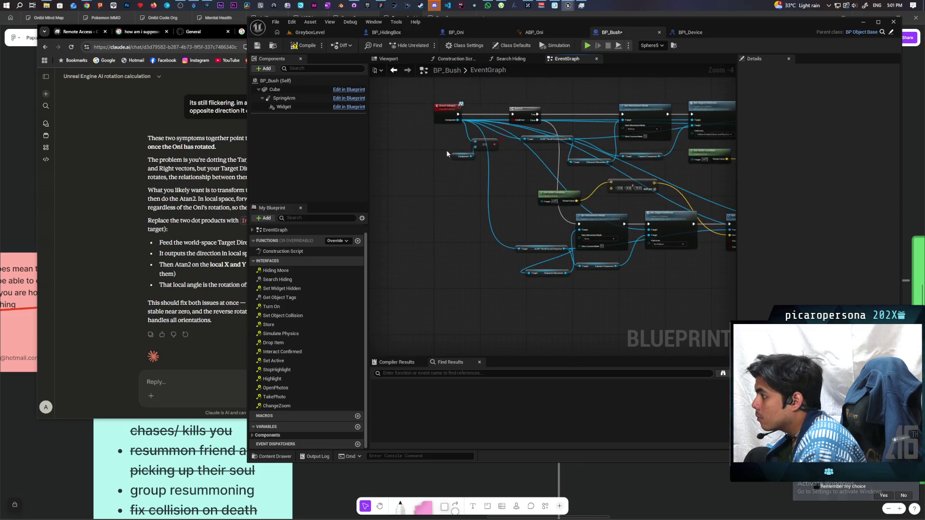
Wire the Component getter into the Is Valid check and the cast's target
{"action": "left_click", "coordinate": [461, 155]}
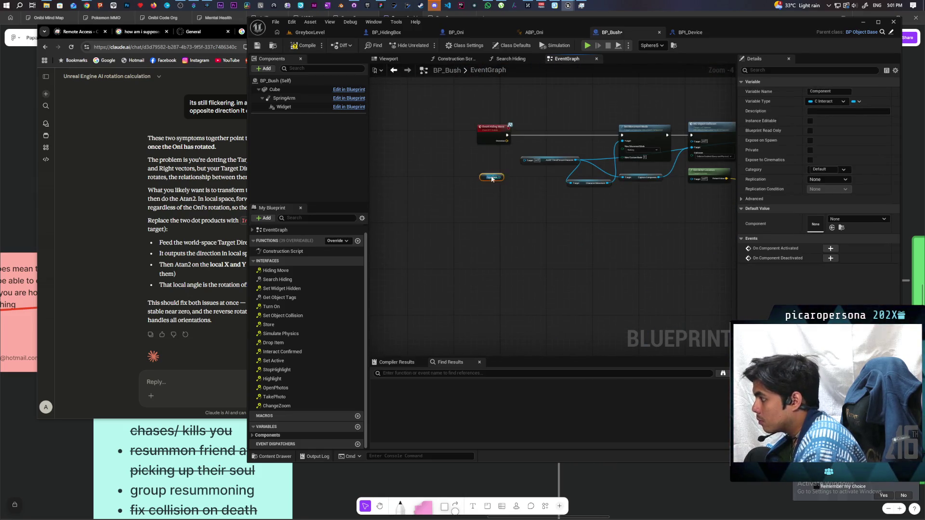
{"action": "scroll", "coordinate": [492, 179], "scroll_direction": "up", "scroll_amount": 1}
{"action": "left_click", "coordinate": [497, 227]}
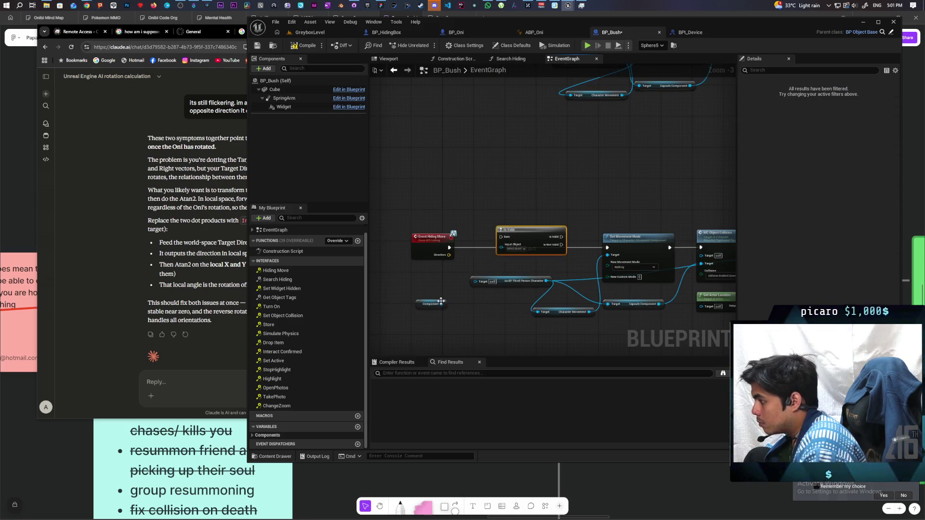
{"action": "mouse_move", "coordinate": [440, 301]}
{"action": "left_mouse_down"}
{"action": "mouse_move", "coordinate": [503, 248]}
{"action": "mouse_move", "coordinate": [501, 237]}
{"action": "mouse_move", "coordinate": [607, 248]}
{"action": "mouse_move", "coordinate": [466, 293]}
{"action": "mouse_move", "coordinate": [480, 284]}
{"action": "left_mouse_up"}
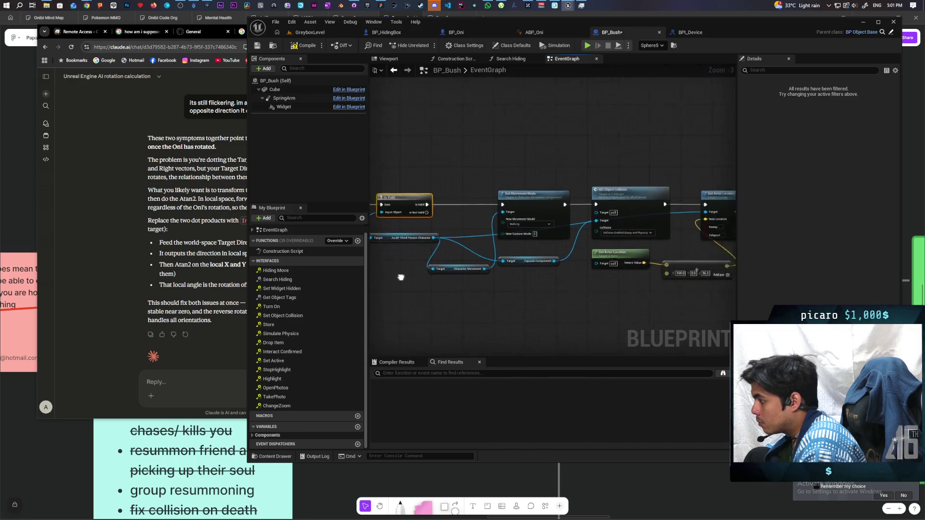
{"action": "left_click_drag", "start_coordinate": [401, 275], "coordinate": [567, 290]}
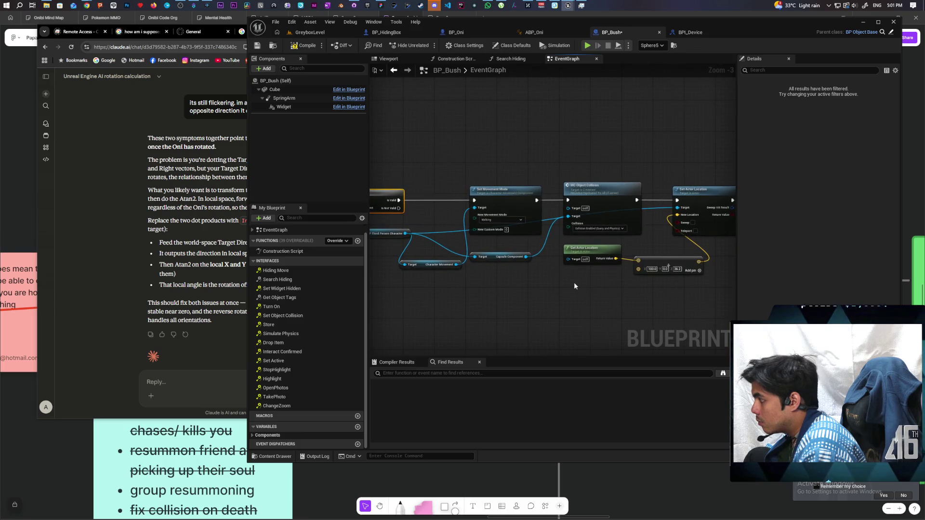
Connect Event Hiding Move's Direction pin to the vector Add node's input
{"action": "scroll", "coordinate": [573, 284], "scroll_direction": "down", "scroll_amount": 1}
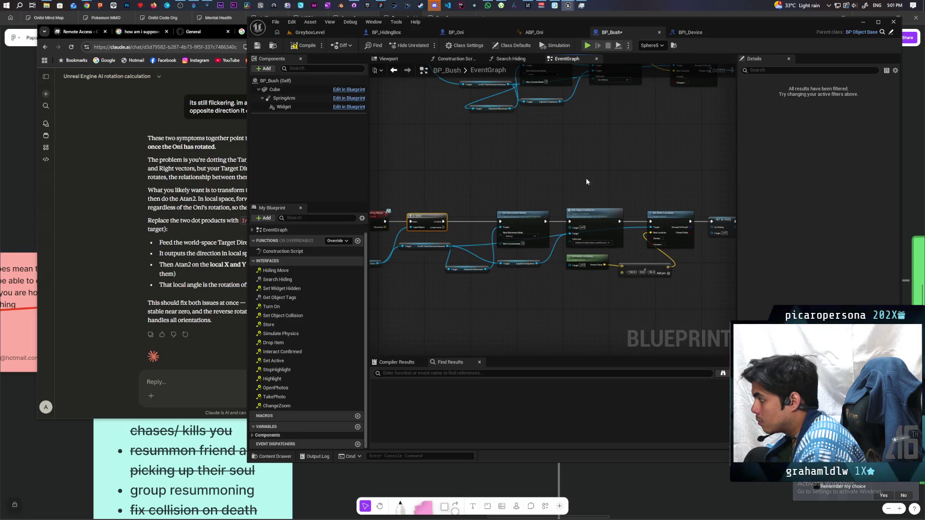
{"action": "left_click_drag", "start_coordinate": [586, 181], "coordinate": [570, 284]}
{"action": "scroll", "coordinate": [620, 215], "scroll_direction": "up", "scroll_amount": 2}
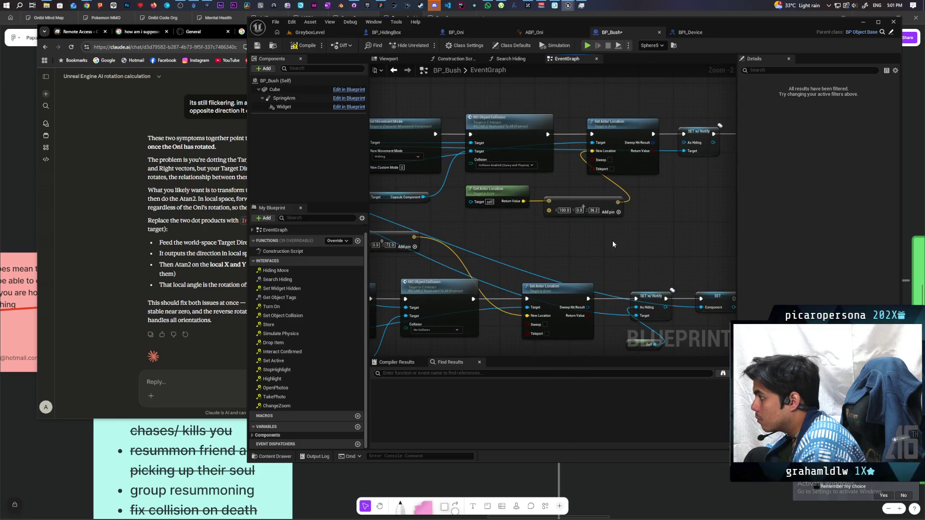
{"action": "scroll", "coordinate": [556, 260], "scroll_direction": "down", "scroll_amount": 3}
{"action": "mouse_move", "coordinate": [555, 260]}
{"action": "left_mouse_down"}
{"action": "mouse_move", "coordinate": [542, 192]}
{"action": "mouse_move", "coordinate": [626, 248]}
{"action": "left_mouse_up"}
{"action": "scroll", "coordinate": [623, 253], "scroll_direction": "up", "scroll_amount": 1}
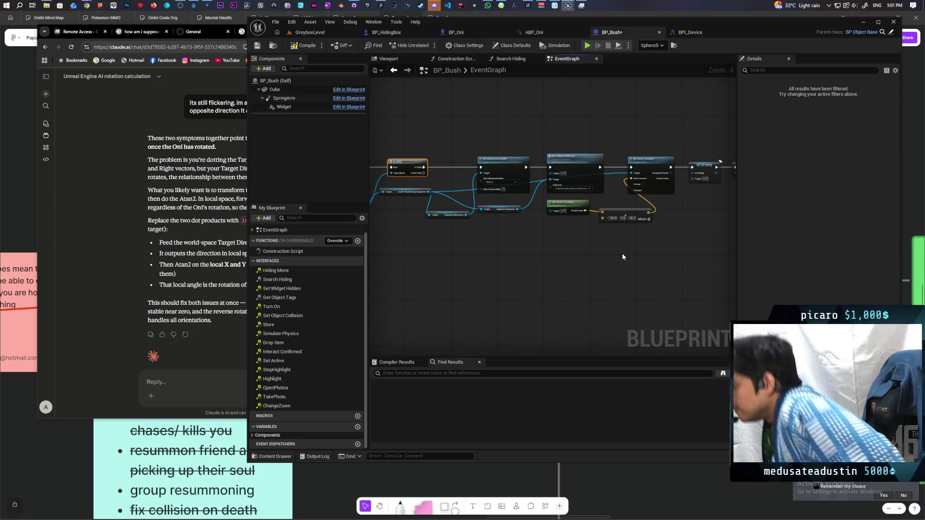
{"action": "scroll", "coordinate": [620, 256], "scroll_direction": "up", "scroll_amount": 1}
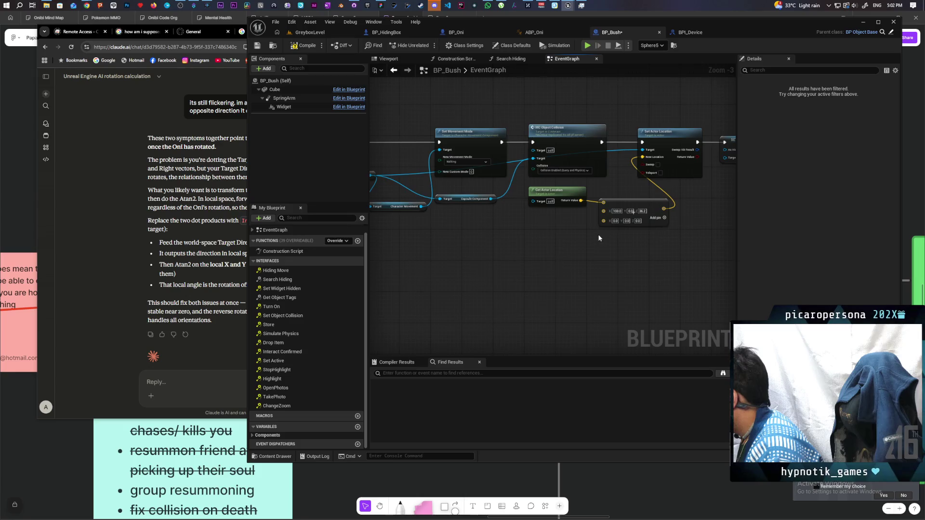
{"action": "scroll", "coordinate": [666, 215], "scroll_direction": "down", "scroll_amount": 1}
{"action": "mouse_move", "coordinate": [403, 159]}
{"action": "left_mouse_down"}
{"action": "mouse_move", "coordinate": [496, 203]}
{"action": "mouse_move", "coordinate": [639, 210]}
{"action": "left_mouse_up"}
{"action": "scroll", "coordinate": [611, 233], "scroll_direction": "up", "scroll_amount": 1}
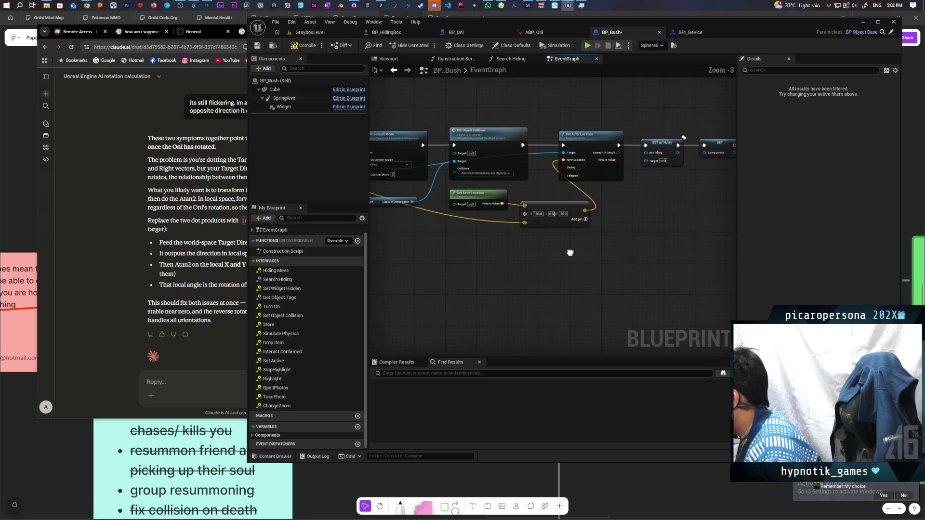
Wire the Components output into the erroring Get Capsule Component targets and recompile BP_Bush successfully
{"action": "left_click", "coordinate": [306, 47]}
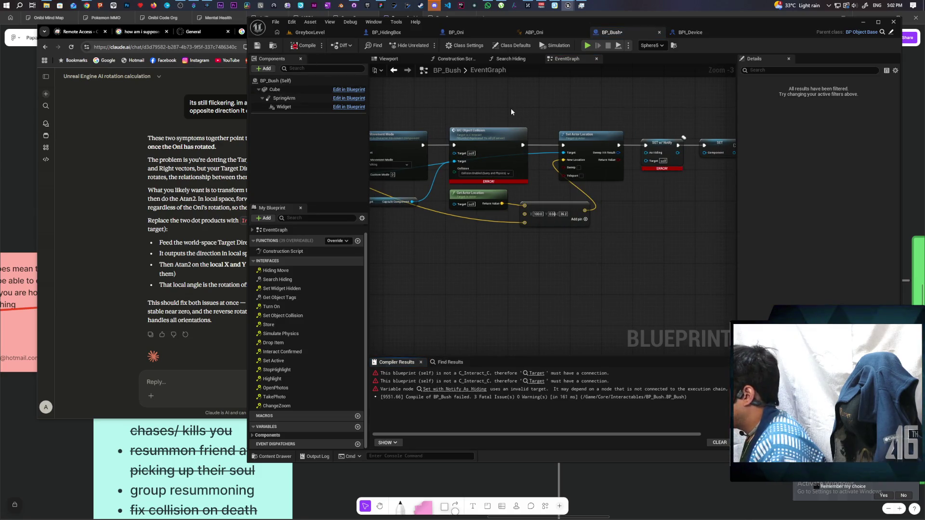
{"action": "mouse_move", "coordinate": [510, 108]}
{"action": "left_mouse_down"}
{"action": "mouse_move", "coordinate": [522, 170]}
{"action": "mouse_move", "coordinate": [508, 250]}
{"action": "mouse_move", "coordinate": [614, 174]}
{"action": "left_mouse_up"}
{"action": "scroll", "coordinate": [512, 238], "scroll_direction": "down", "scroll_amount": 2}
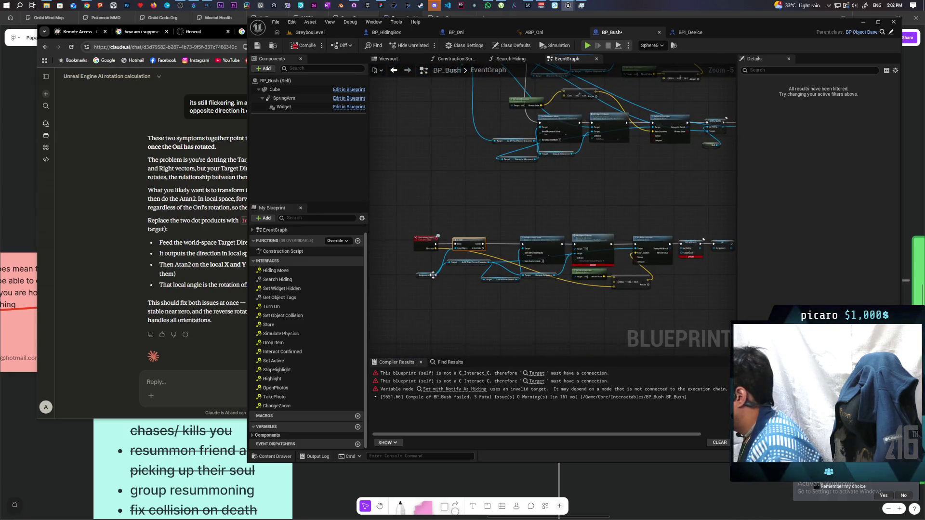
{"action": "left_click_drag", "start_coordinate": [433, 276], "coordinate": [541, 275]}
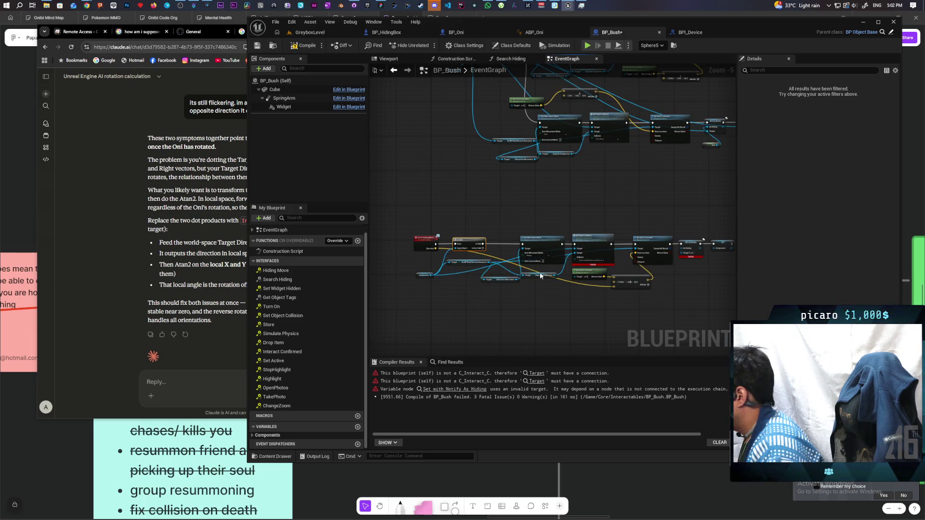
{"action": "mouse_move", "coordinate": [429, 275]}
{"action": "left_mouse_down"}
{"action": "mouse_move", "coordinate": [530, 310]}
{"action": "mouse_move", "coordinate": [638, 286]}
{"action": "mouse_move", "coordinate": [680, 253]}
{"action": "mouse_move", "coordinate": [680, 263]}
{"action": "mouse_move", "coordinate": [681, 253]}
{"action": "left_mouse_up"}
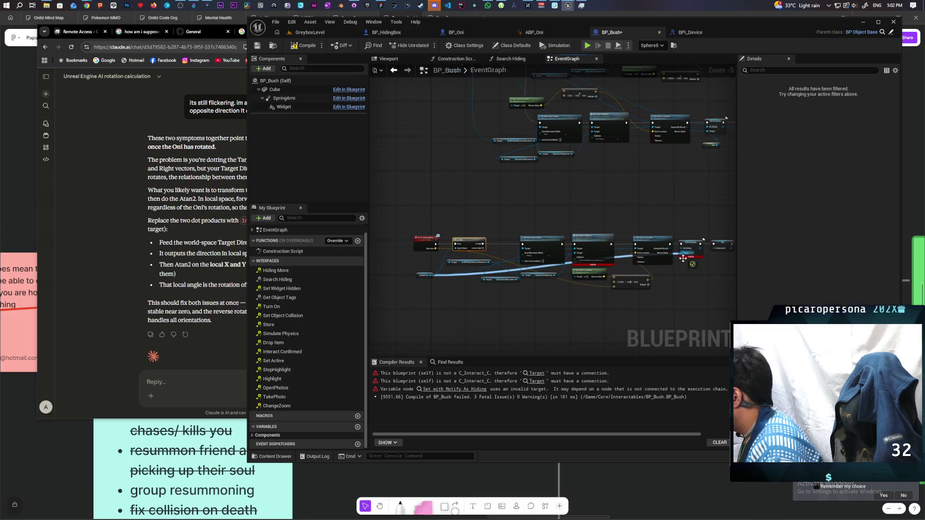
{"action": "left_click", "coordinate": [298, 48]}
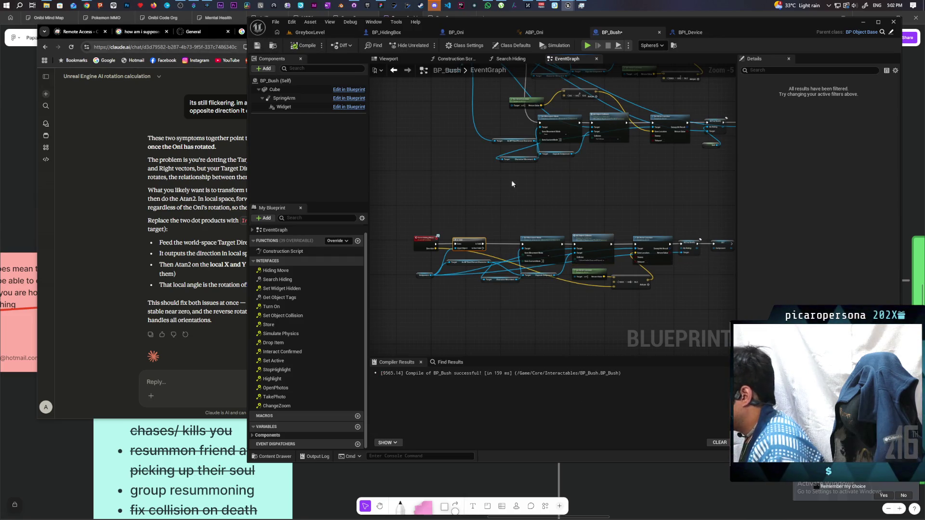
Play-test GreyboxLevel, walking the character around a bush to check hiding, then return to BP_Bush
{"action": "left_click_drag", "start_coordinate": [511, 181], "coordinate": [465, 157]}
{"action": "key", "text": "alt+p"}
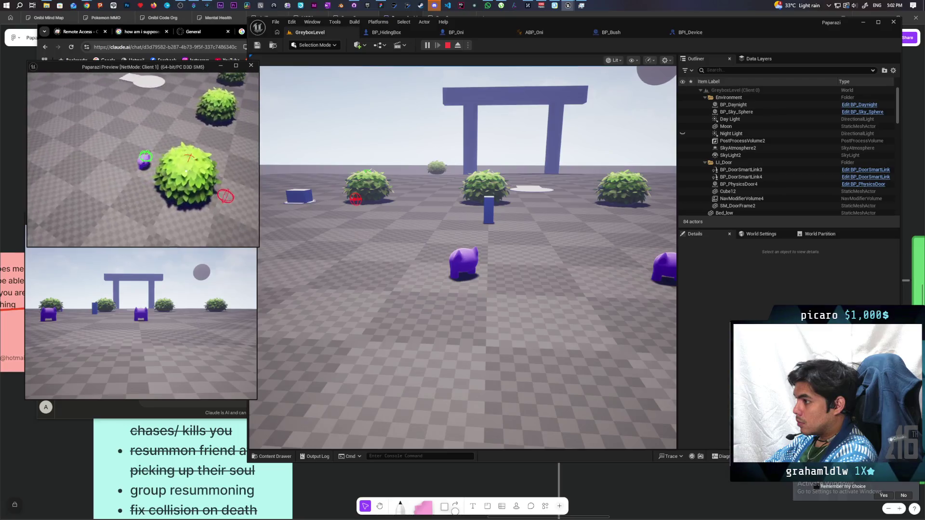
{"action": "key", "text": "w"}
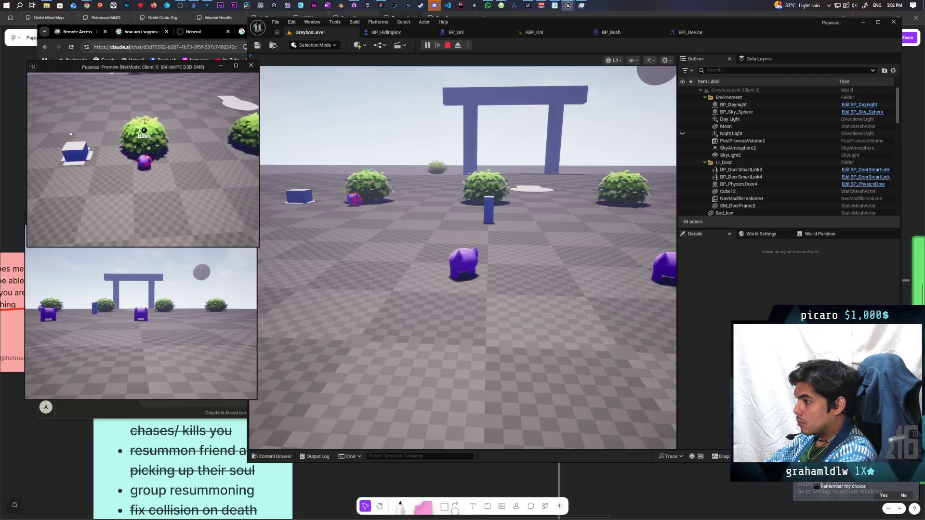
{"action": "key", "text": "w"}
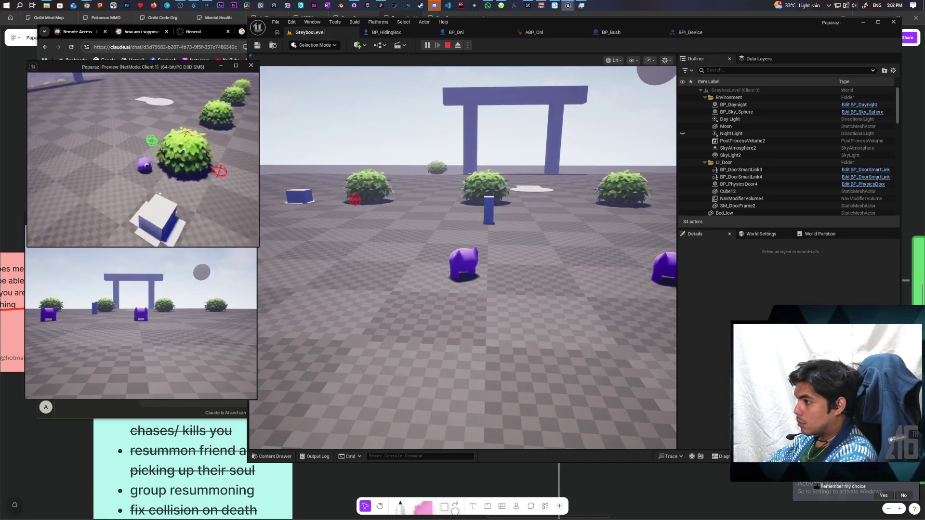
{"action": "key", "text": "Escape"}
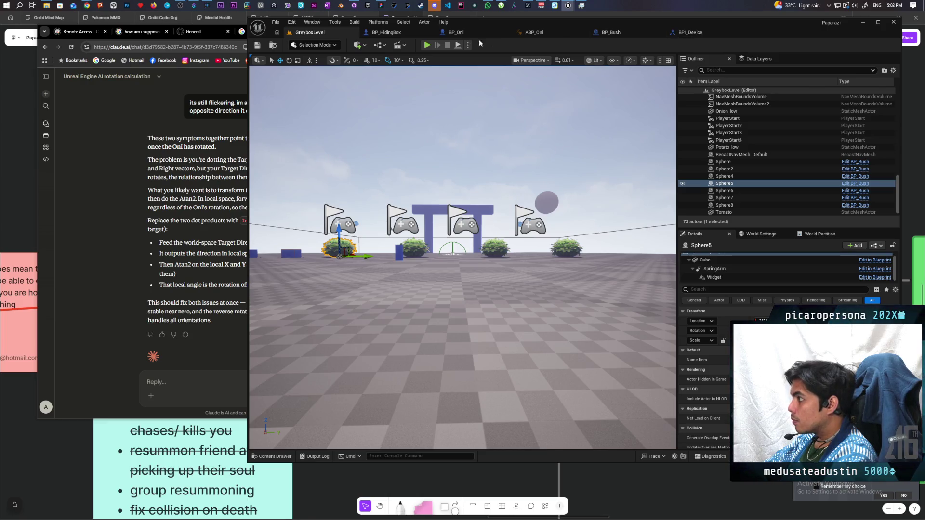
{"action": "left_click", "coordinate": [615, 37]}
Add a vector + node from Get Actor Location's Return Value and reconnect the Capsule wire to it
{"action": "scroll", "coordinate": [507, 200], "scroll_direction": "up", "scroll_amount": 3}
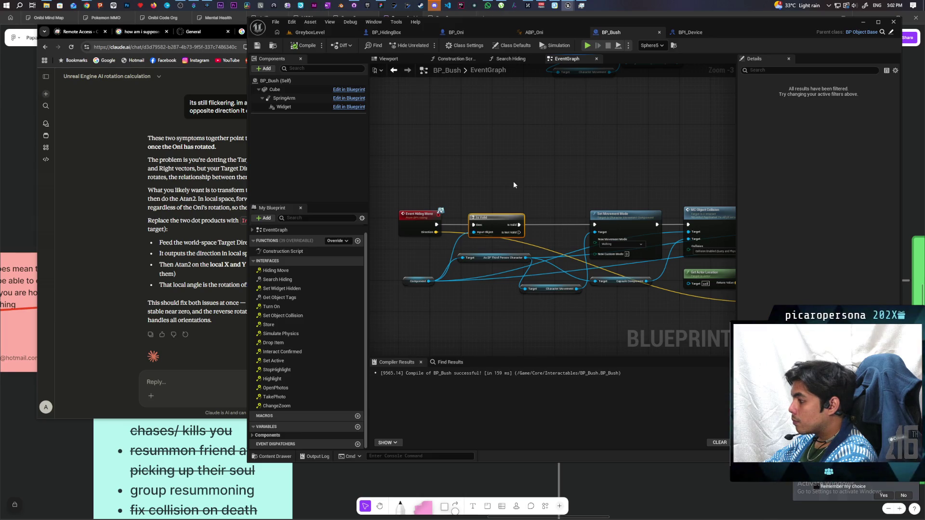
{"action": "mouse_move", "coordinate": [646, 176]}
{"action": "left_mouse_down"}
{"action": "mouse_move", "coordinate": [477, 140]}
{"action": "mouse_move", "coordinate": [638, 149]}
{"action": "mouse_move", "coordinate": [503, 150]}
{"action": "left_mouse_up"}
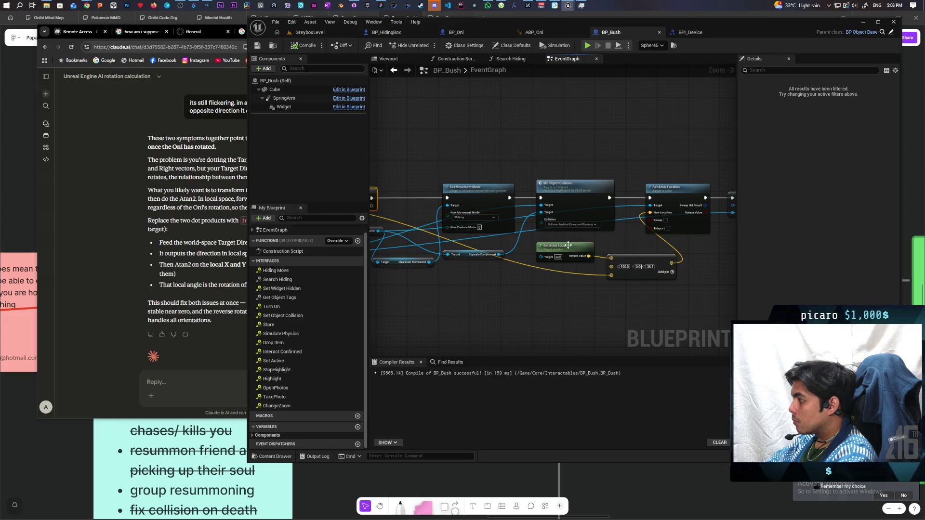
{"action": "scroll", "coordinate": [640, 295], "scroll_direction": "up", "scroll_amount": 3}
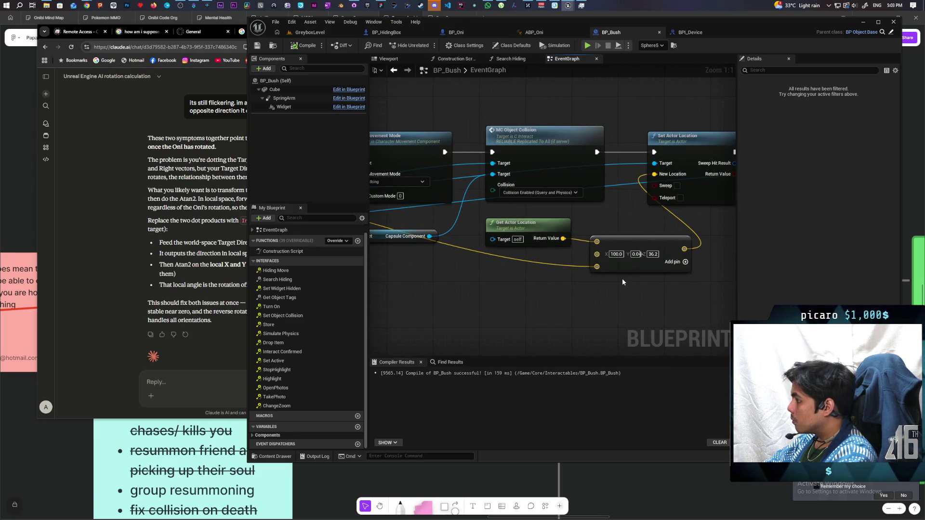
{"action": "left_click_drag", "start_coordinate": [563, 236], "coordinate": [543, 289]}
{"action": "type", "text": "+"}
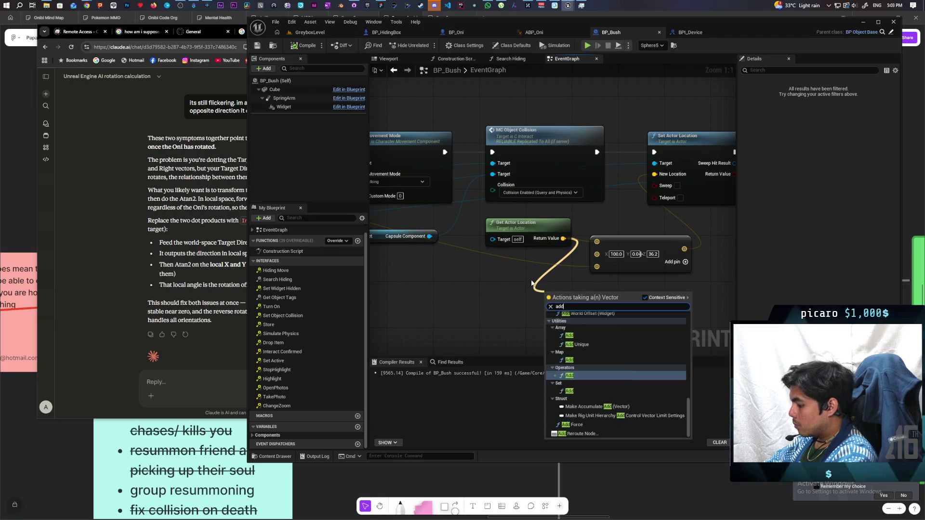
{"action": "key", "text": "Return"}
{"action": "left_click_drag", "start_coordinate": [597, 266], "coordinate": [551, 304]}
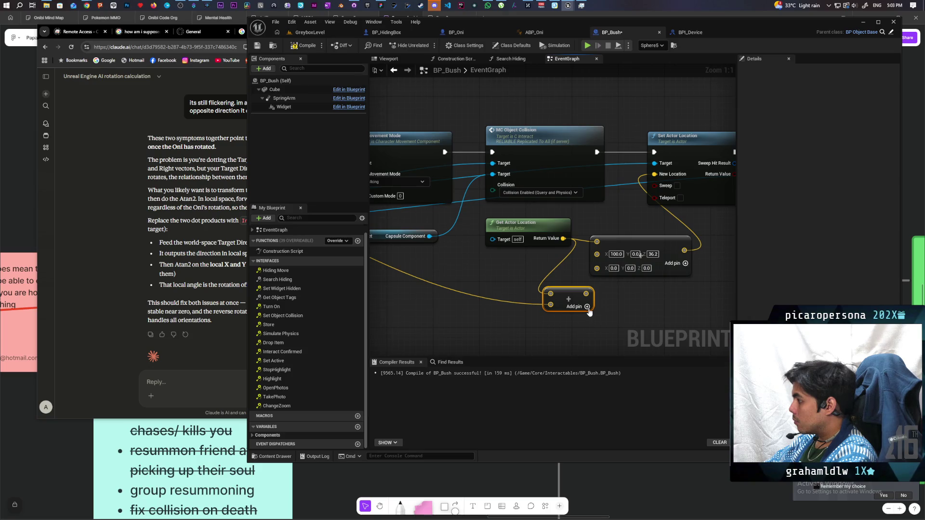
Give the new addition node a third input with a 0, 0, 36.2 offset
{"action": "left_click", "coordinate": [587, 307]}
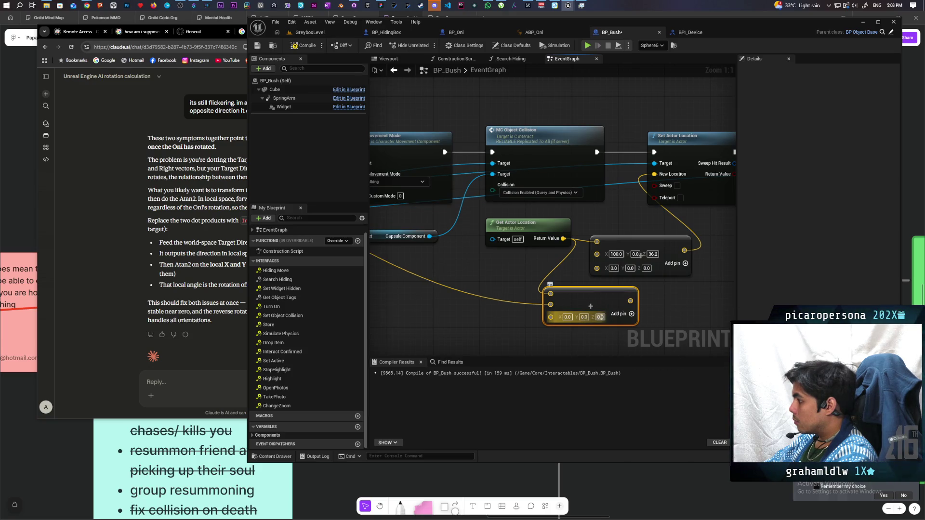
{"action": "left_click", "coordinate": [600, 317]}
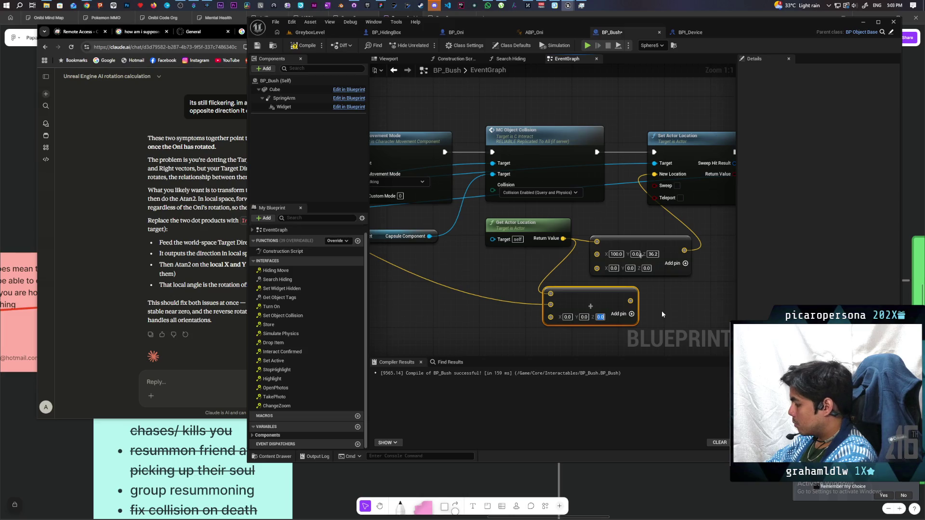
{"action": "type", "text": "36.2"}
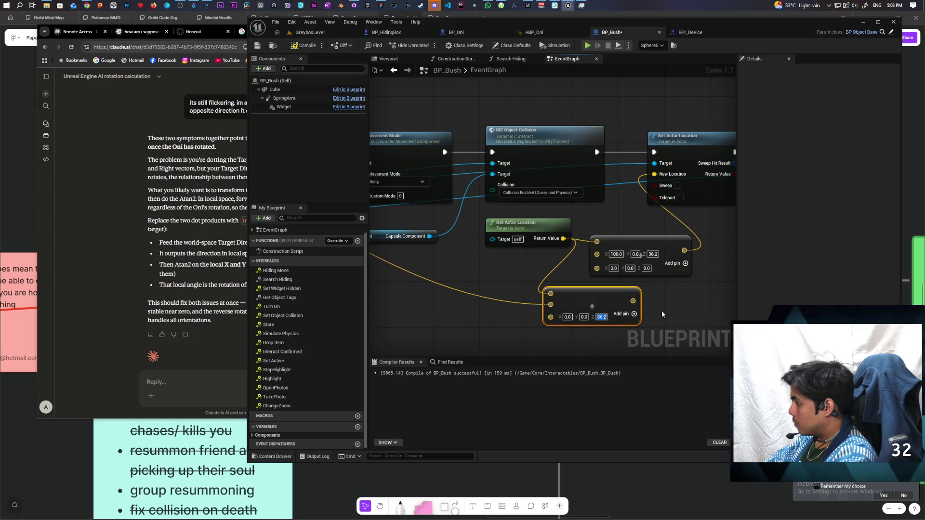
{"action": "mouse_move", "coordinate": [662, 314]}
{"action": "left_mouse_down"}
{"action": "mouse_move", "coordinate": [618, 328]}
{"action": "mouse_move", "coordinate": [622, 192]}
{"action": "left_mouse_up"}
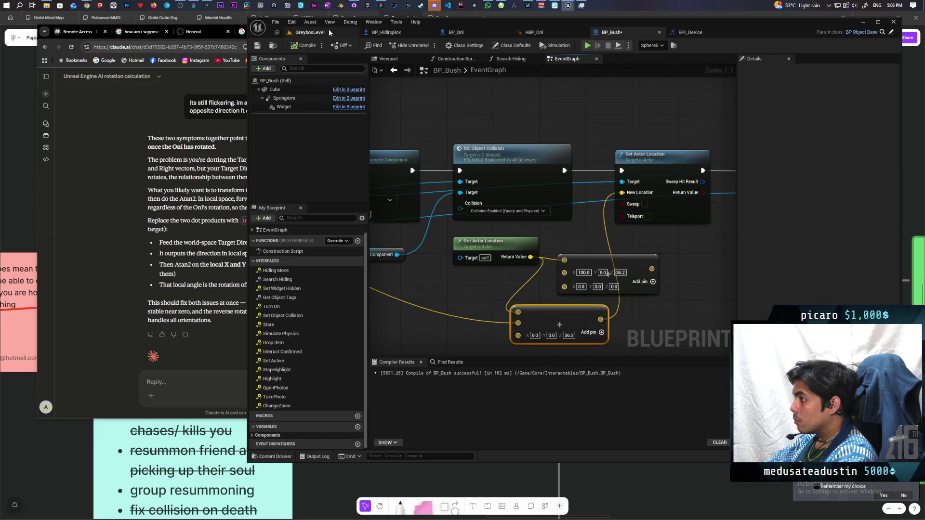
{"action": "left_click", "coordinate": [327, 31]}
{"action": "left_click", "coordinate": [427, 45]}
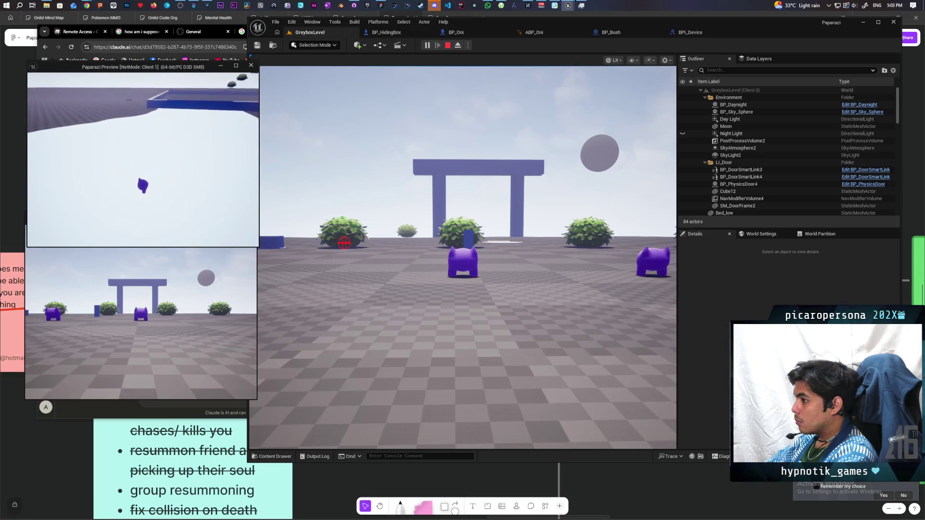
{"action": "key", "text": "Escape"}
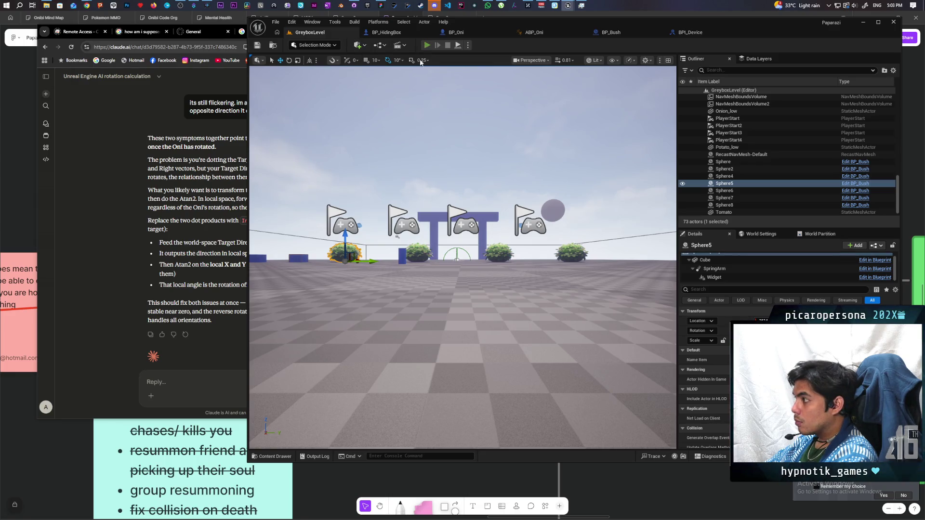
{"action": "left_click", "coordinate": [426, 45]}
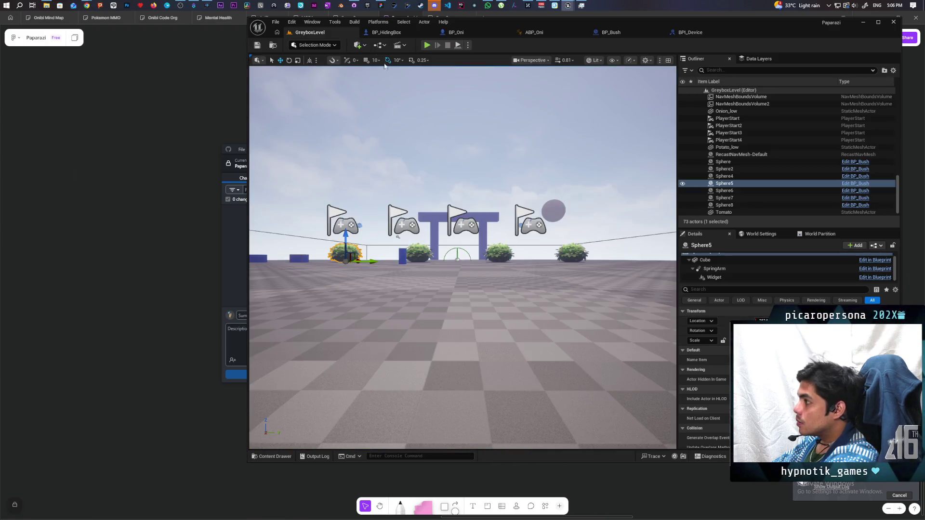
Bring GitHub Desktop forward and select the Paparazi-Dev-Test repository from the repository list
{"action": "left_click", "coordinate": [355, 5]}
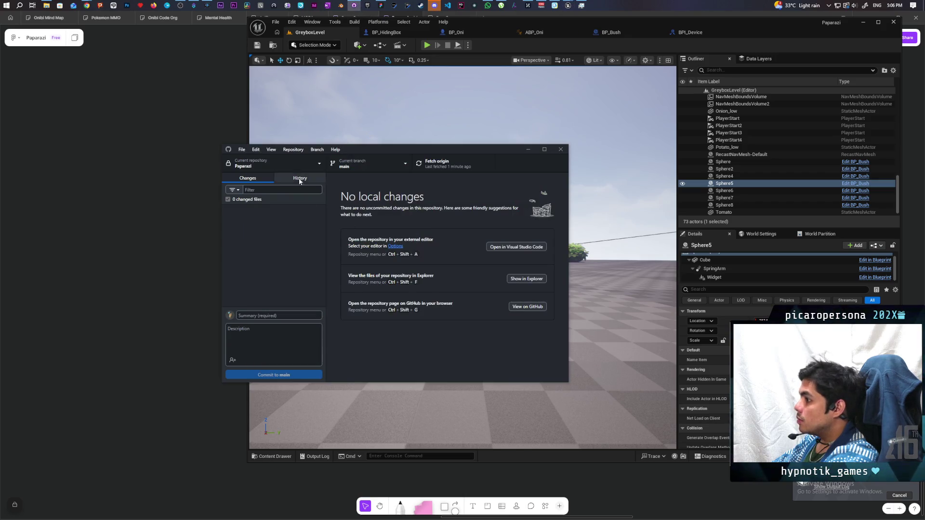
{"action": "left_click", "coordinate": [270, 164]}
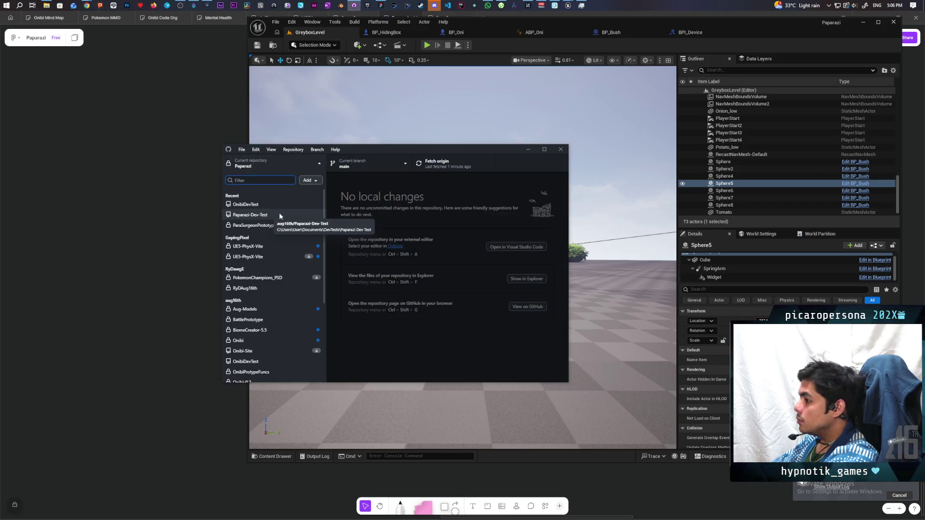
{"action": "left_click", "coordinate": [279, 213]}
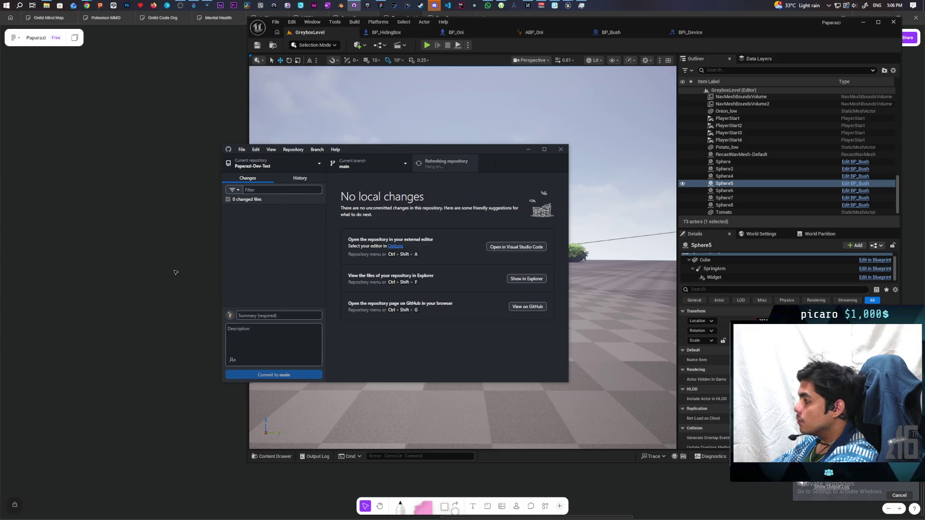
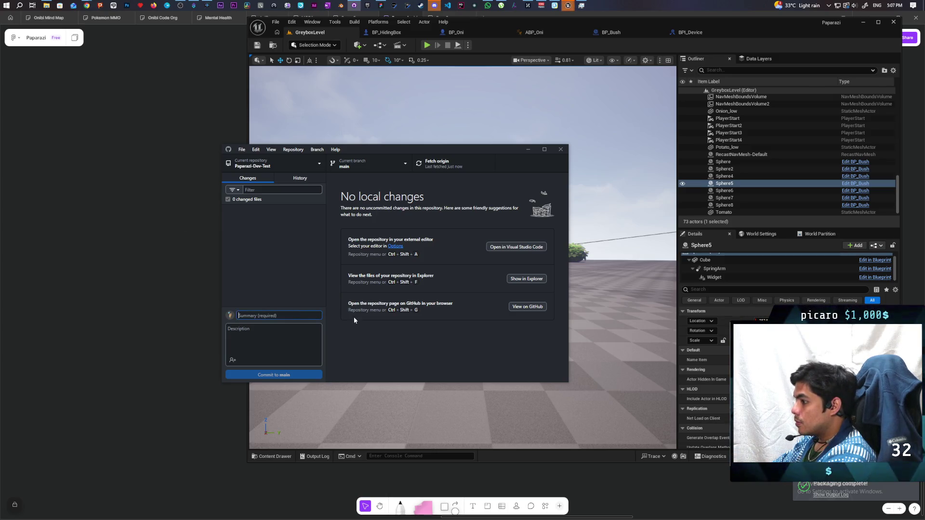
Commit the five changed files to main as 'bush and box' and push the commit to origin
{"action": "left_click", "coordinate": [298, 179]}
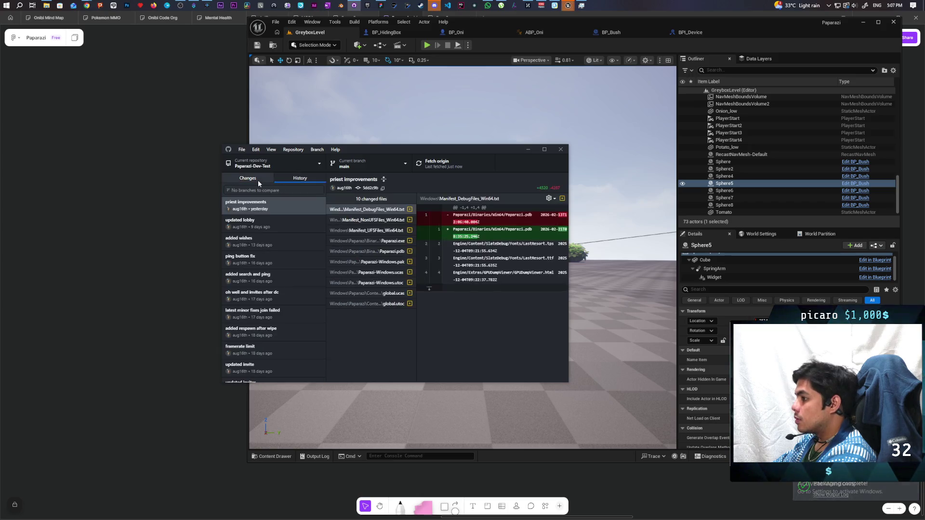
{"action": "left_click", "coordinate": [258, 181]}
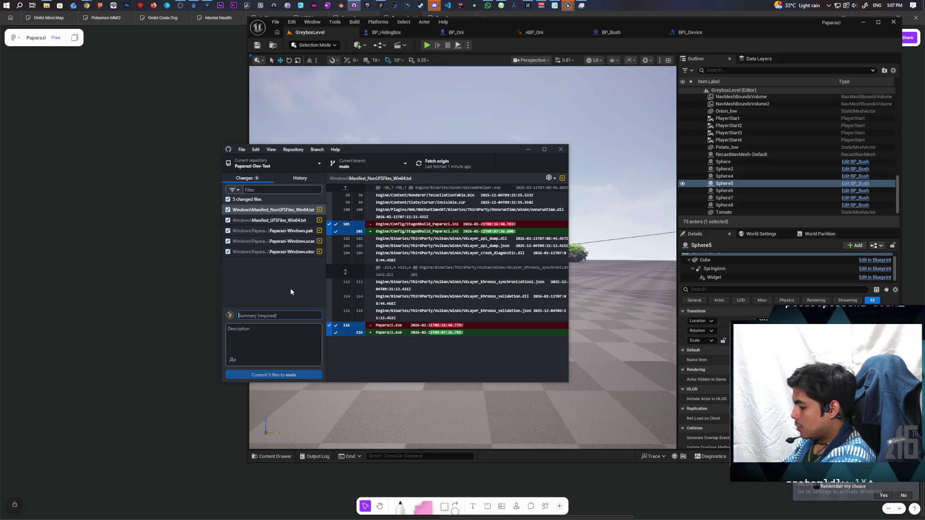
{"action": "type", "text": "bush and box"}
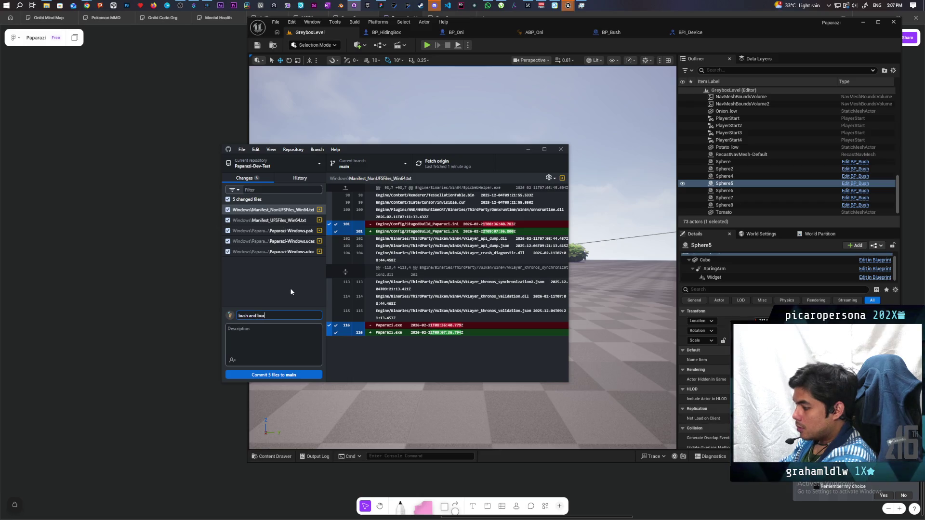
{"action": "left_click", "coordinate": [293, 375]}
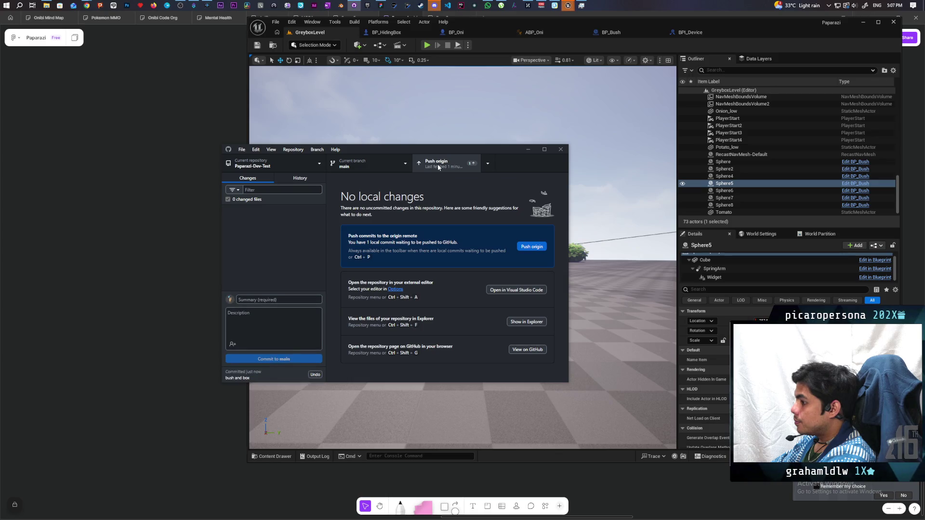
{"action": "left_click", "coordinate": [437, 167]}
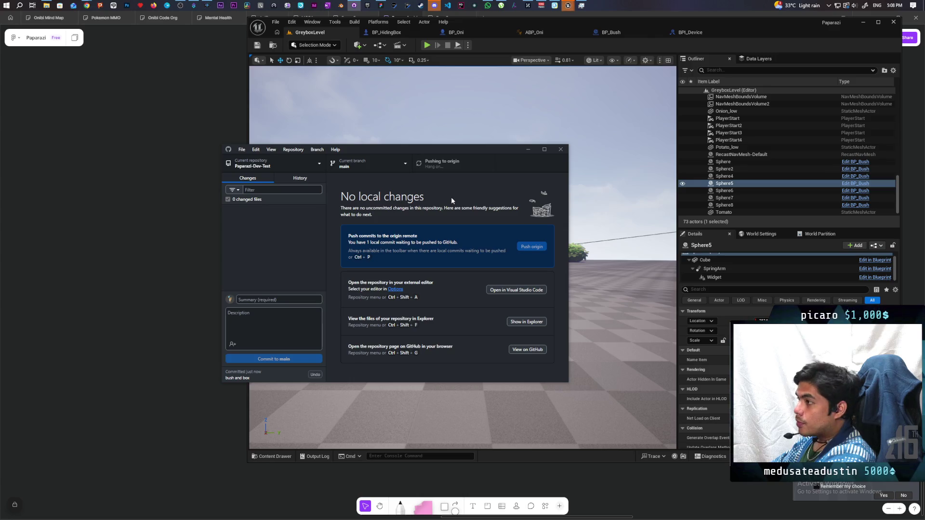
{"action": "left_click", "coordinate": [86, 6]}
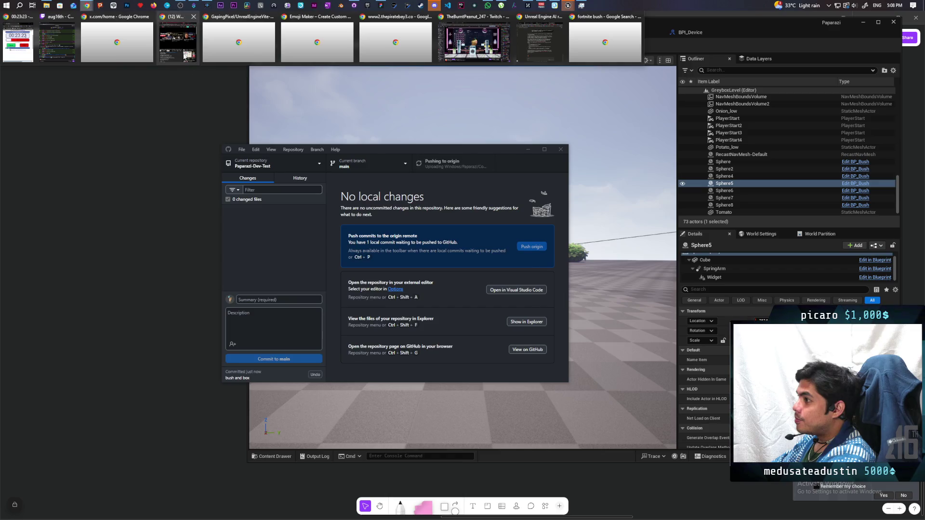
Bring up the browser, switch to the Zeff Dev devlog tab, and maximize the window
{"action": "left_click", "coordinate": [177, 42]}
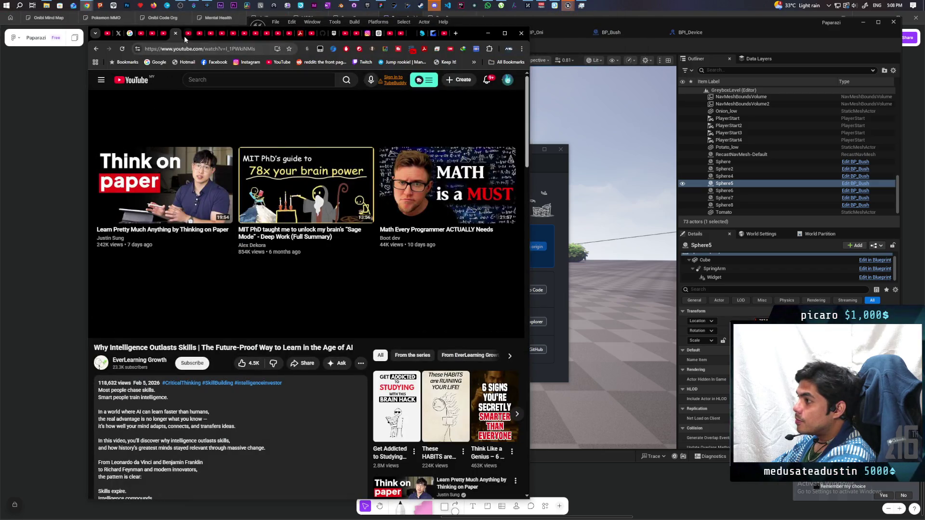
{"action": "mouse_move", "coordinate": [324, 136]}
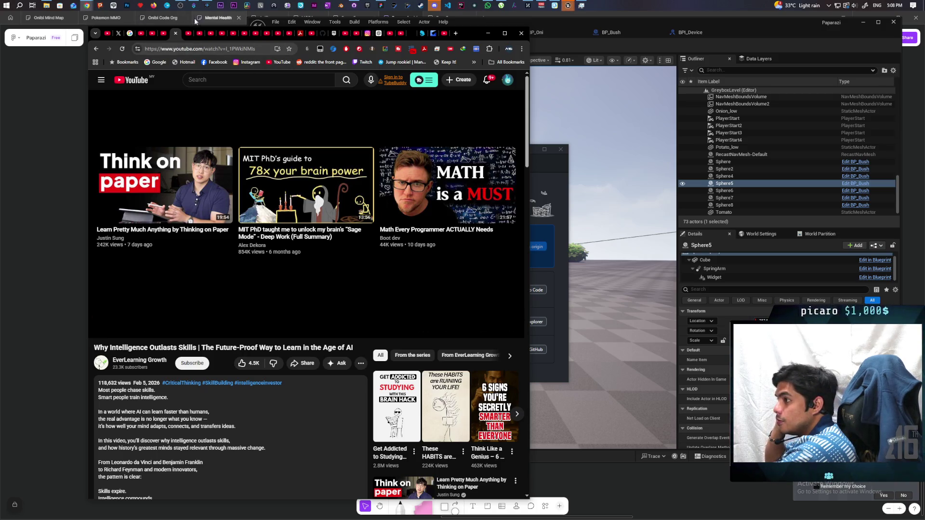
{"action": "left_click", "coordinate": [189, 34]}
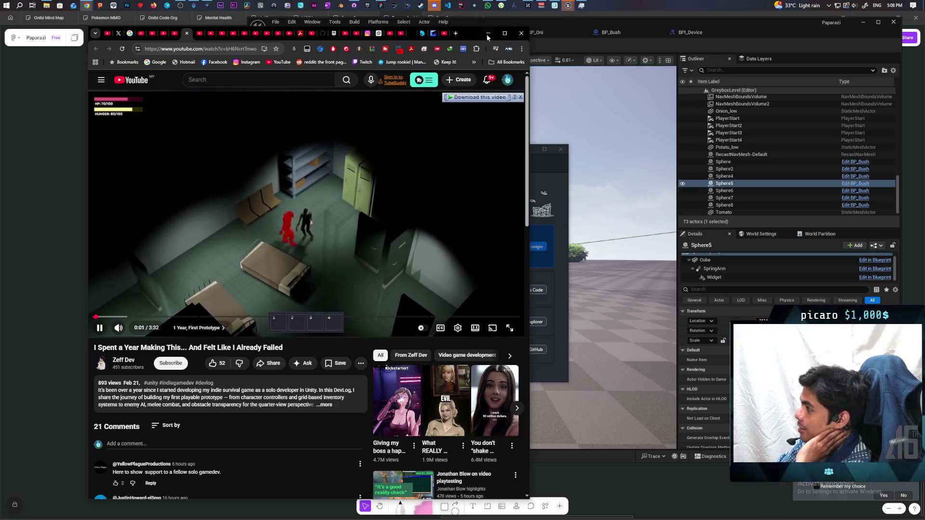
{"action": "left_click", "coordinate": [504, 33]}
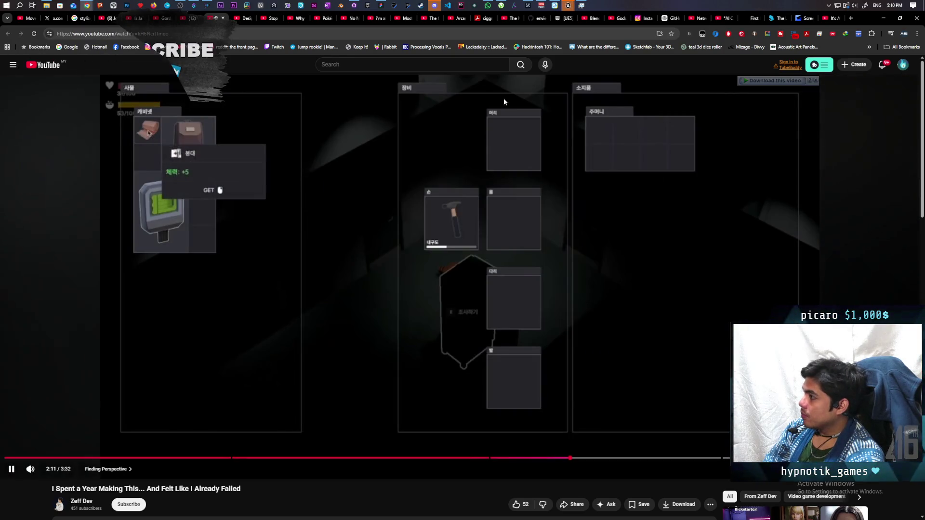
Return to the devlog video in the browser and pause it
{"action": "mouse_move", "coordinate": [568, 5]}
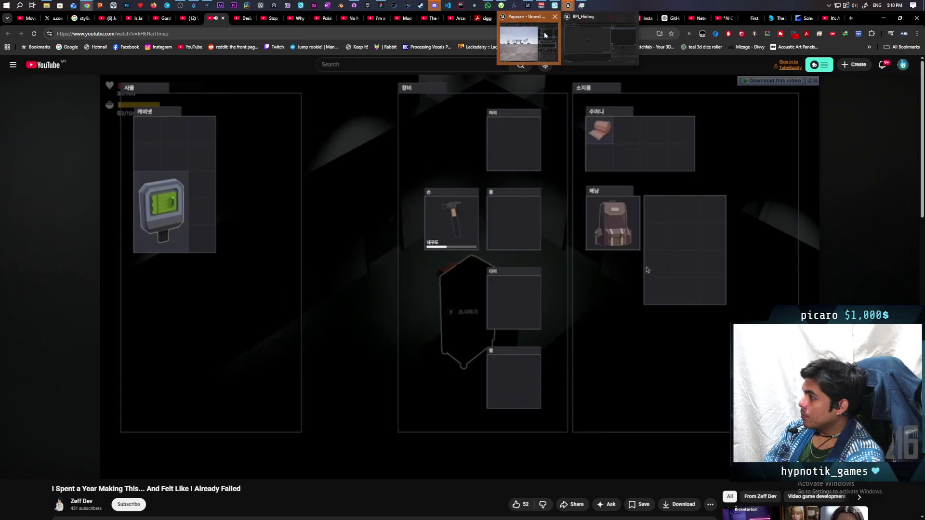
{"action": "left_click", "coordinate": [529, 38]}
{"action": "left_click", "coordinate": [36, 489]}
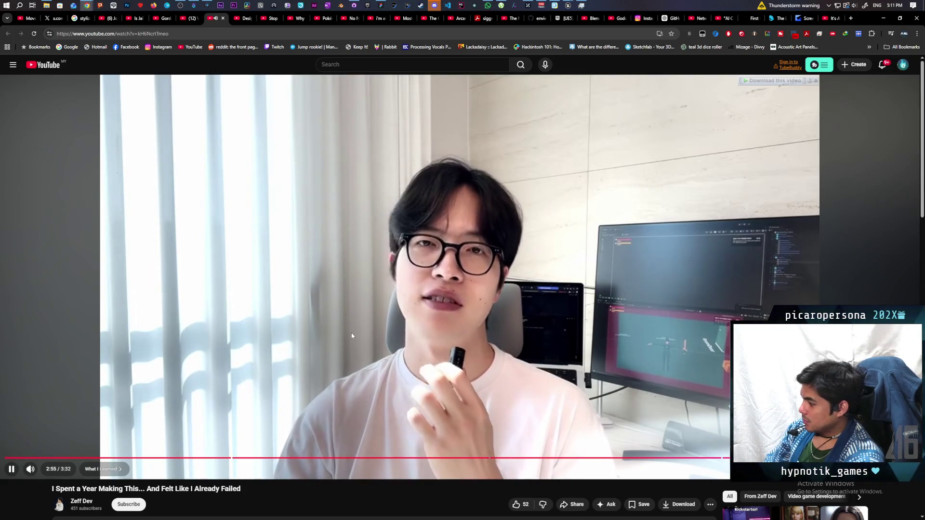
{"action": "scroll", "coordinate": [358, 324], "scroll_direction": "down", "scroll_amount": 5}
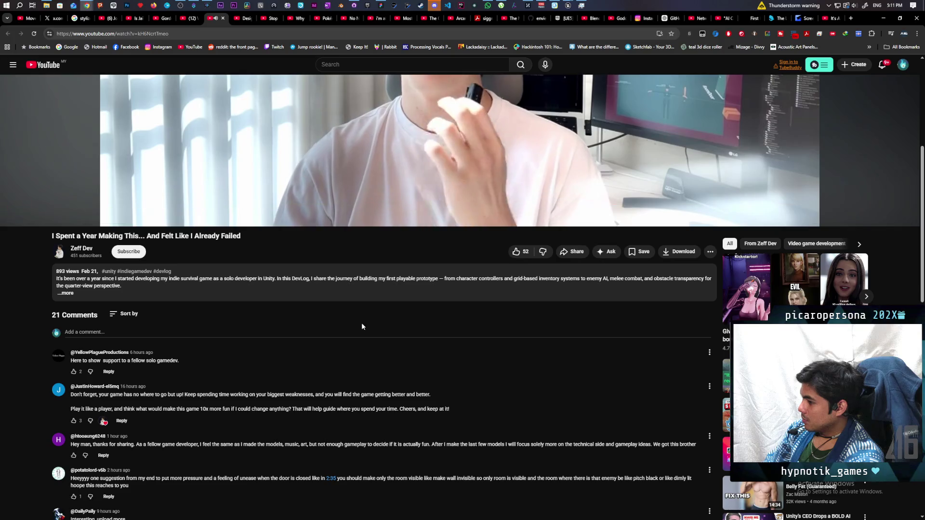
{"action": "scroll", "coordinate": [362, 327], "scroll_direction": "up", "scroll_amount": 4}
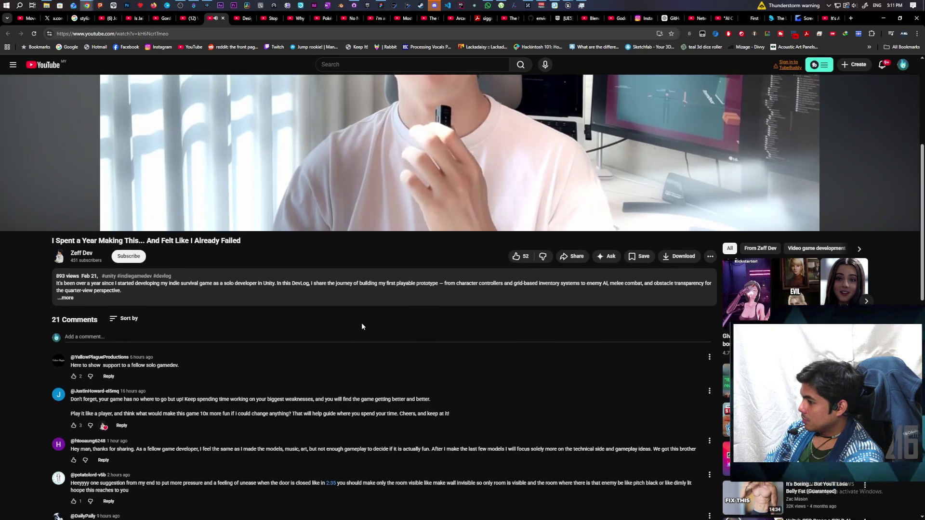
{"action": "scroll", "coordinate": [362, 327], "scroll_direction": "up", "scroll_amount": 1}
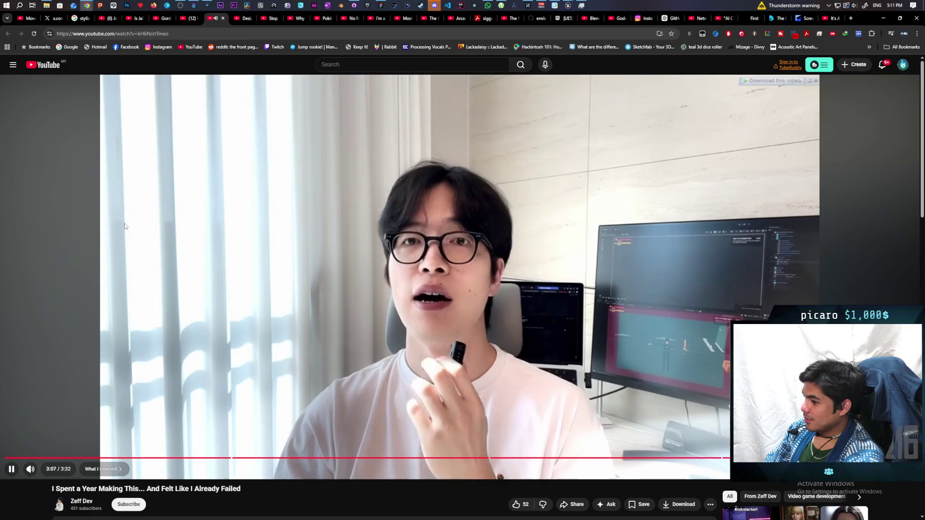
{"action": "left_click", "coordinate": [98, 97]}
Switch to the 'Designing Levels is Fun Actually' video tab
{"action": "scroll", "coordinate": [108, 130], "scroll_direction": "down", "scroll_amount": 2}
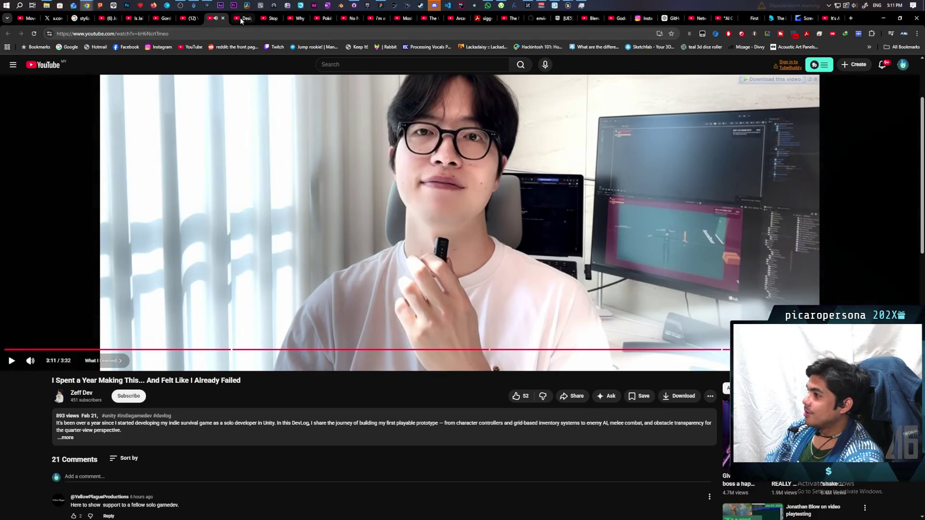
{"action": "mouse_move", "coordinate": [240, 20]}
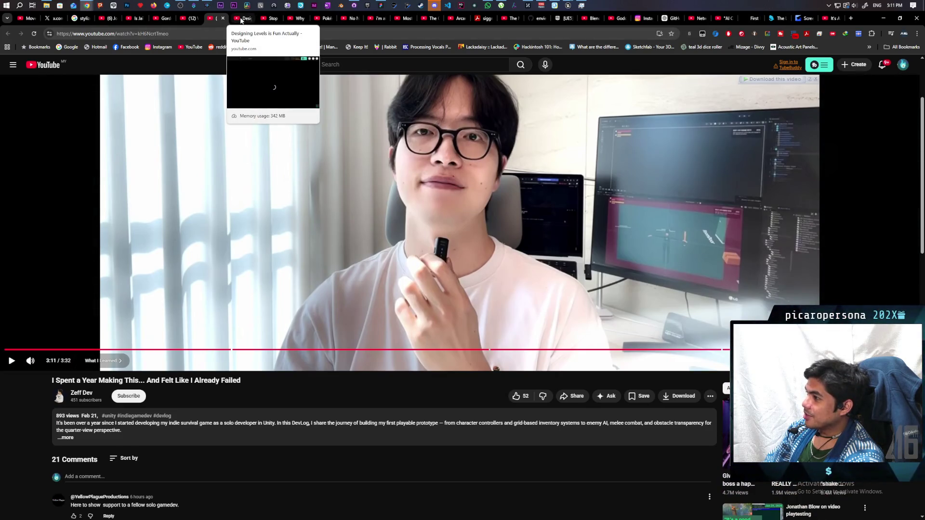
{"action": "left_click", "coordinate": [242, 20]}
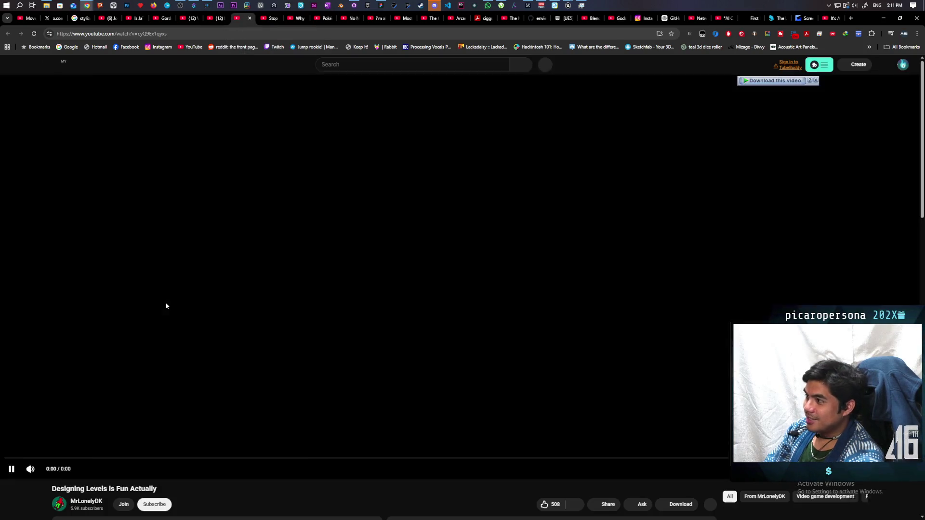